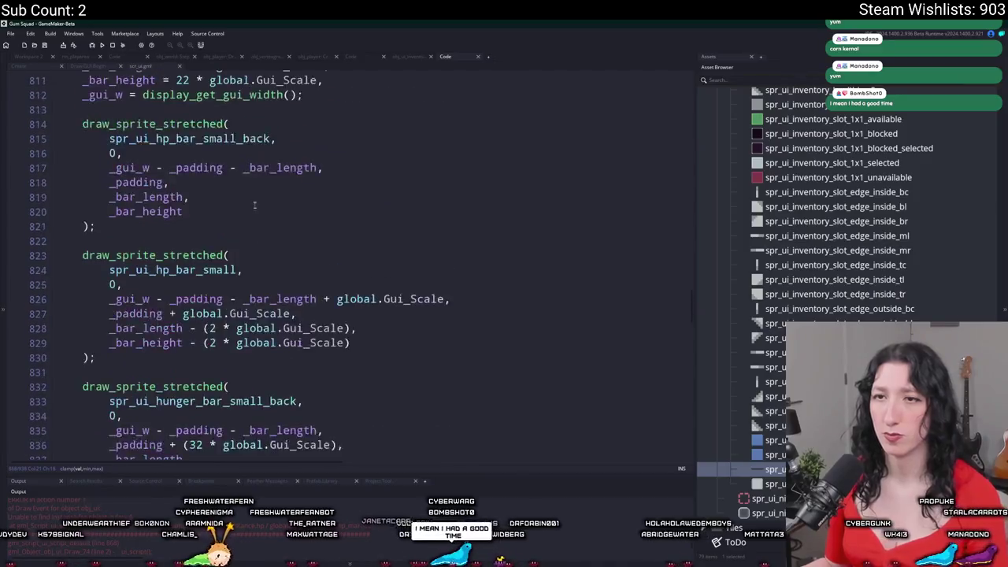
Step: Add a new line in ui_script_default starting the if ( !instance_exists(global.Player_Instance) ) exit check
{"action": "key", "text": "Return"}
{"action": "key", "text": "Return"}
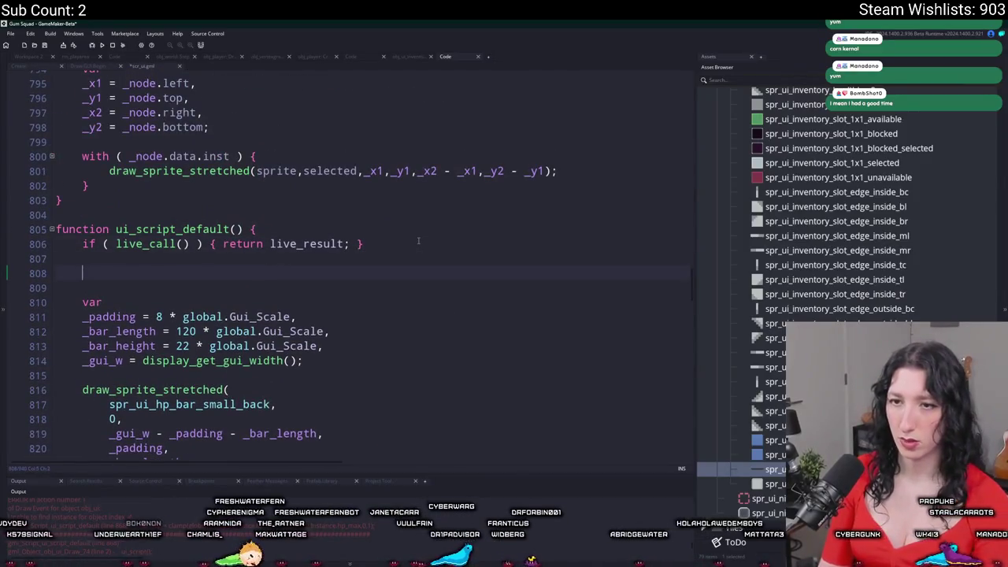
{"action": "type", "text": "if ( instak"}
{"action": "key", "text": "BackSpace"}
{"action": "type", "text": "ance_"}
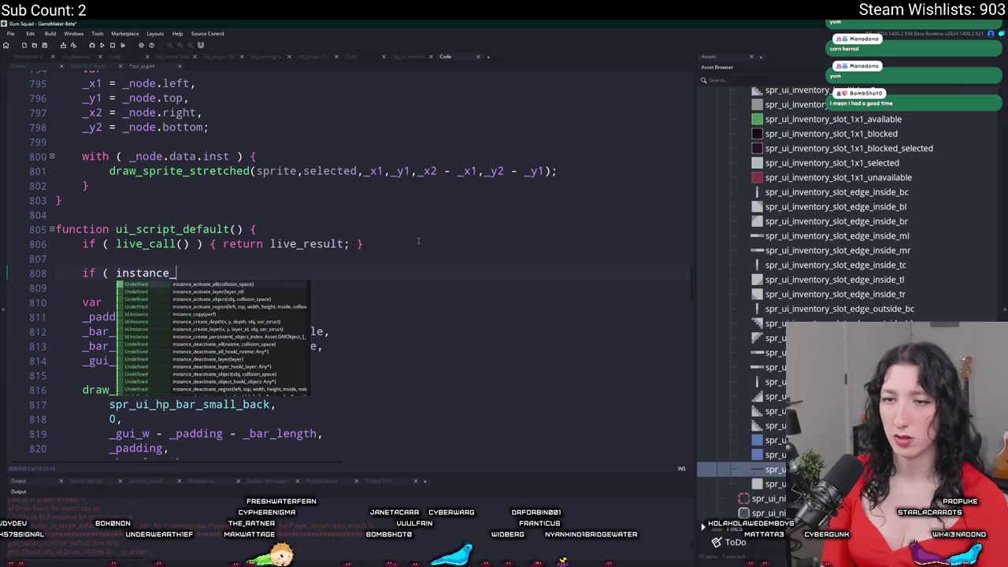
{"action": "type", "text": "exists(global.Player_Instance) ) {"}
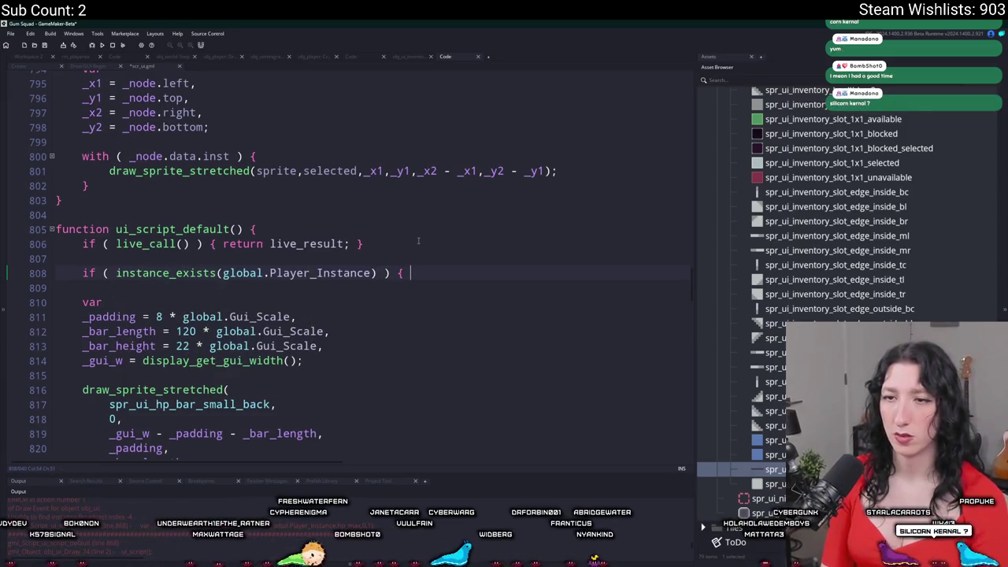
{"action": "type", "text": "exit; }"}
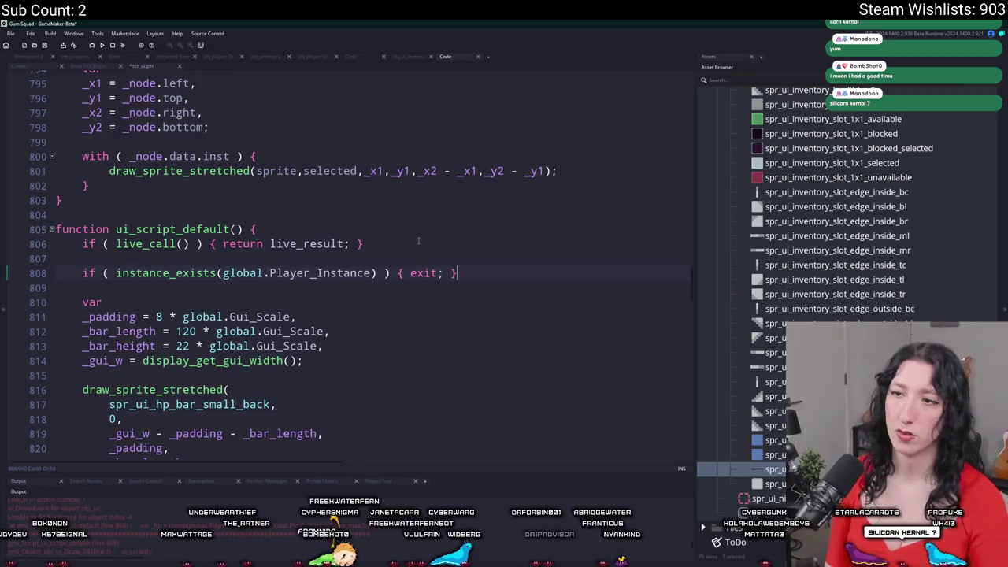
{"action": "type", "text": "!"}
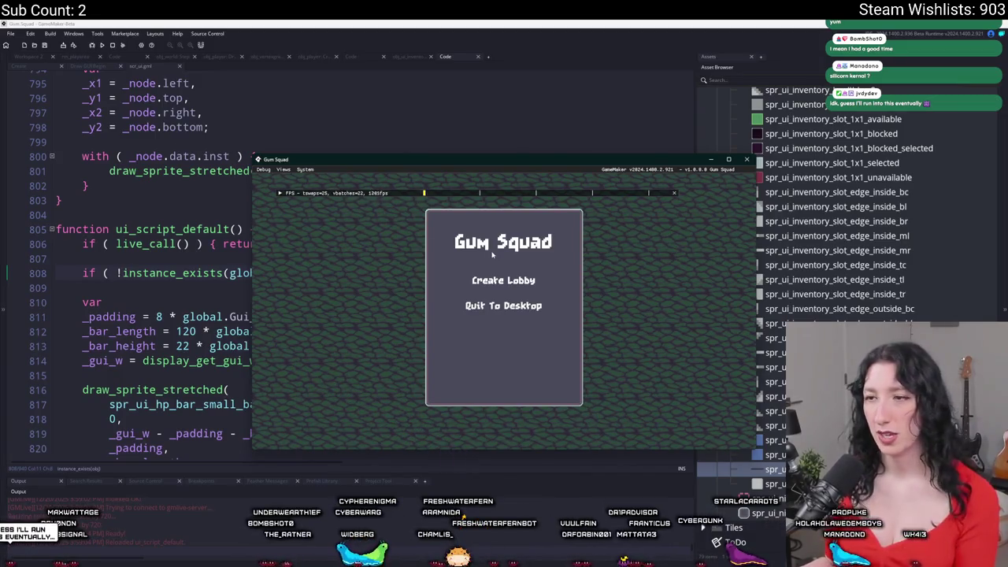
Step: Create a lobby and walk the character around the field with WASD
{"action": "left_click", "coordinate": [502, 279]}
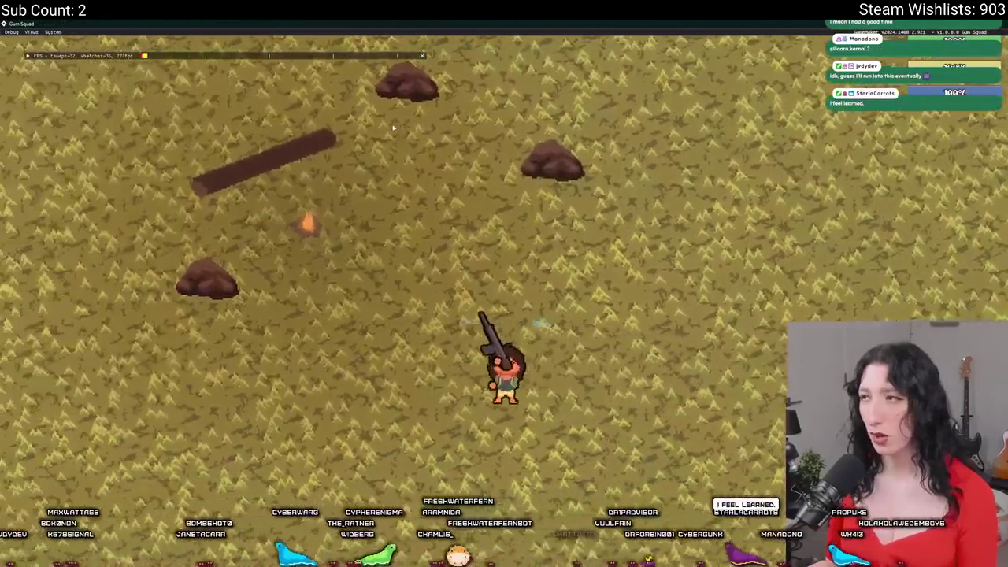
{"action": "key", "text": "Tab"}
{"action": "key", "text": "Tab"}
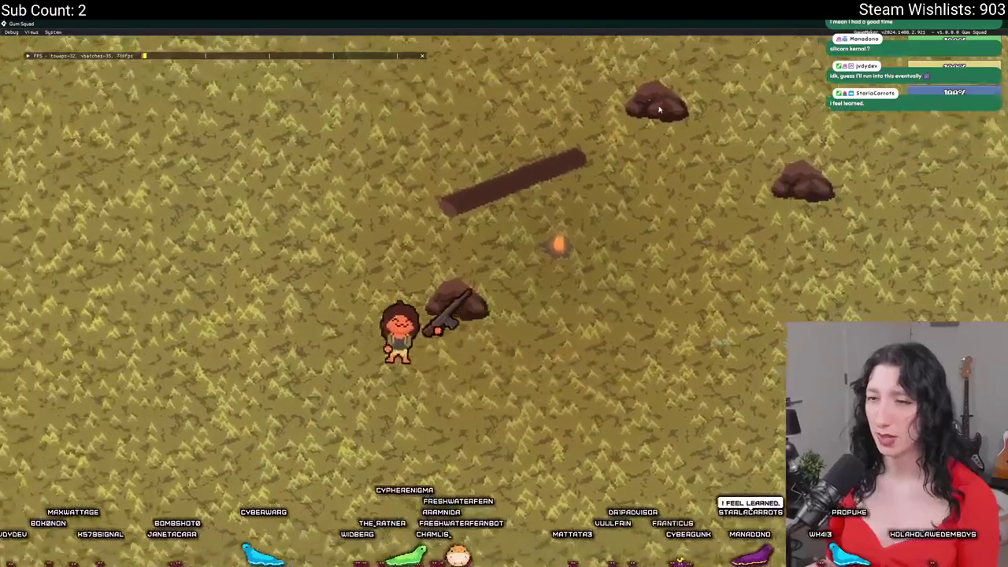
{"action": "key", "text": "s"}
{"action": "key", "text": "d"}
{"action": "key", "text": "w"}
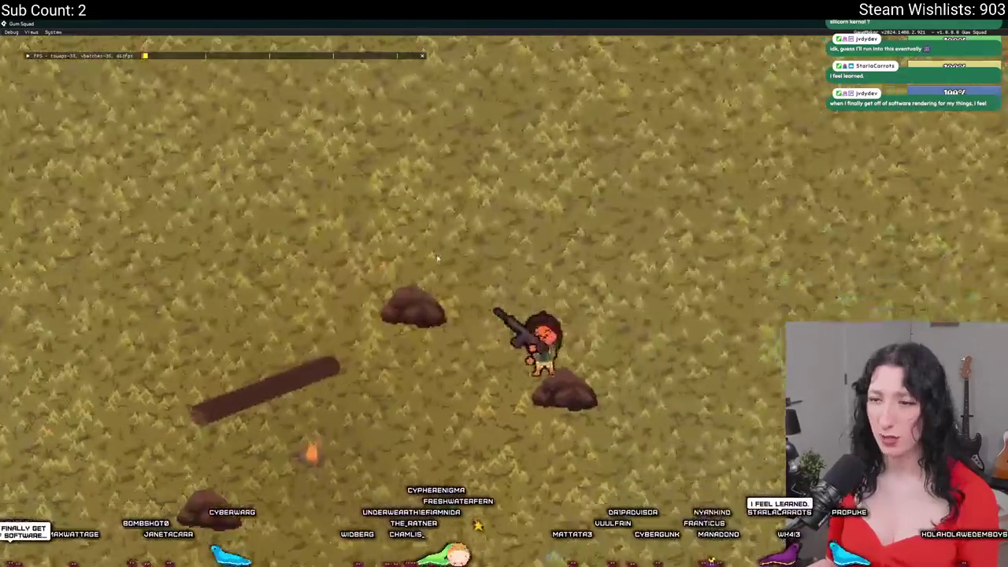
{"action": "key", "text": "a"}
{"action": "key", "text": "s"}
Step: Open and close the inventory, walk around some more, then leave the game window
{"action": "key", "text": "Tab"}
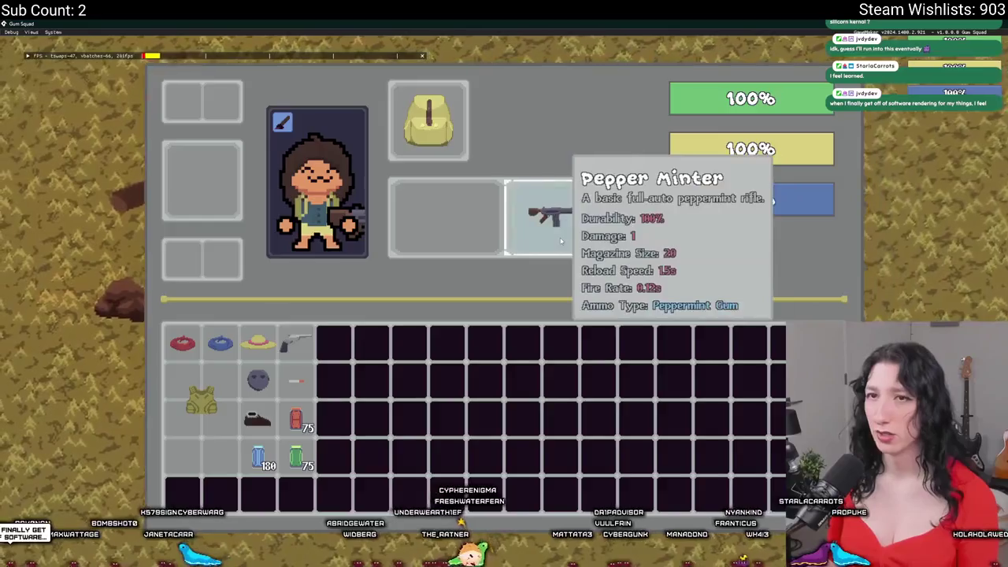
{"action": "key", "text": "Tab"}
{"action": "key", "text": "a"}
{"action": "key", "text": "w"}
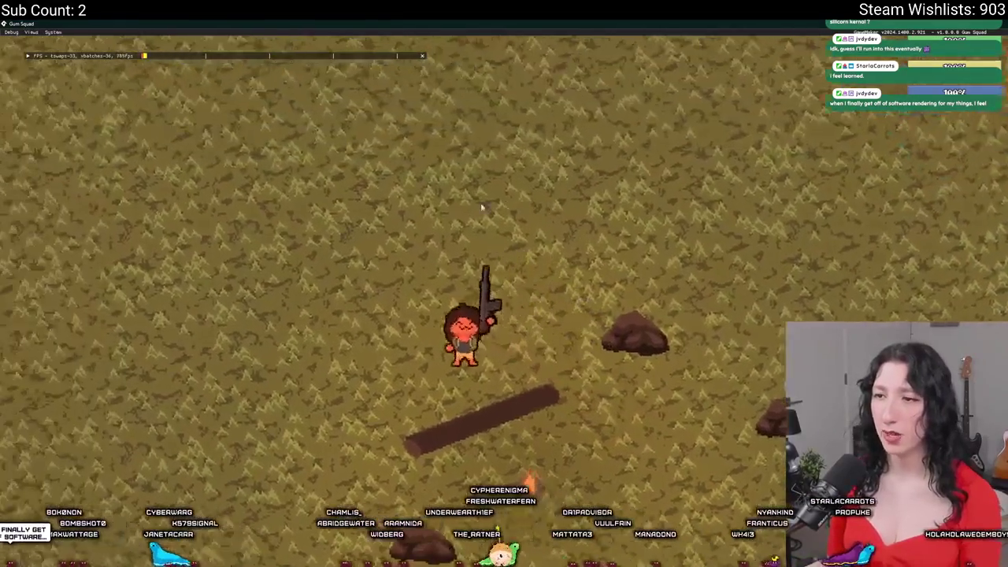
{"action": "key", "text": "s"}
{"action": "key", "text": "s"}
{"action": "key", "text": "d"}
{"action": "key", "text": "alt+Tab"}
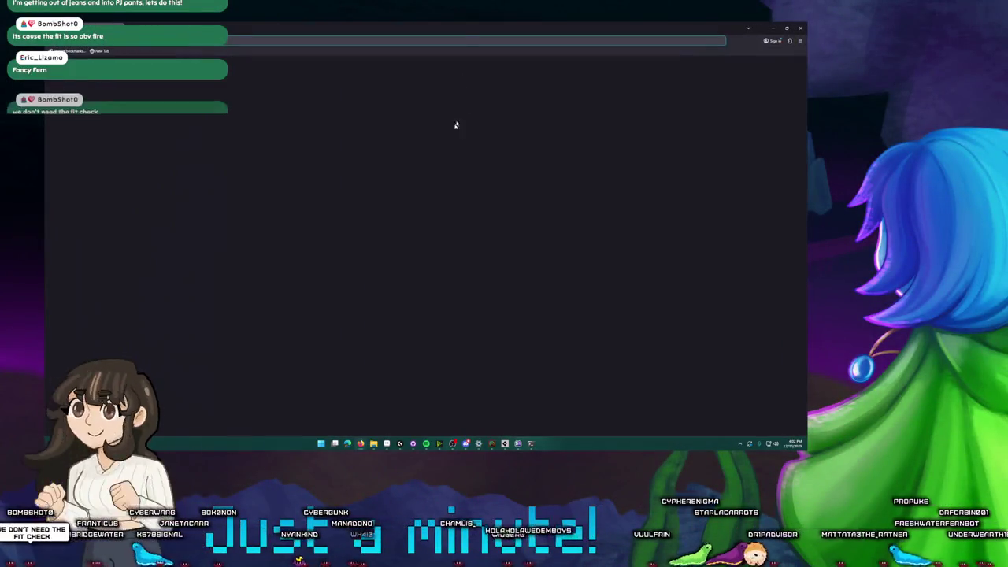
Step: Load youtube.com from the address bar and scroll through the home page
{"action": "type", "text": "y"}
{"action": "key", "text": "Return"}
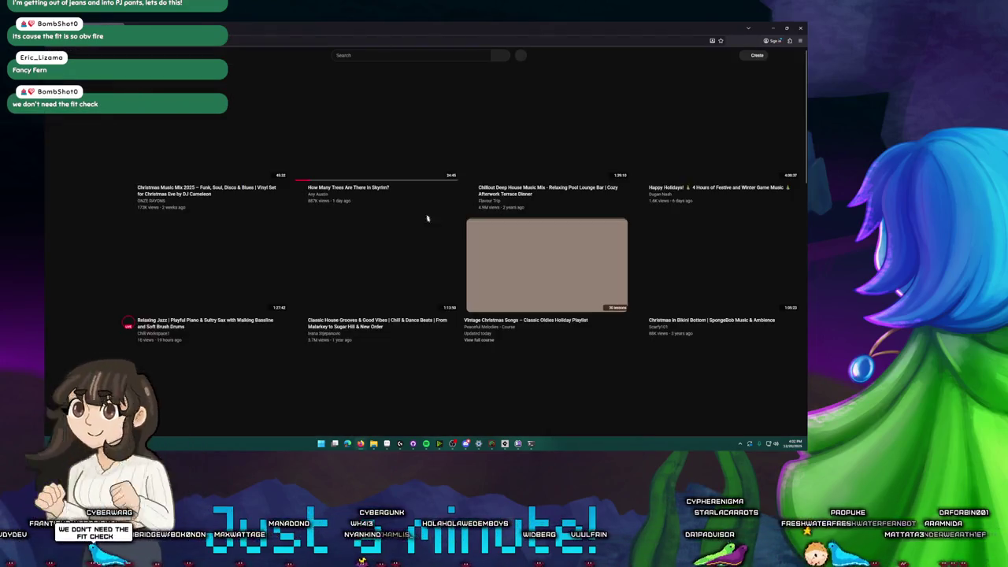
{"action": "scroll", "coordinate": [462, 260], "scroll_direction": "down", "scroll_amount": 3}
{"action": "scroll", "coordinate": [462, 260], "scroll_direction": "down", "scroll_amount": 3}
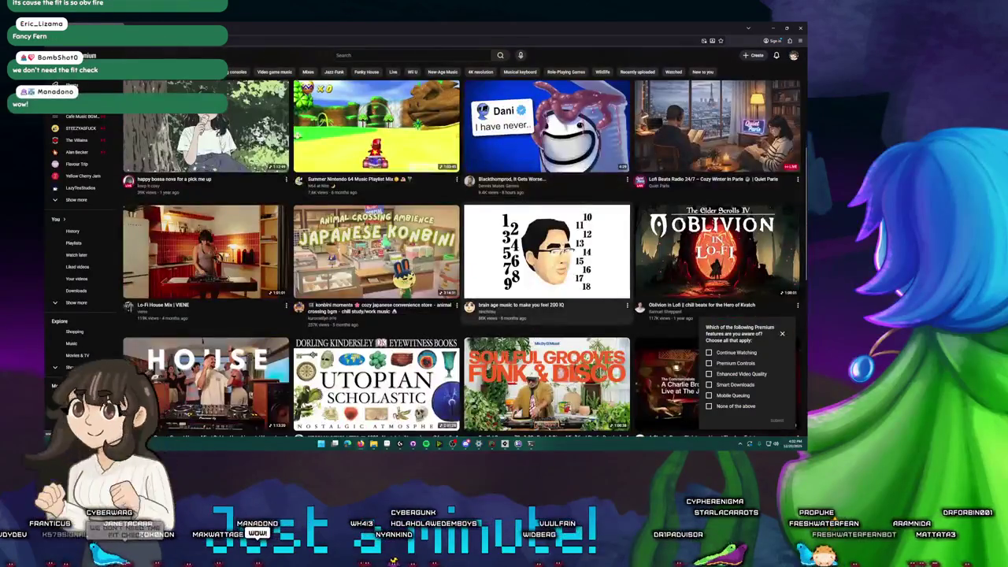
{"action": "scroll", "coordinate": [463, 260], "scroll_direction": "down", "scroll_amount": 2}
{"action": "scroll", "coordinate": [373, 158], "scroll_direction": "up", "scroll_amount": 5}
{"action": "scroll", "coordinate": [372, 95], "scroll_direction": "up", "scroll_amount": 3}
Step: Search YouTube for 'cats dancing' and open the top video
{"action": "left_click", "coordinate": [390, 55]}
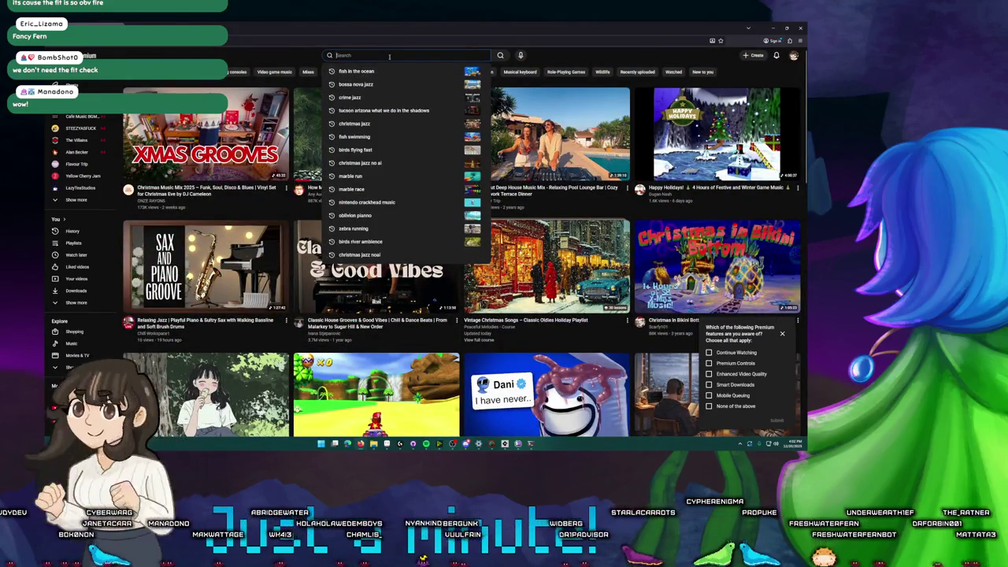
{"action": "type", "text": "cats dancing"}
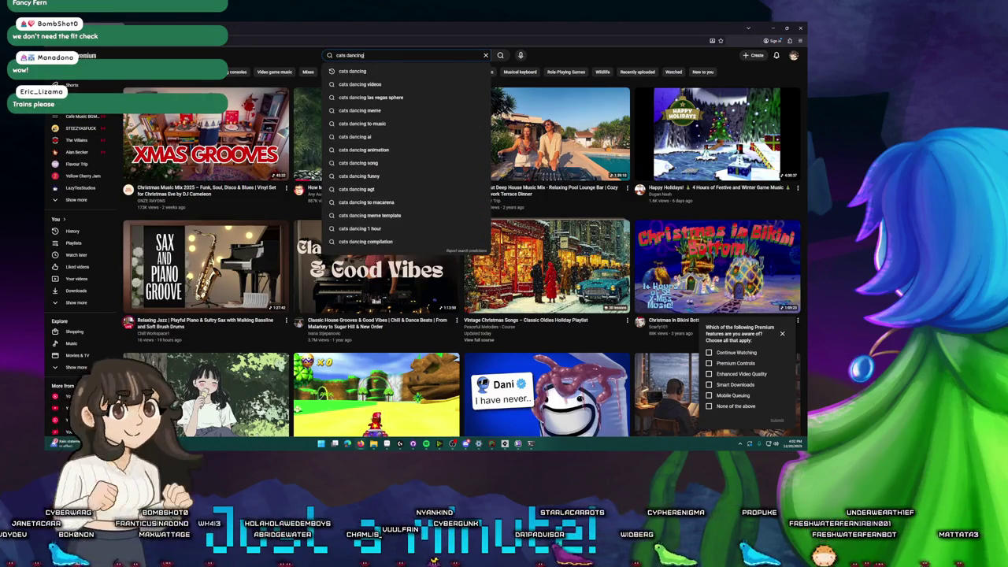
{"action": "key", "text": "Return"}
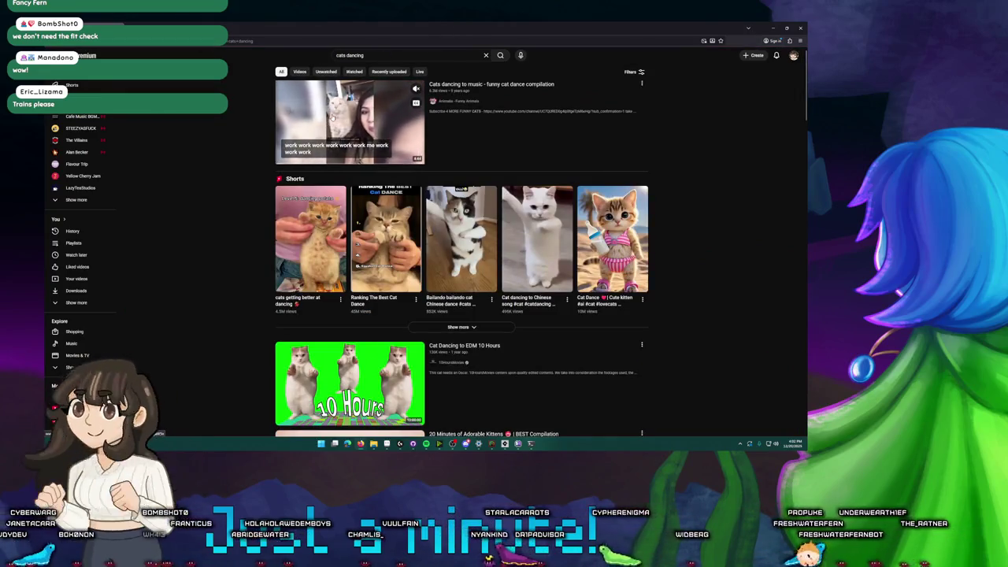
{"action": "left_click", "coordinate": [435, 84]}
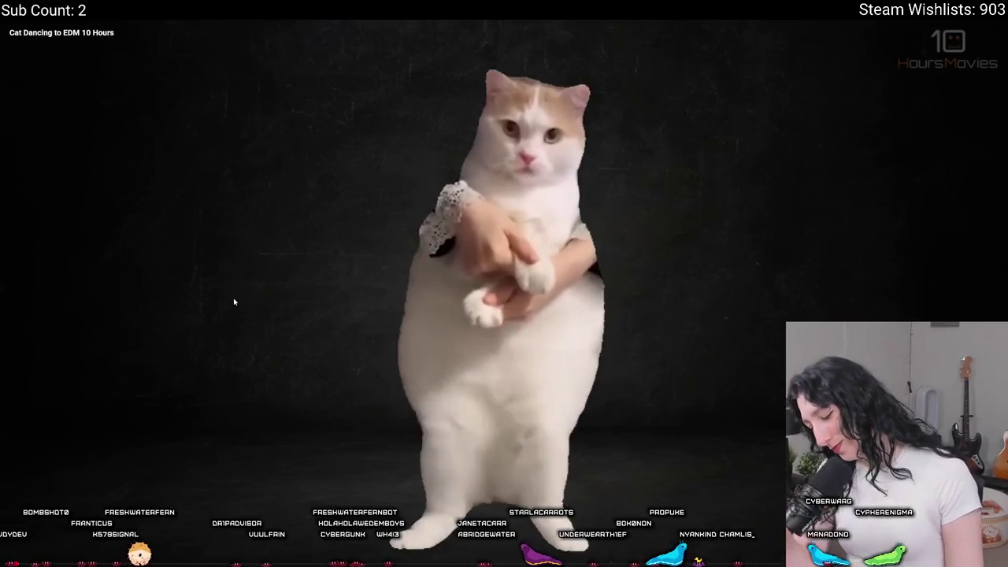
Step: Take the Cat Dancing to EDM video out of fullscreen
{"action": "double_click", "coordinate": [254, 286]}
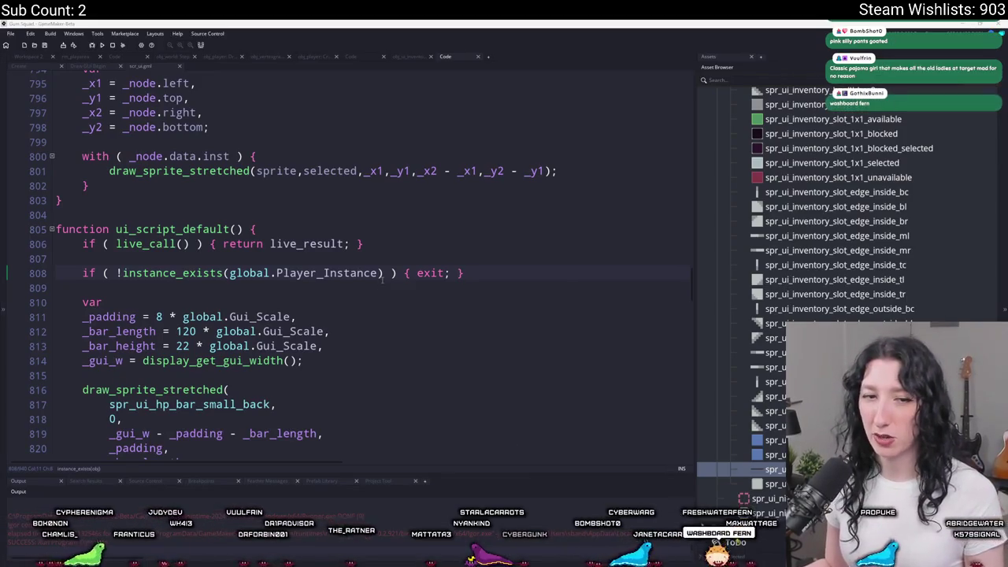
Step: Scroll ui_script_default down to the health, hunger and thirst bar drawing calls and back up
{"action": "left_click", "coordinate": [511, 274]}
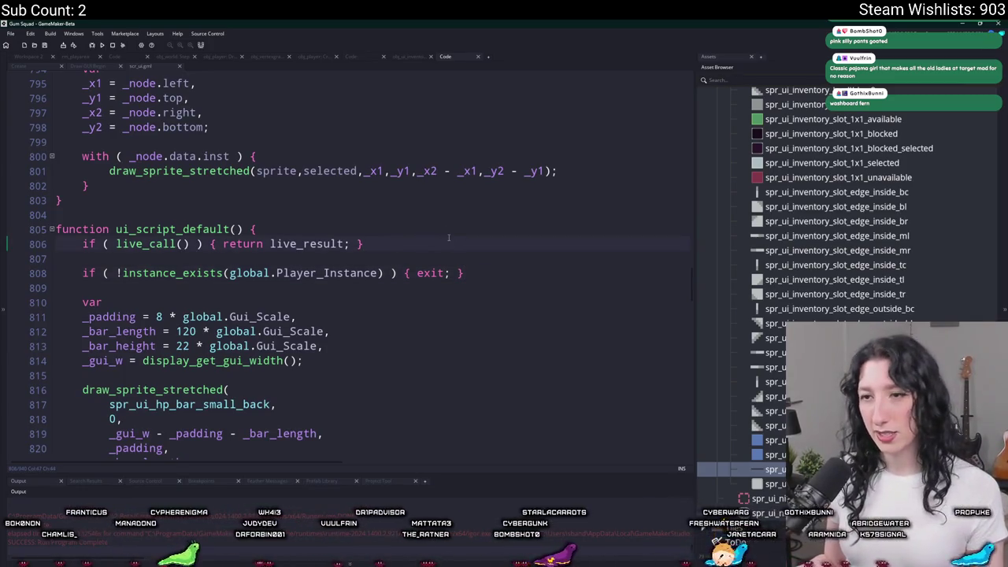
{"action": "scroll", "coordinate": [433, 258], "scroll_direction": "down", "scroll_amount": 2}
{"action": "scroll", "coordinate": [409, 256], "scroll_direction": "down", "scroll_amount": 2}
{"action": "scroll", "coordinate": [362, 251], "scroll_direction": "down", "scroll_amount": 6}
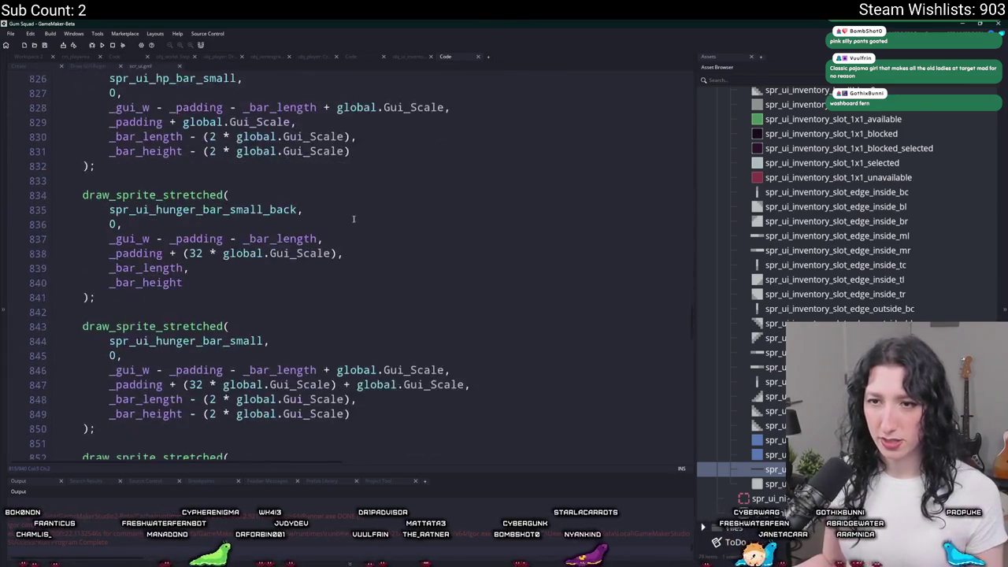
{"action": "scroll", "coordinate": [322, 245], "scroll_direction": "down", "scroll_amount": 3}
{"action": "scroll", "coordinate": [339, 276], "scroll_direction": "down", "scroll_amount": 3}
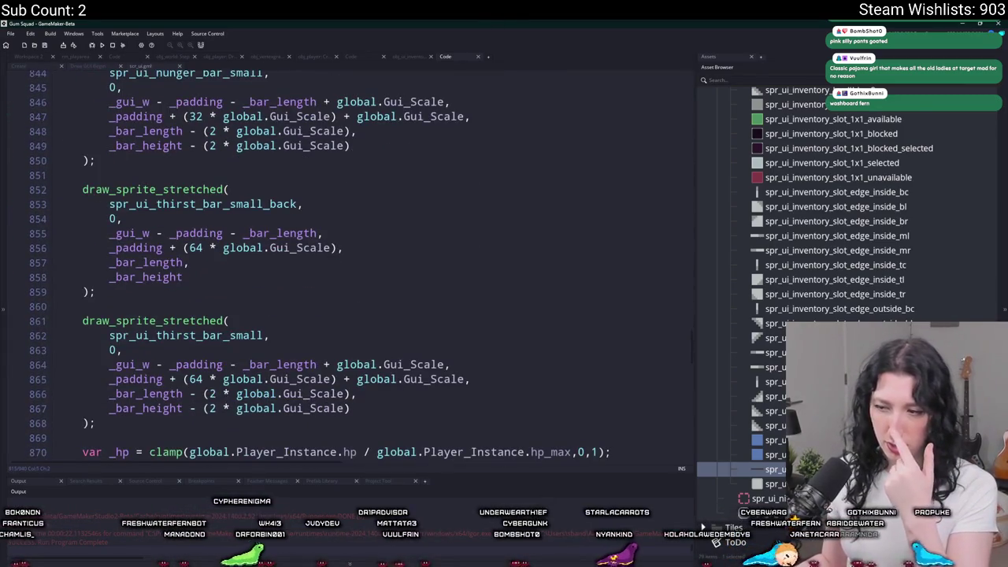
{"action": "scroll", "coordinate": [505, 276], "scroll_direction": "up", "scroll_amount": 2}
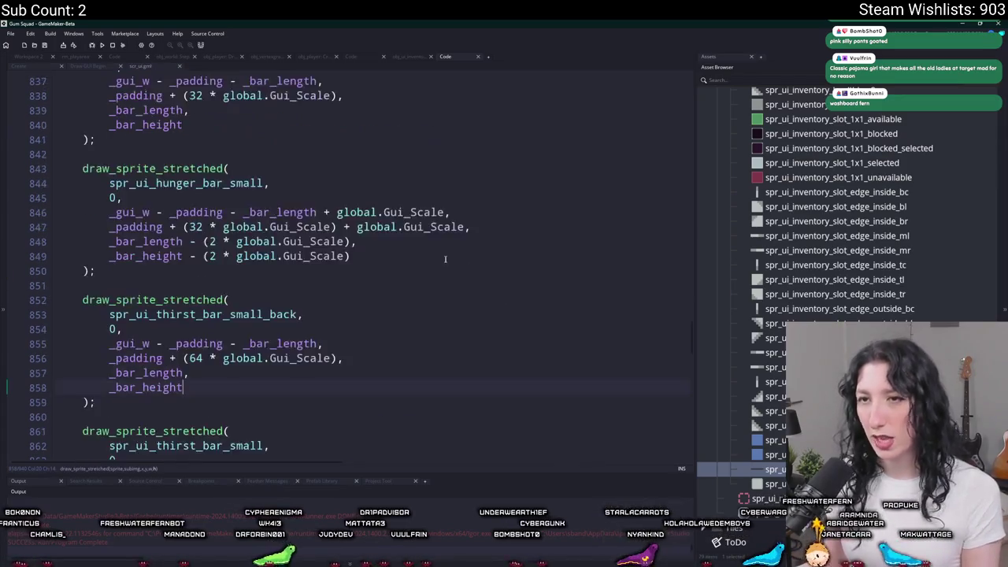
{"action": "scroll", "coordinate": [457, 268], "scroll_direction": "up", "scroll_amount": 6}
{"action": "scroll", "coordinate": [402, 253], "scroll_direction": "up", "scroll_amount": 6}
{"action": "scroll", "coordinate": [353, 242], "scroll_direction": "up", "scroll_amount": 2}
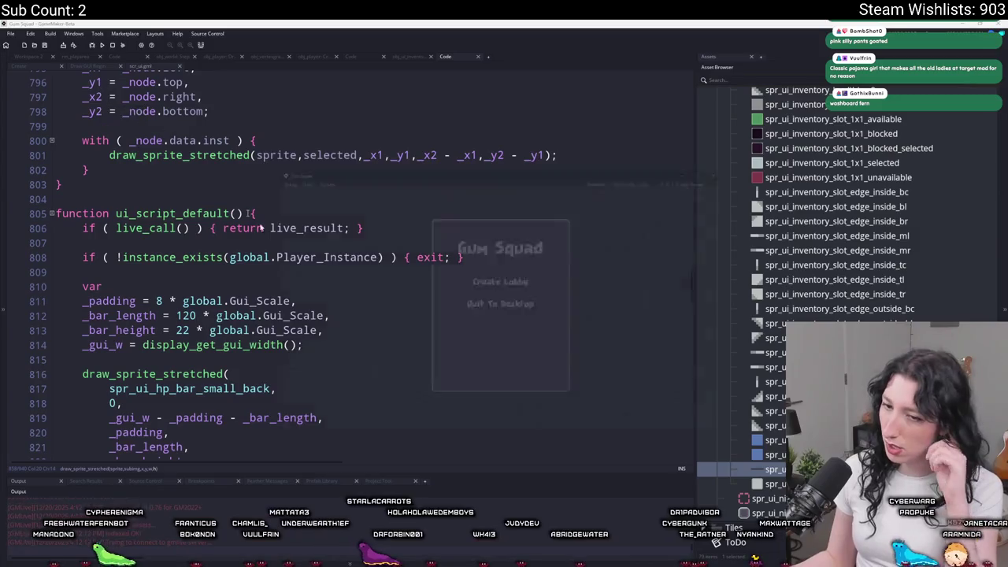
Step: Resize the game window and unequip the Pepper Minter rifle into the inventory
{"action": "double_click", "coordinate": [539, 115]}
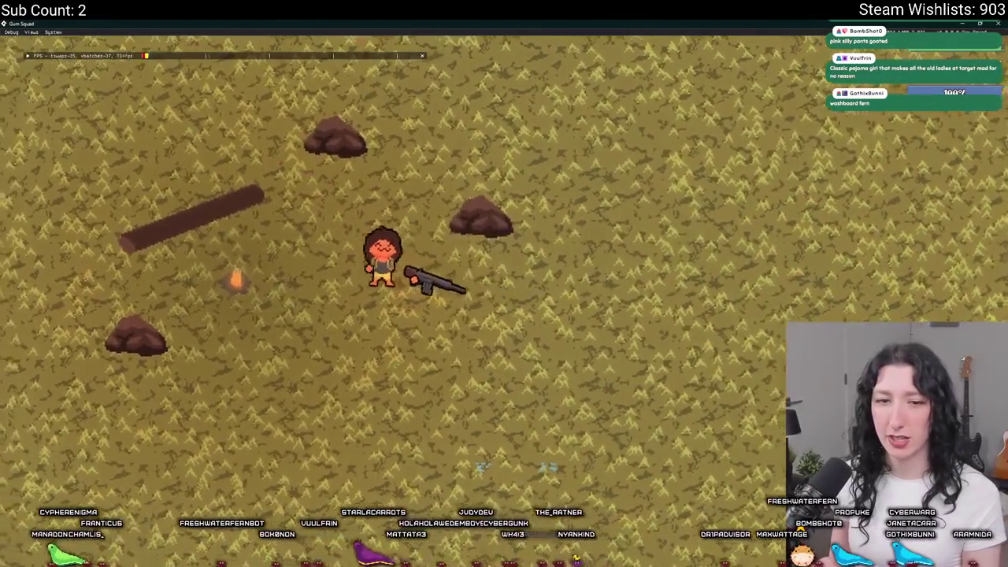
{"action": "mouse_move", "coordinate": [695, 24]}
{"action": "left_mouse_down"}
{"action": "mouse_move", "coordinate": [689, 86]}
{"action": "mouse_move", "coordinate": [684, 22]}
{"action": "left_mouse_up"}
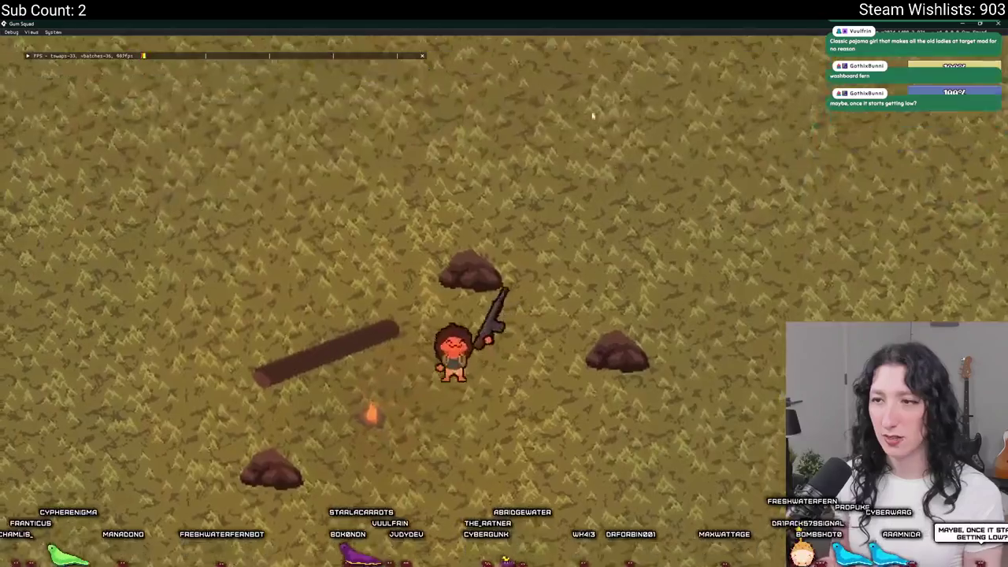
{"action": "key", "text": "Tab"}
{"action": "key", "text": "Tab"}
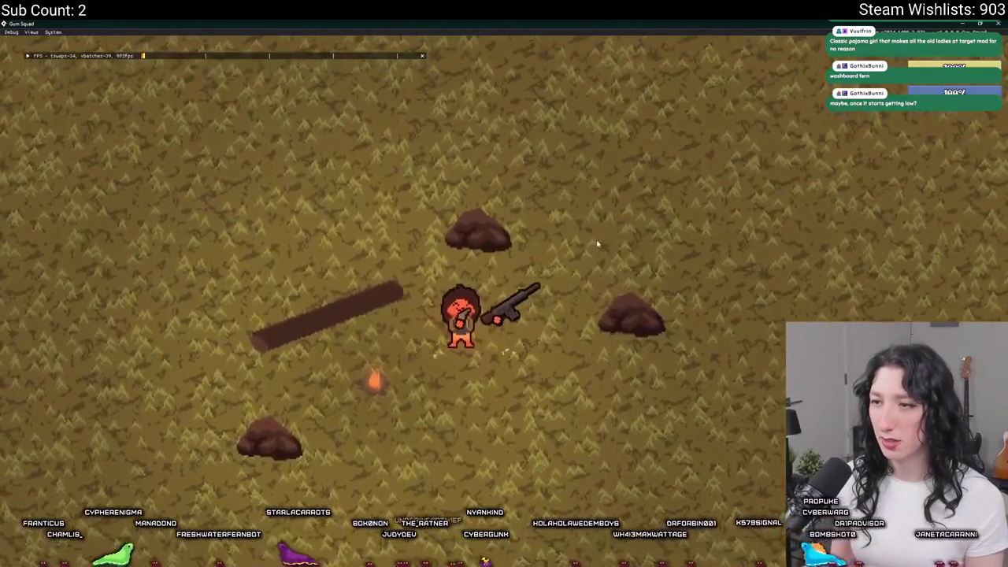
{"action": "key", "text": "d"}
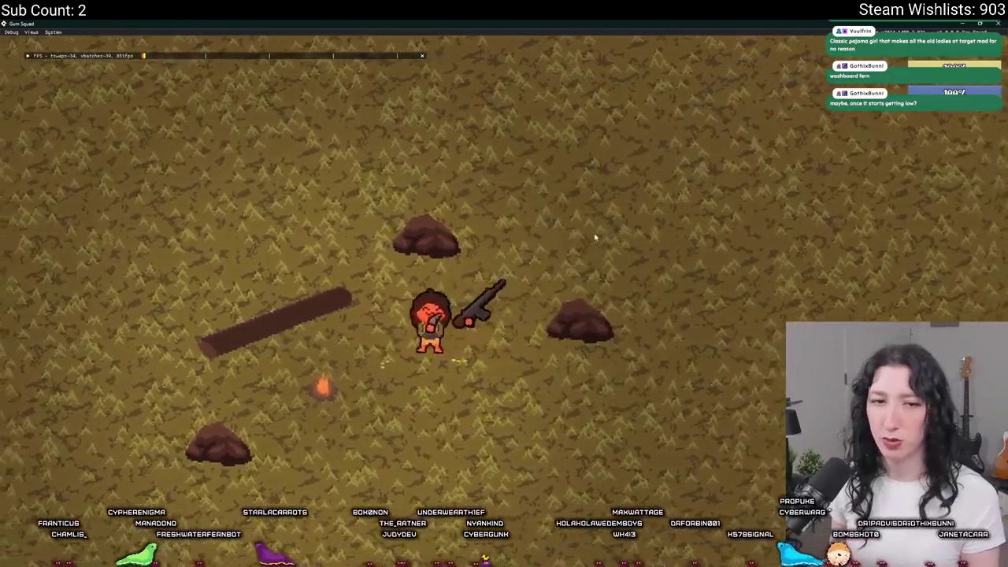
{"action": "key", "text": "Tab"}
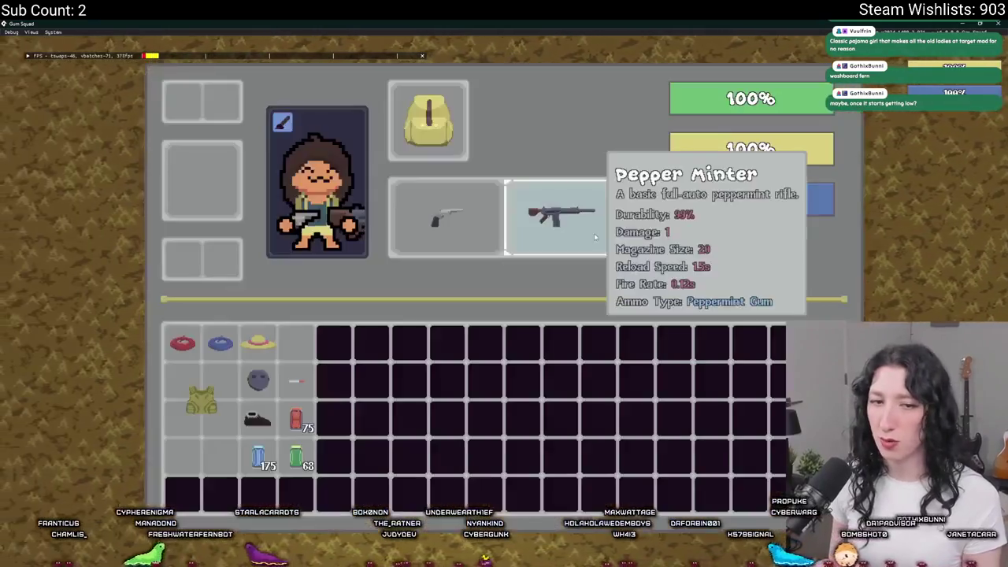
{"action": "left_click", "coordinate": [560, 201]}
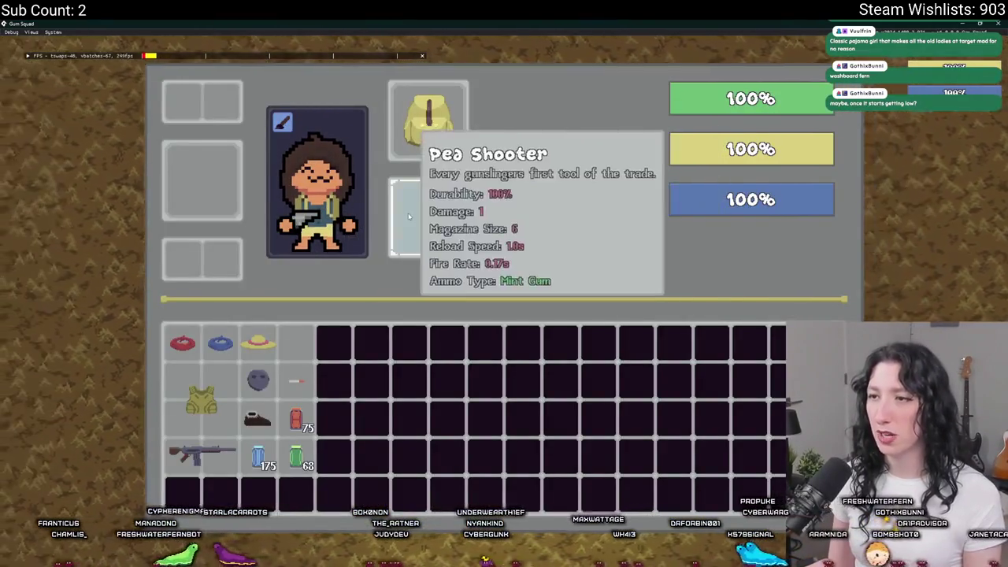
{"action": "key", "text": "Tab"}
{"action": "key", "text": "Tab"}
{"action": "key", "text": "Tab"}
Step: Walk the character around the field with the Pea Shooter, then show GitHub Desktop's changed files
{"action": "key", "text": "s"}
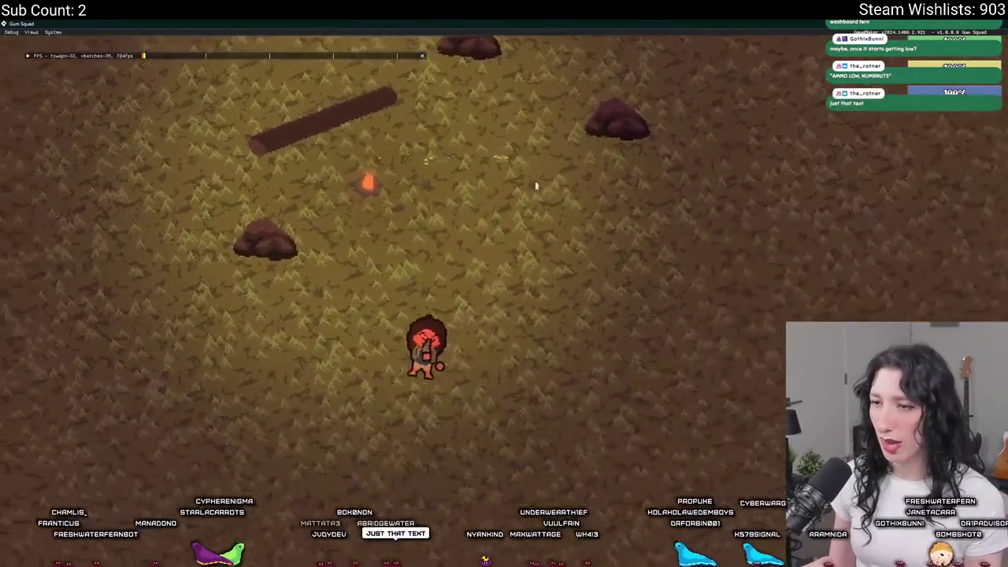
{"action": "key", "text": "a"}
{"action": "key", "text": "w"}
{"action": "key", "text": "Tab"}
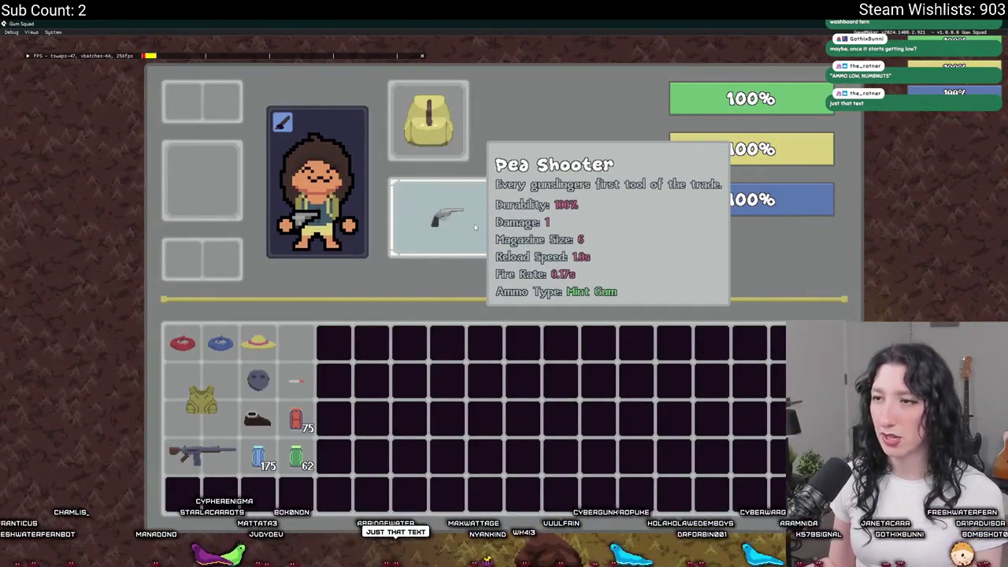
{"action": "key", "text": "Tab"}
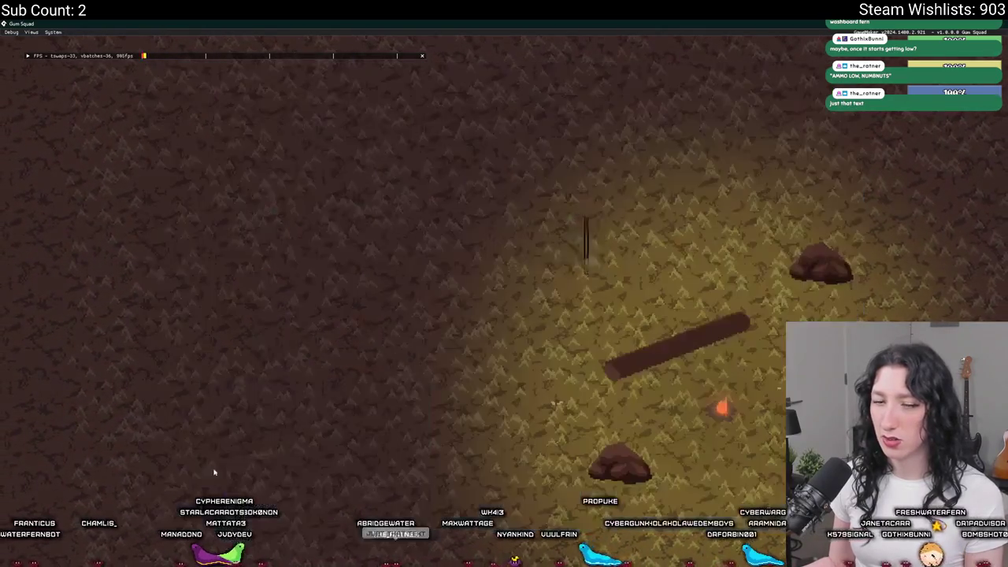
{"action": "key", "text": "d"}
{"action": "key", "text": "s"}
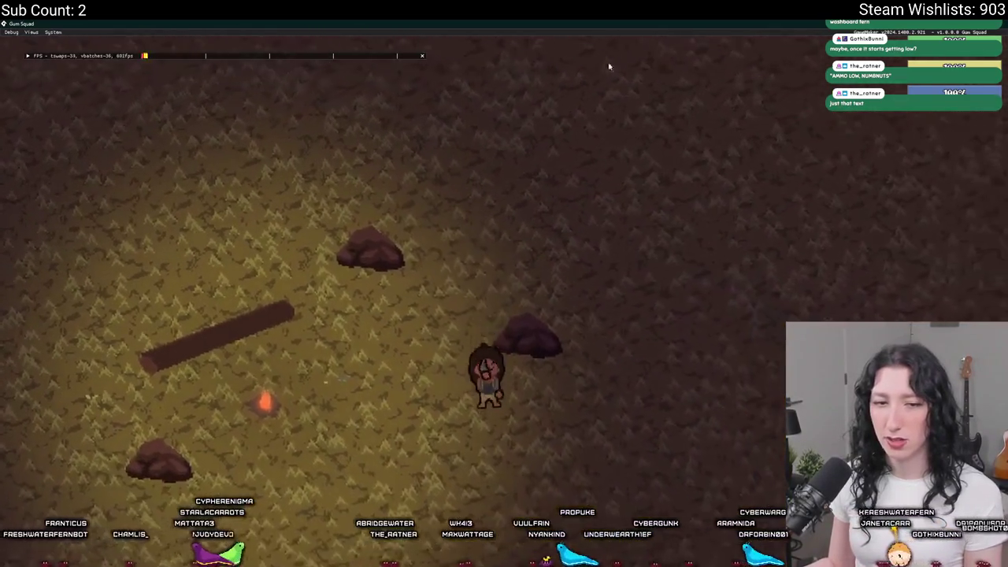
{"action": "key", "text": "w"}
{"action": "key", "text": "s"}
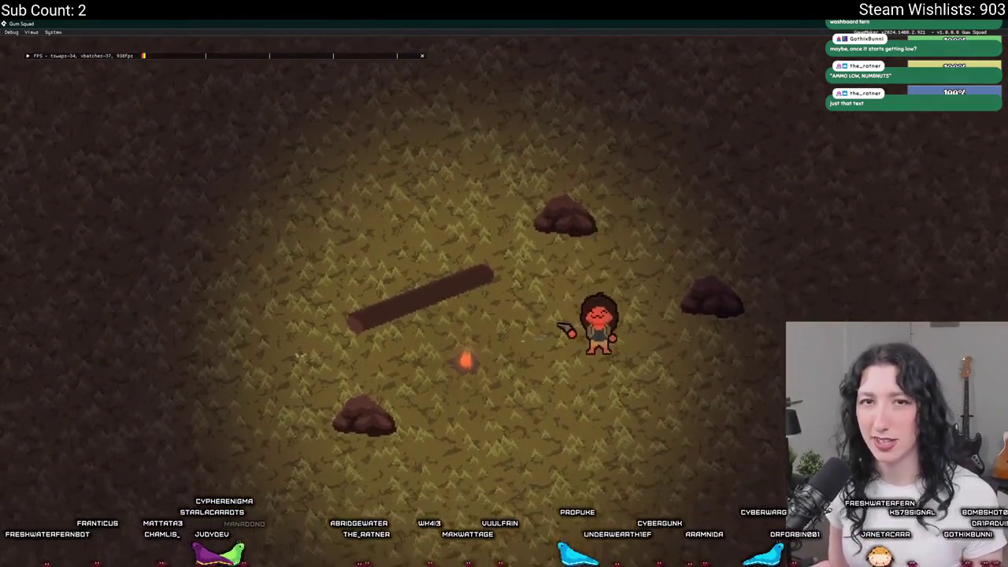
{"action": "key", "text": "w"}
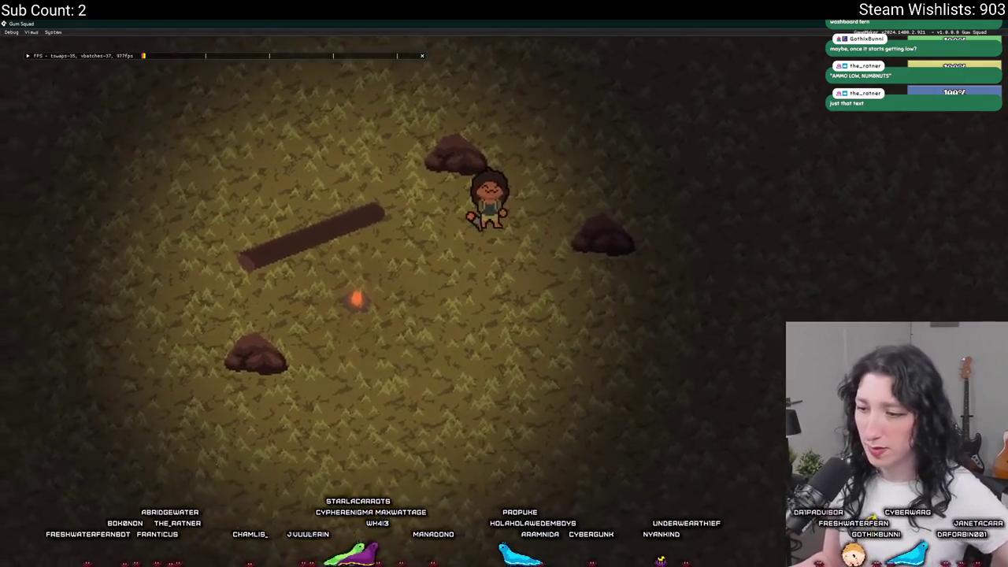
{"action": "key", "text": "alt+Tab"}
{"action": "left_click", "coordinate": [154, 131]}
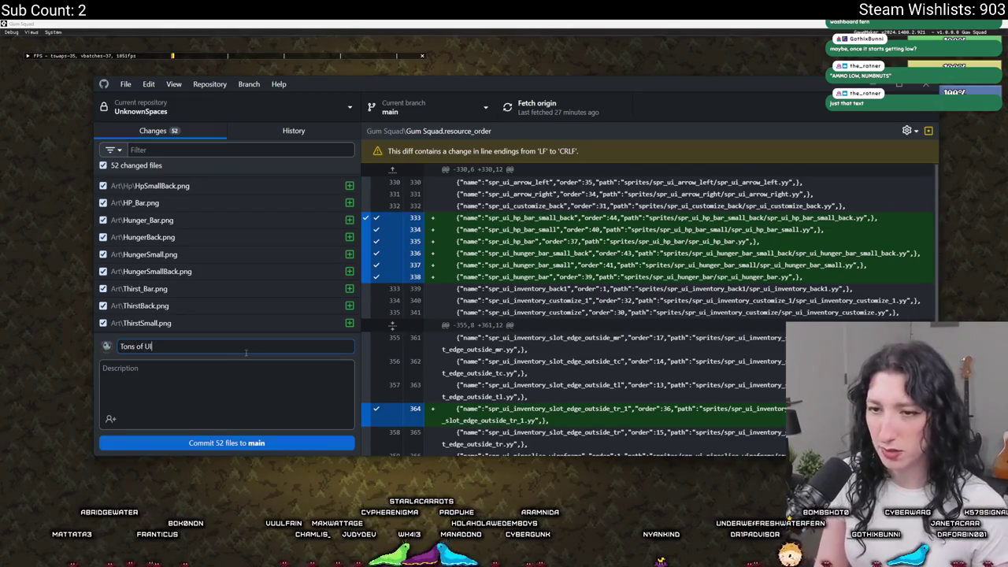
Step: Commit the 52 files to main, push to origin, walk toward the campfire, then switch to Aseprite
{"action": "left_click", "coordinate": [257, 443]}
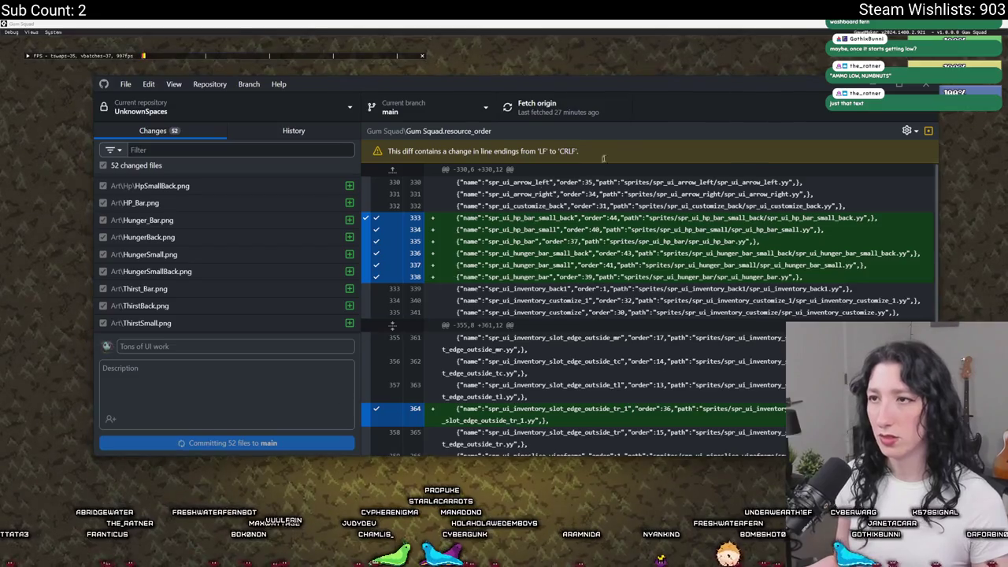
{"action": "left_click", "coordinate": [594, 112]}
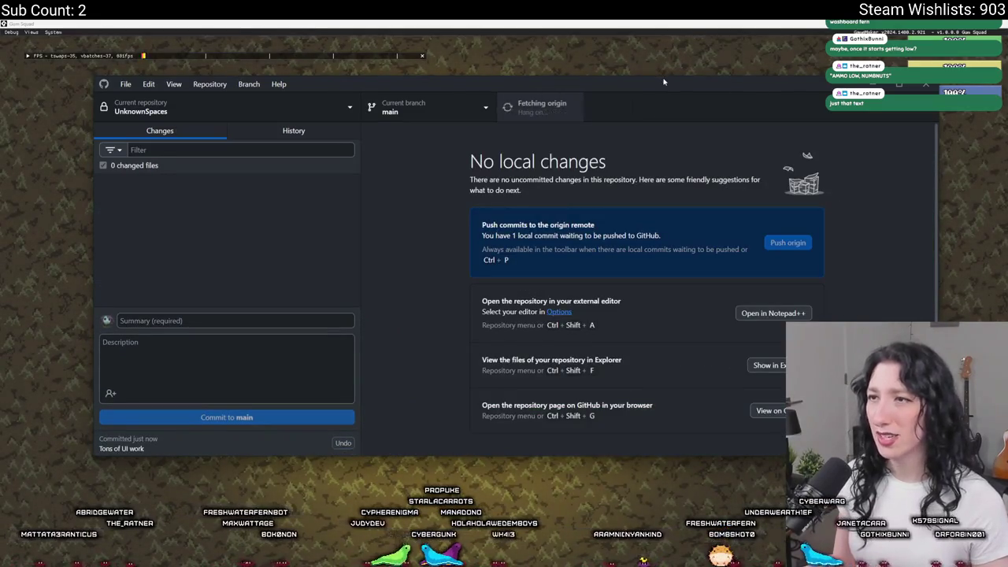
{"action": "key", "text": "alt+Tab"}
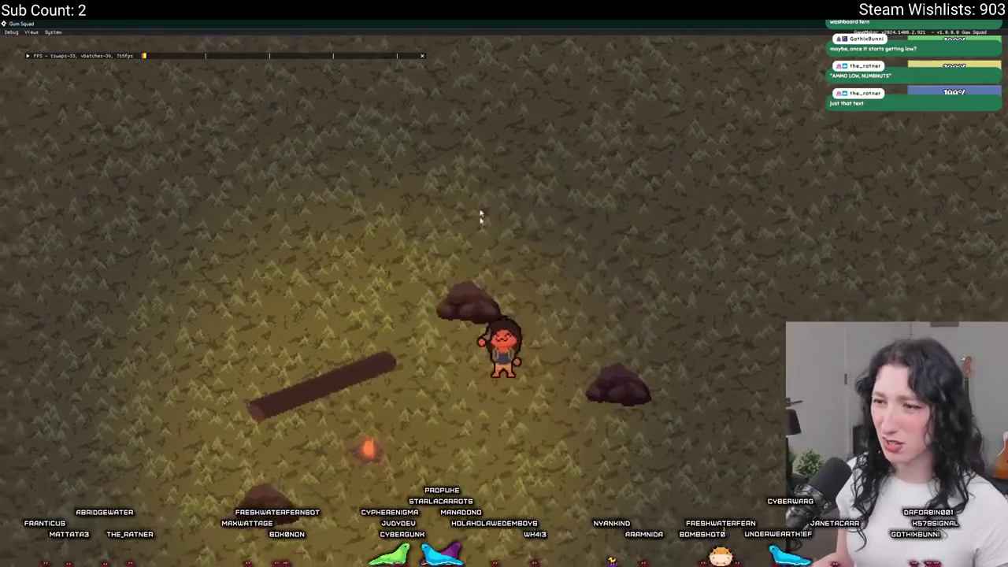
{"action": "key", "text": "s"}
{"action": "key", "text": "a"}
{"action": "key", "text": "d"}
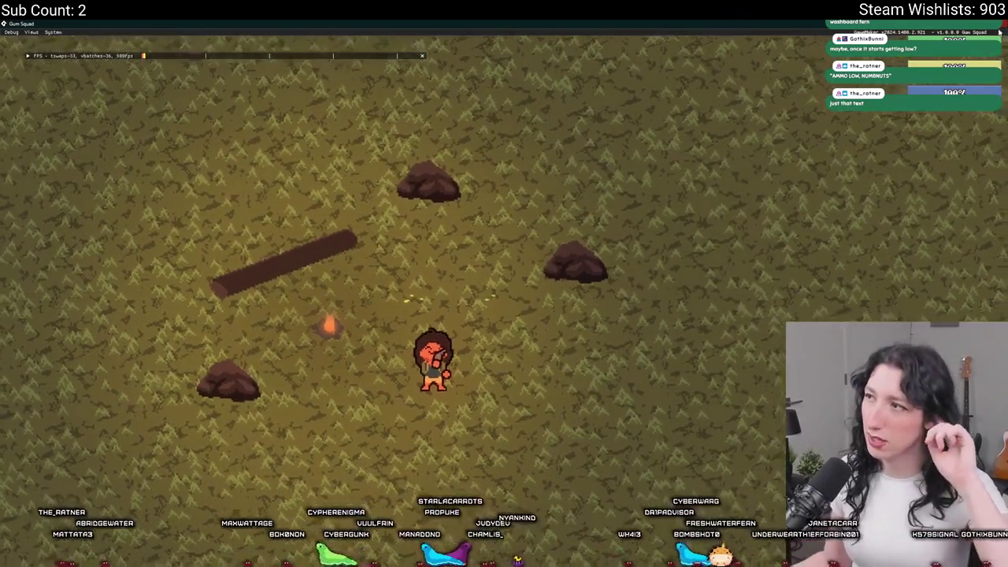
{"action": "key", "text": "alt+Tab"}
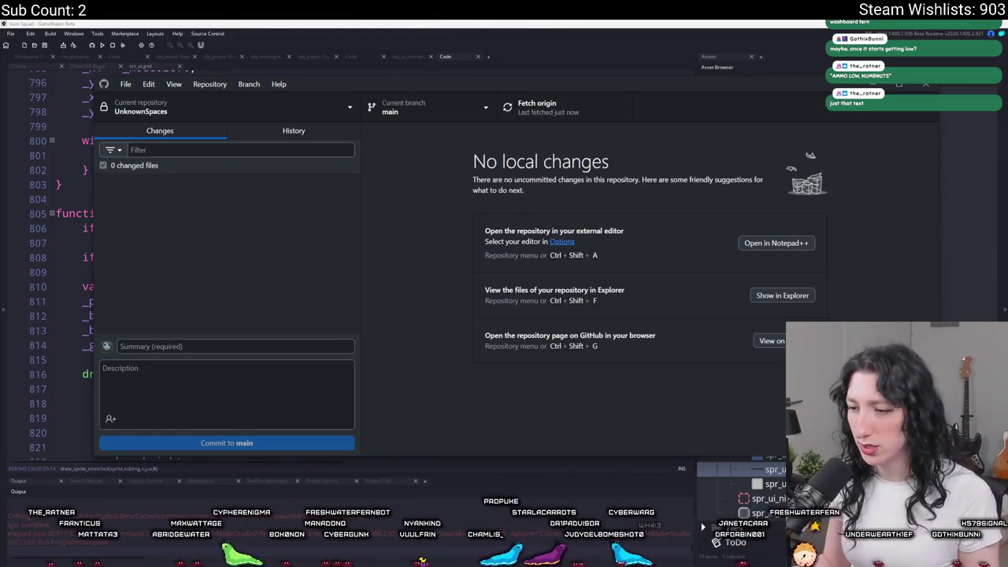
{"action": "key", "text": "alt+Tab"}
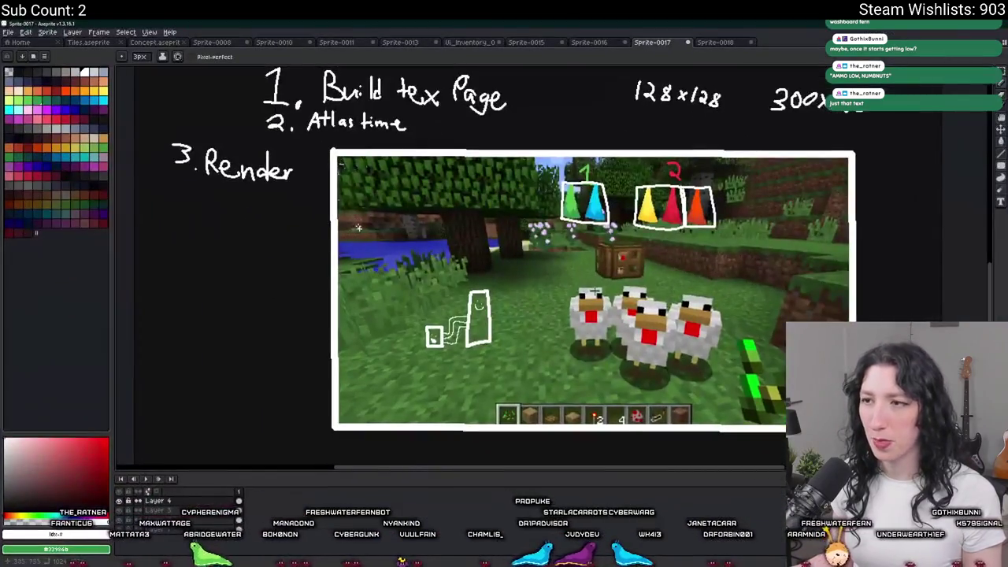
Step: Open rm_playarea, zoom and pan to the rocks and log, and hide the side panels
{"action": "left_click", "coordinate": [49, 43]}
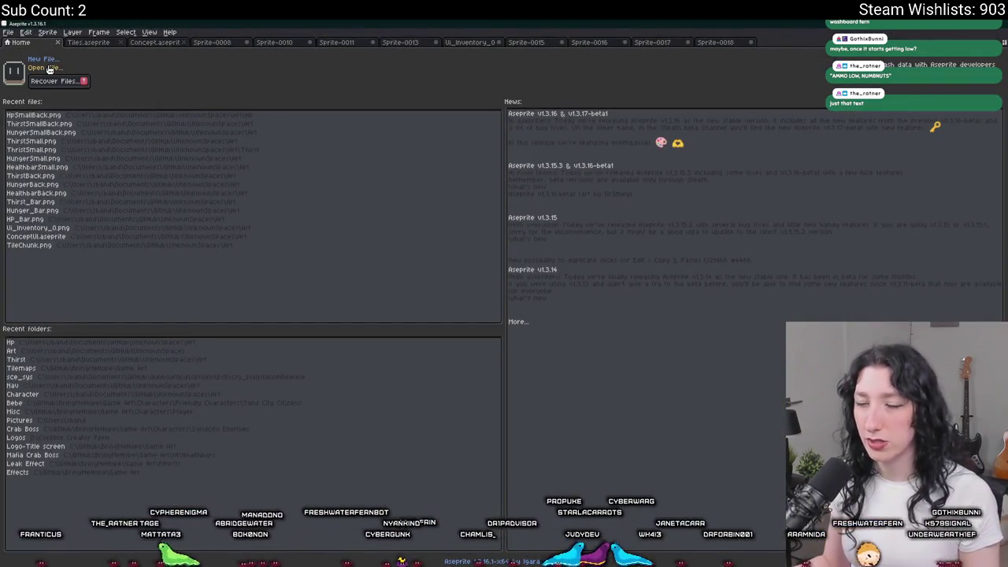
{"action": "key", "text": "alt+Tab"}
{"action": "key", "text": "alt+Tab"}
{"action": "key", "text": "alt+Tab"}
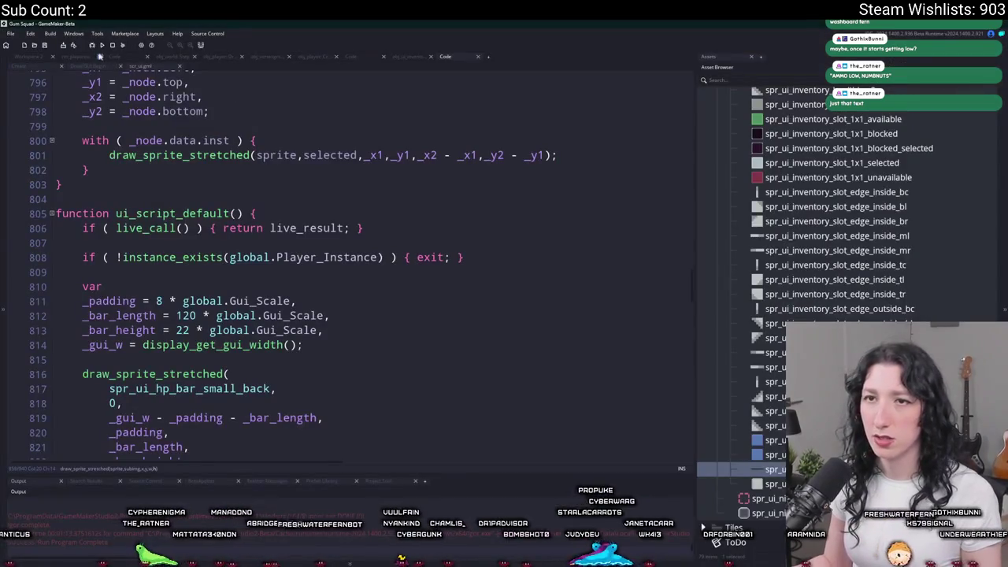
{"action": "left_click", "coordinate": [100, 56]}
{"action": "left_click", "coordinate": [614, 75]}
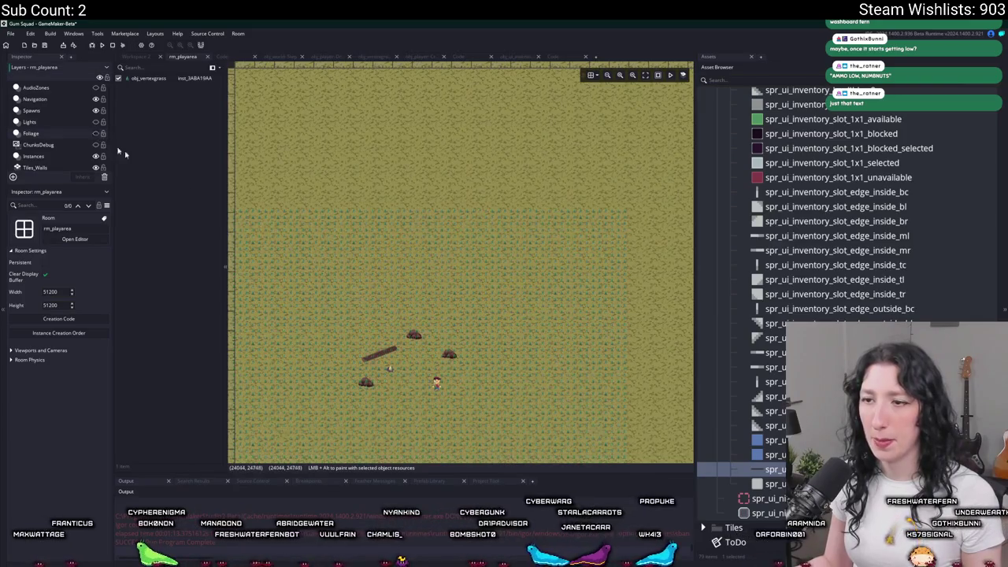
{"action": "left_click_drag", "start_coordinate": [451, 165], "coordinate": [492, 76]}
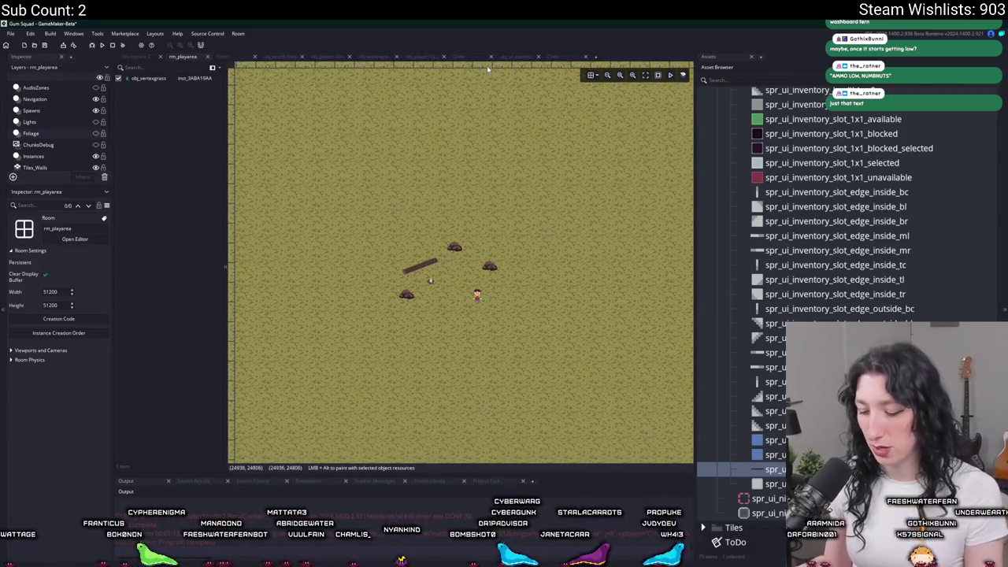
{"action": "key", "text": "F12"}
Step: Start a system search for the Snipping Tool, cancel it, and switch to Aseprite
{"action": "key", "text": "super"}
{"action": "type", "text": "sn"}
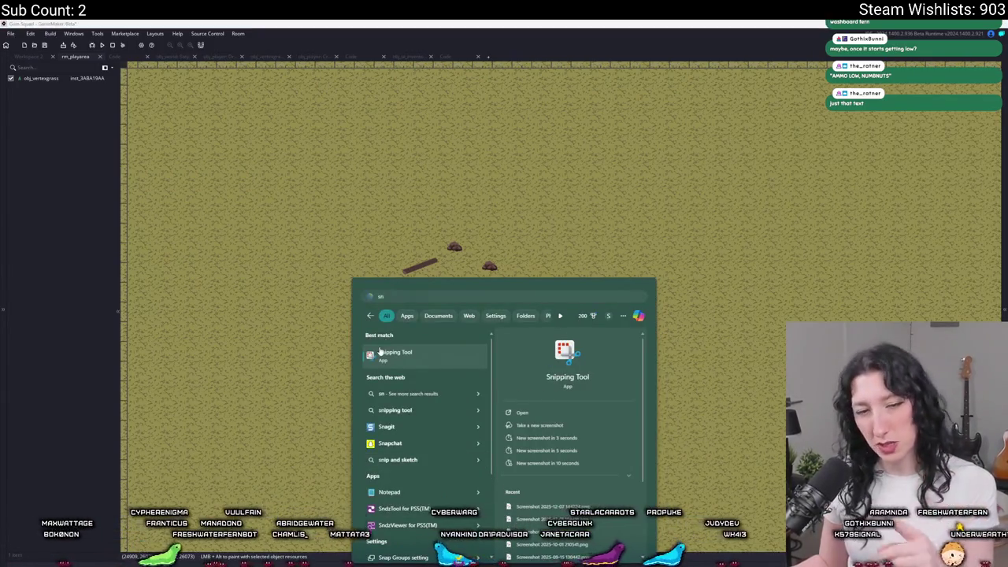
{"action": "key", "text": "Escape"}
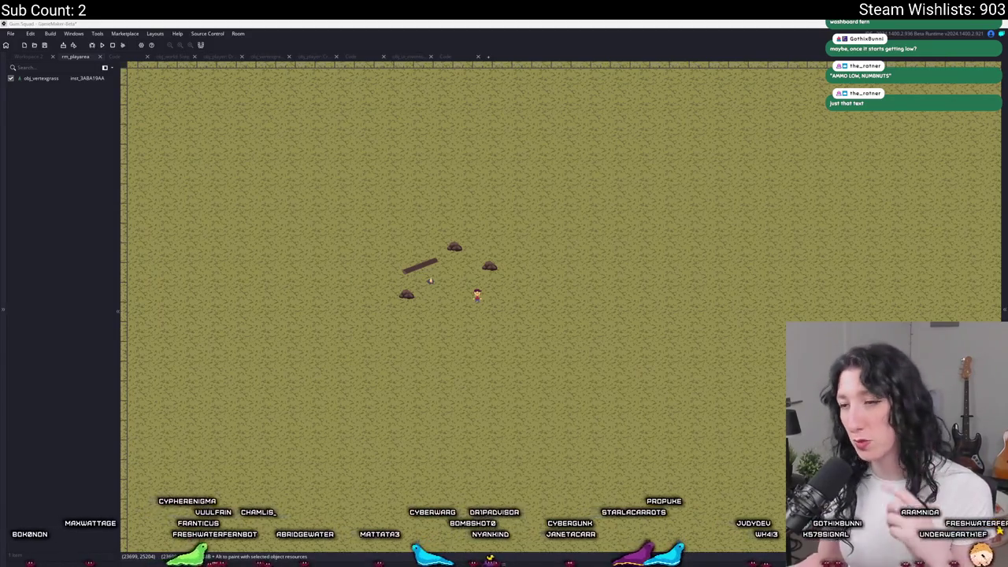
{"action": "key", "text": "alt+Tab"}
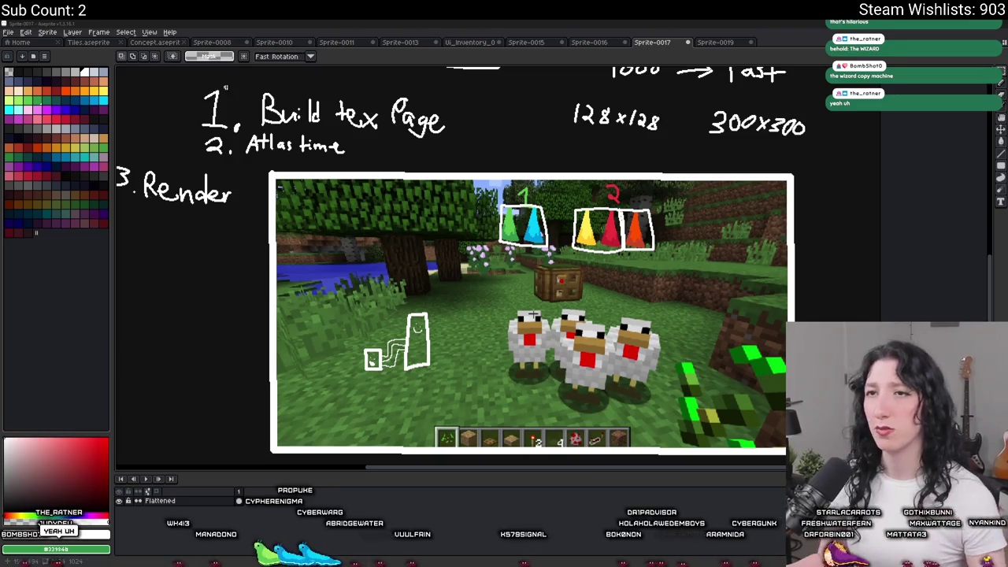
Step: Close Sprite-0016, Sprite-0015 and Ui_Inventory_0, discarding their changes
{"action": "key", "text": "ctrl+shift+Tab"}
{"action": "key", "text": "ctrl+w"}
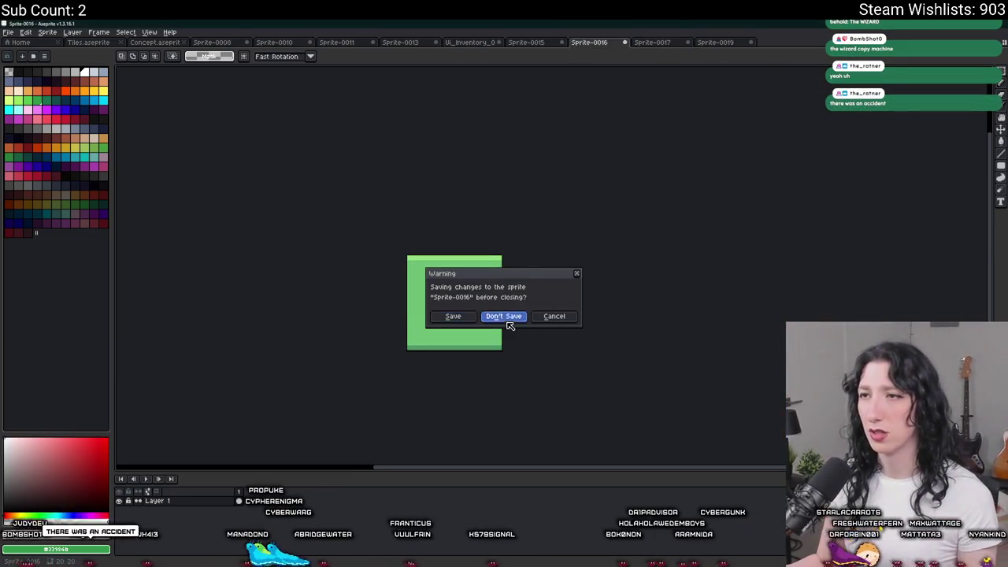
{"action": "left_click", "coordinate": [510, 325]}
{"action": "key", "text": "ctrl+w"}
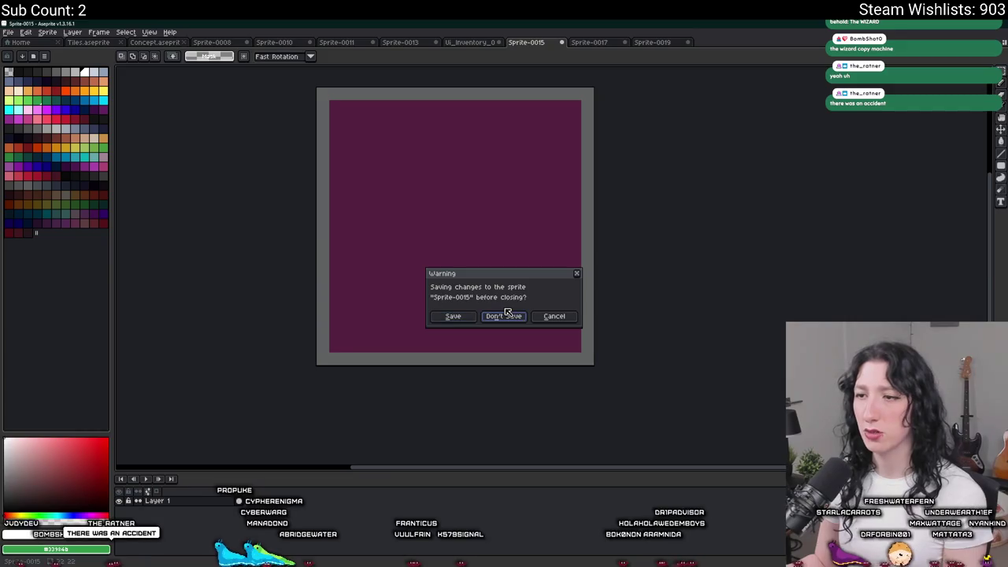
{"action": "left_click", "coordinate": [508, 313]}
{"action": "left_click", "coordinate": [482, 46]}
{"action": "key", "text": "ctrl+w"}
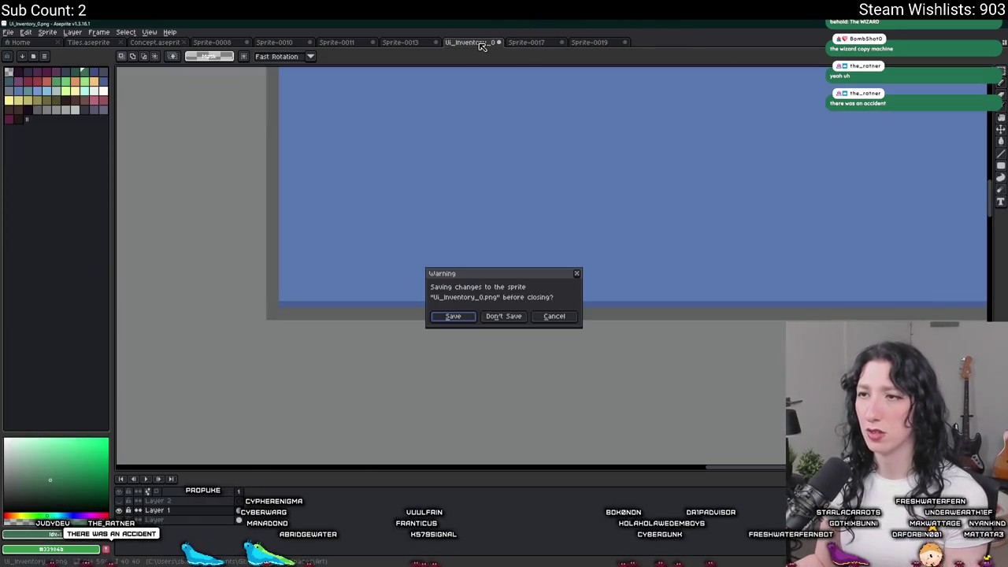
{"action": "key", "text": "Return"}
{"action": "left_click", "coordinate": [424, 44]}
Step: Close Sprite-0013, the next scratch sprite and Sprite-0010 without saving
{"action": "key", "text": "ctrl+w"}
{"action": "key", "text": "Return"}
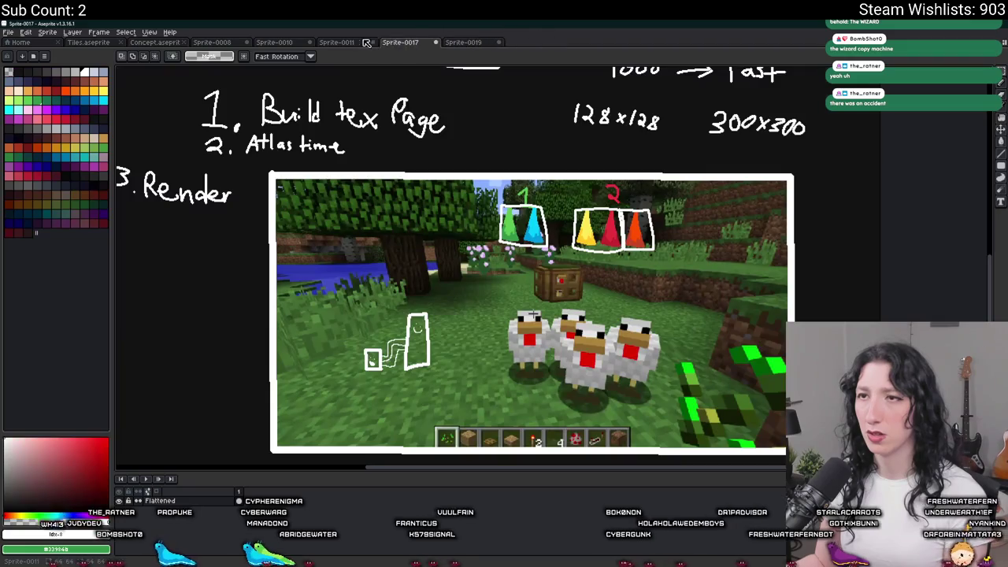
{"action": "left_click", "coordinate": [336, 42]}
{"action": "key", "text": "ctrl+w"}
{"action": "key", "text": "Return"}
{"action": "left_click", "coordinate": [291, 42]}
{"action": "key", "text": "ctrl+w"}
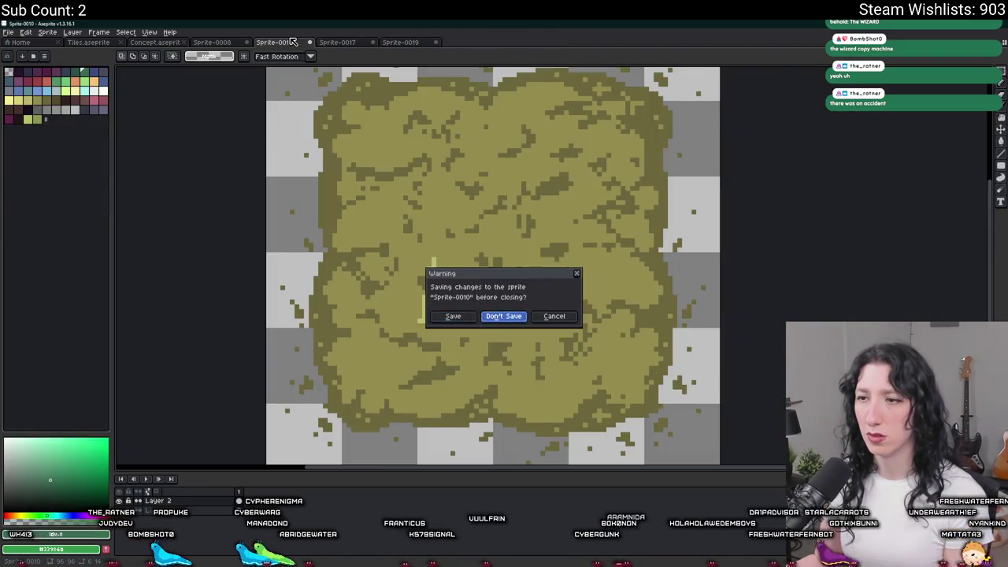
{"action": "key", "text": "Return"}
Step: Close the Sprite-0008 chart sprite without saving it to a file
{"action": "left_click", "coordinate": [226, 44]}
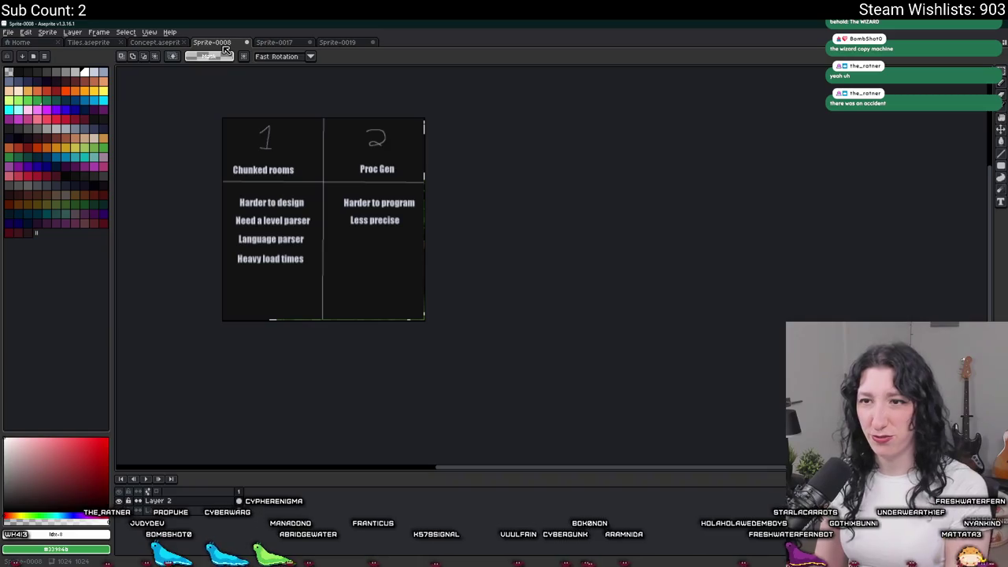
{"action": "key", "text": "ctrl+w"}
{"action": "key", "text": "Return"}
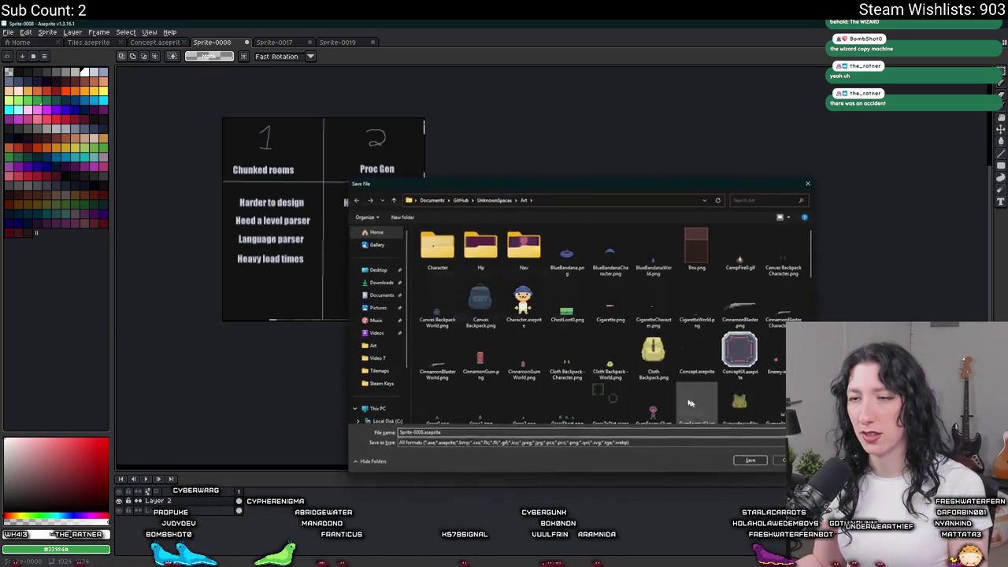
{"action": "key", "text": "Escape"}
{"action": "left_click", "coordinate": [504, 315]}
{"action": "left_click", "coordinate": [162, 43]}
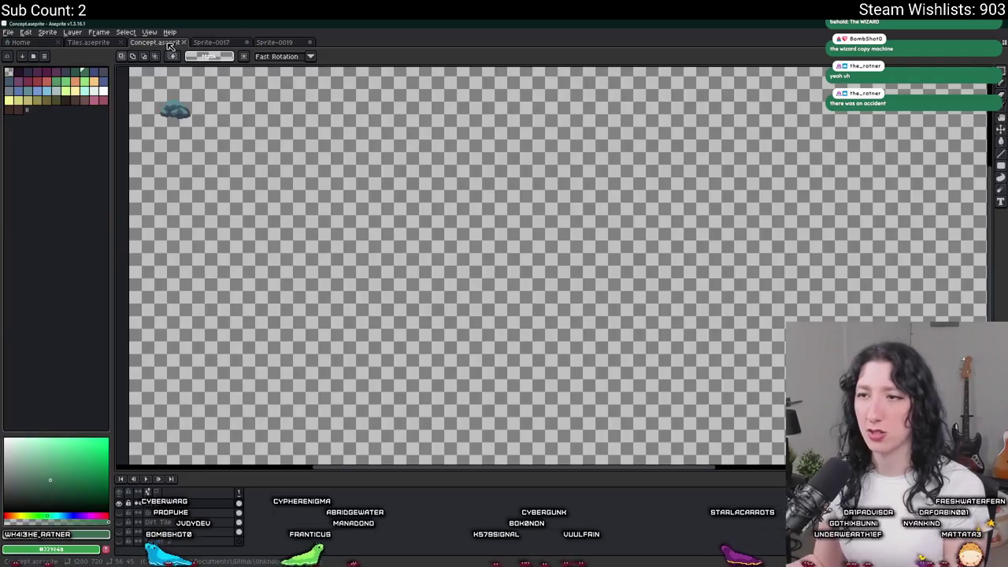
Step: Move through Tiles.aseprite and the Minecraft concept image to reach the Sprite-0019 grass map
{"action": "left_click", "coordinate": [88, 42]}
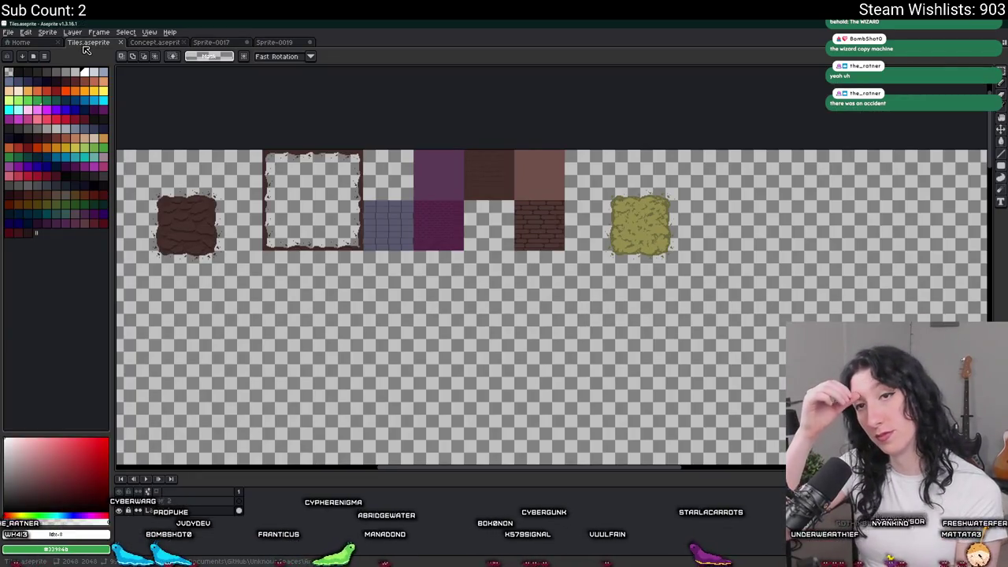
{"action": "left_click", "coordinate": [145, 45]}
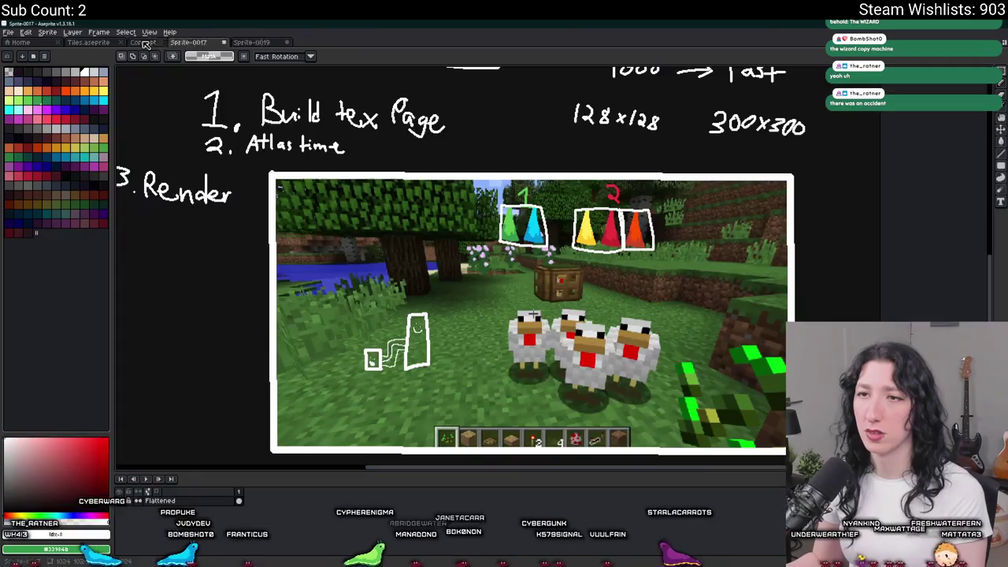
{"action": "left_click", "coordinate": [212, 43]}
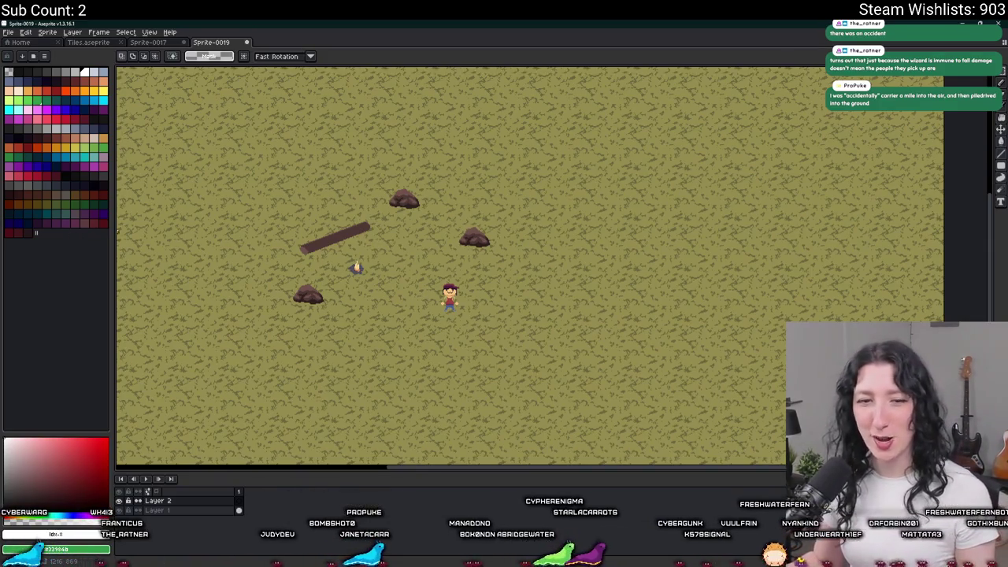
Step: Zoom into the rock and select Layer 1 in the timeline
{"action": "scroll", "coordinate": [265, 226], "scroll_direction": "up", "scroll_amount": 3}
{"action": "scroll", "coordinate": [252, 196], "scroll_direction": "up", "scroll_amount": 2}
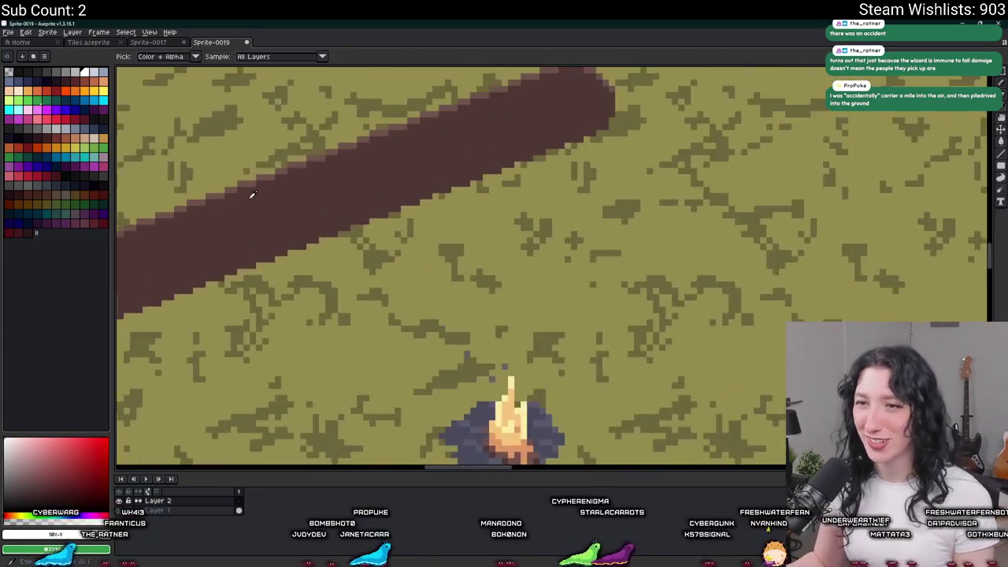
{"action": "scroll", "coordinate": [252, 194], "scroll_direction": "down", "scroll_amount": 3}
{"action": "scroll", "coordinate": [252, 221], "scroll_direction": "up", "scroll_amount": 1}
{"action": "scroll", "coordinate": [260, 276], "scroll_direction": "up", "scroll_amount": 1}
{"action": "scroll", "coordinate": [255, 326], "scroll_direction": "up", "scroll_amount": 2}
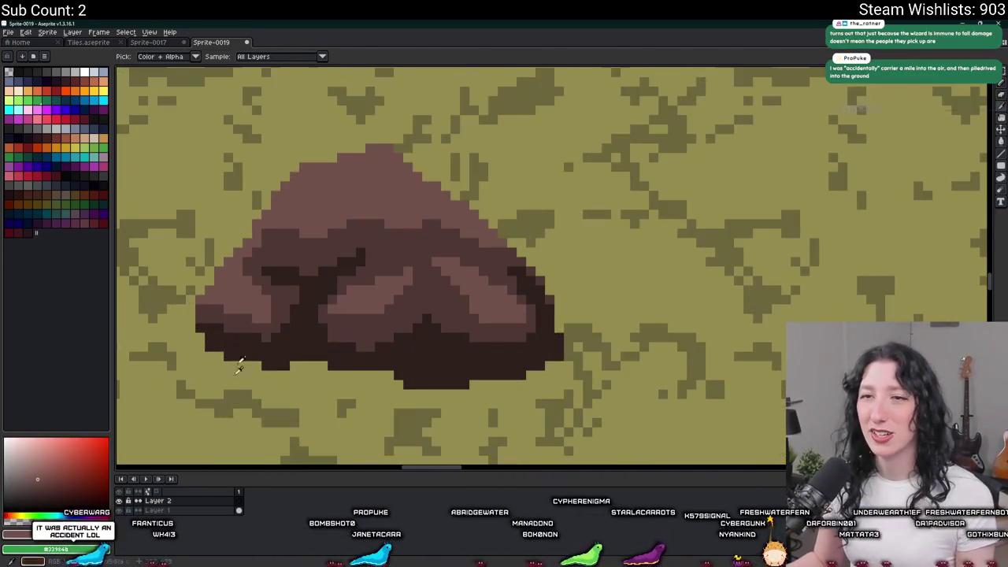
{"action": "left_click", "coordinate": [188, 511]}
Step: Choose Load Palette from the palette options menu
{"action": "scroll", "coordinate": [315, 224], "scroll_direction": "up", "scroll_amount": 1}
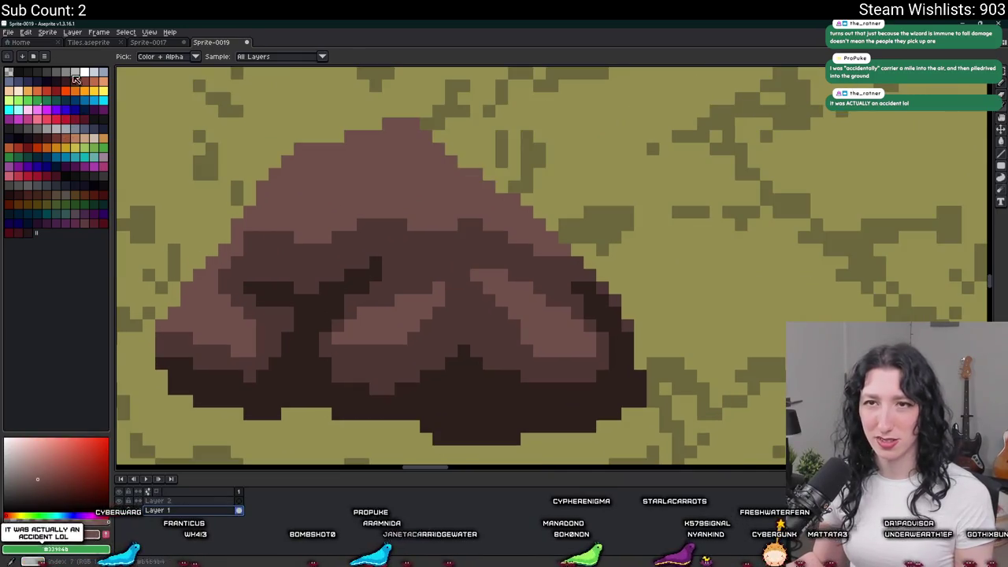
{"action": "left_click", "coordinate": [44, 56]}
{"action": "left_click", "coordinate": [66, 177]}
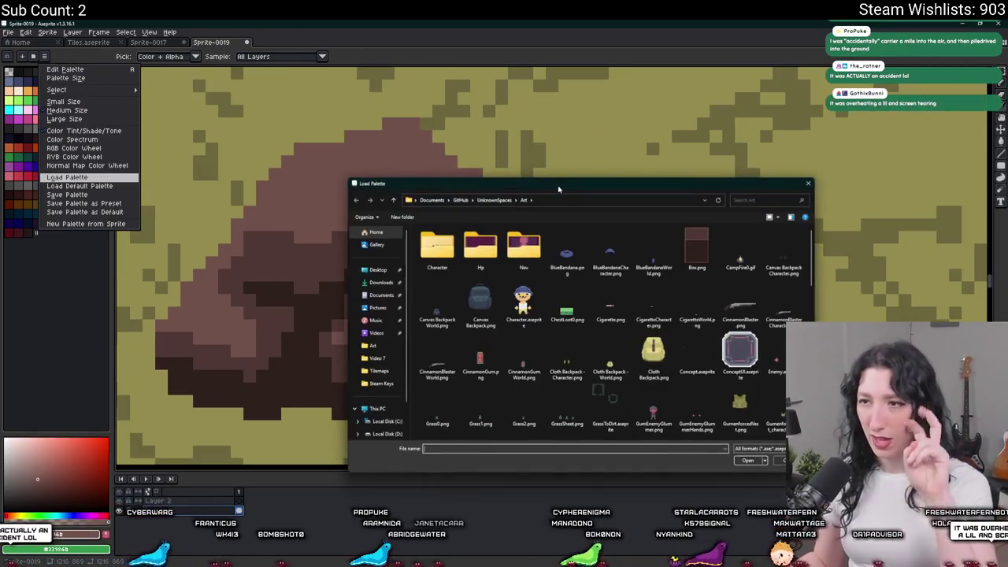
Step: Load Player.png from the UnknownSpaces Art folder as the new palette
{"action": "scroll", "coordinate": [717, 316], "scroll_direction": "down", "scroll_amount": 5}
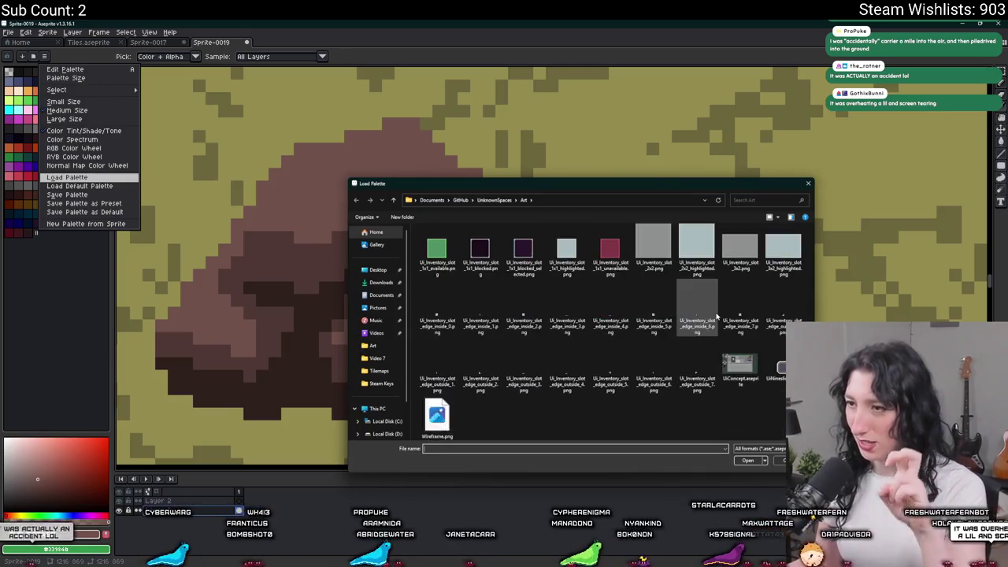
{"action": "scroll", "coordinate": [717, 315], "scroll_direction": "up", "scroll_amount": 3}
{"action": "scroll", "coordinate": [732, 276], "scroll_direction": "up", "scroll_amount": 3}
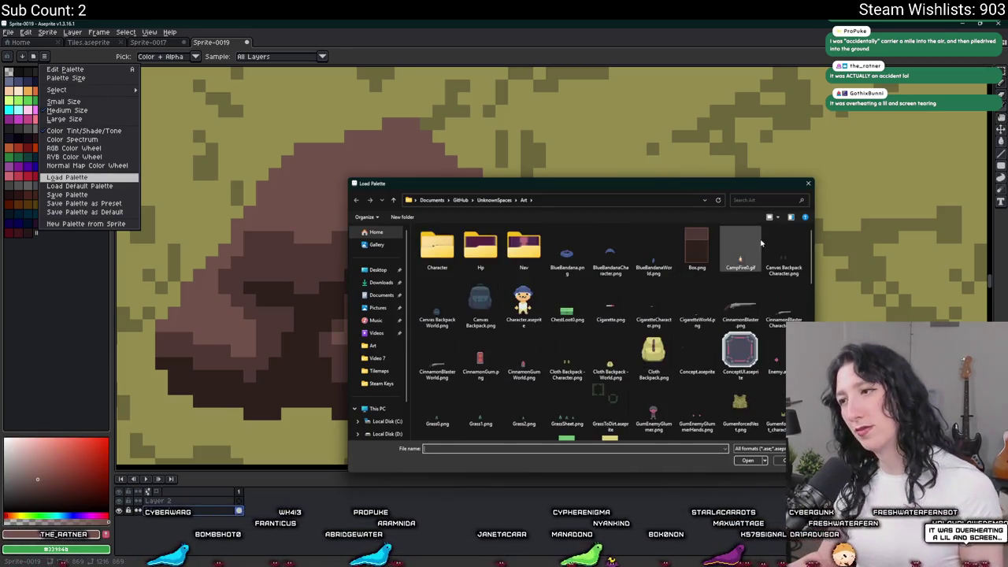
{"action": "scroll", "coordinate": [741, 283], "scroll_direction": "down", "scroll_amount": 2}
{"action": "scroll", "coordinate": [654, 315], "scroll_direction": "down", "scroll_amount": 2}
{"action": "scroll", "coordinate": [599, 339], "scroll_direction": "down", "scroll_amount": 1}
{"action": "scroll", "coordinate": [583, 355], "scroll_direction": "up", "scroll_amount": 1}
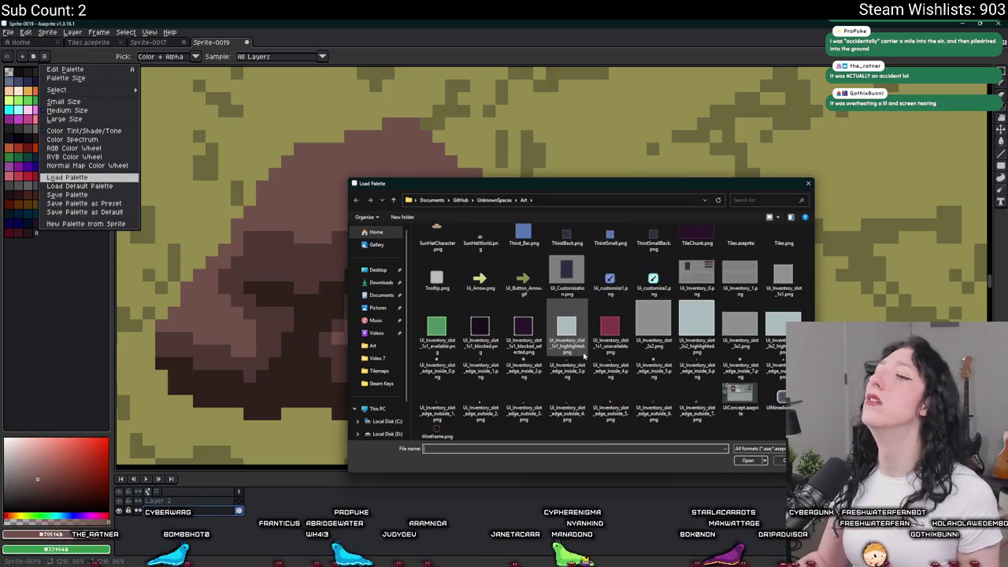
{"action": "scroll", "coordinate": [579, 347], "scroll_direction": "up", "scroll_amount": 2}
{"action": "scroll", "coordinate": [580, 343], "scroll_direction": "up", "scroll_amount": 2}
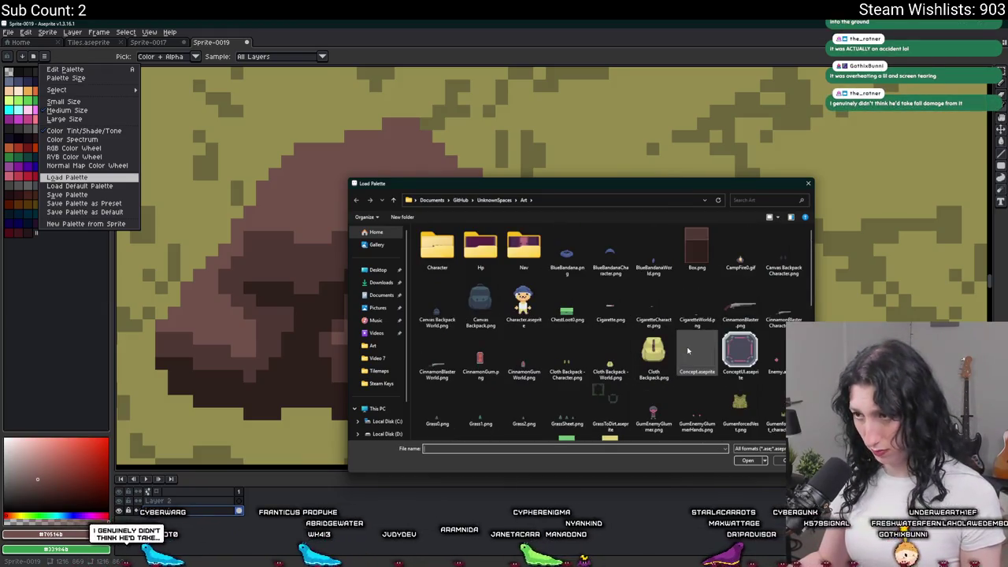
{"action": "scroll", "coordinate": [686, 348], "scroll_direction": "down", "scroll_amount": 2}
{"action": "scroll", "coordinate": [682, 344], "scroll_direction": "down", "scroll_amount": 1}
{"action": "scroll", "coordinate": [676, 339], "scroll_direction": "down", "scroll_amount": 2}
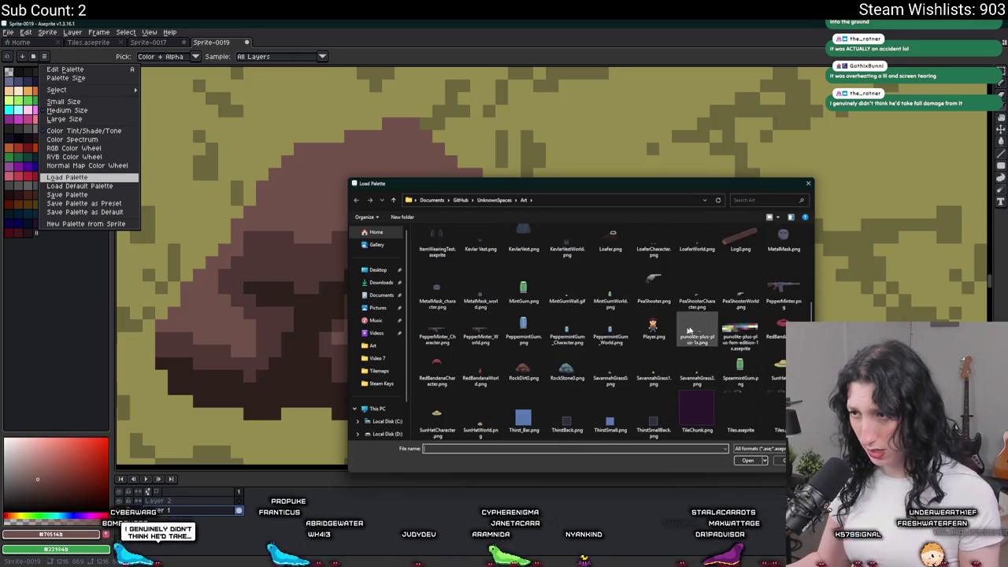
{"action": "double_click", "coordinate": [671, 335]}
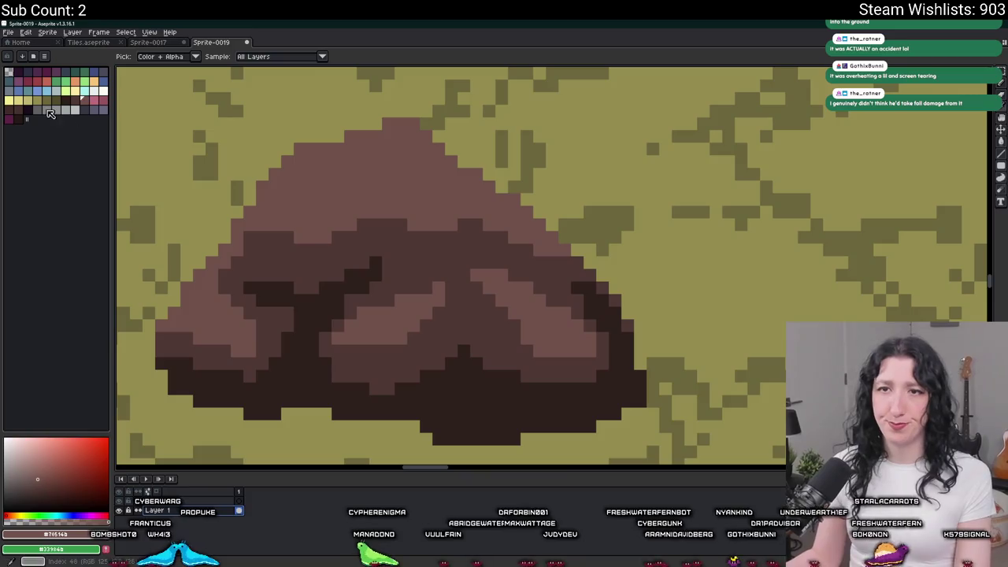
Step: Undo the failed fill and replace the rock's medium brown with purple-grey
{"action": "key", "text": "ctrl+z"}
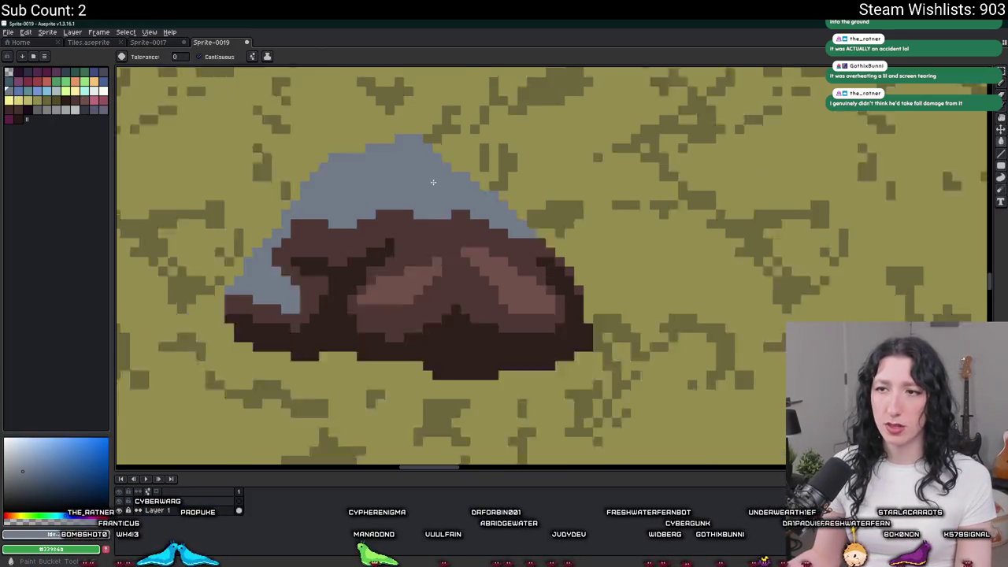
{"action": "scroll", "coordinate": [428, 147], "scroll_direction": "up", "scroll_amount": 3}
{"action": "left_click", "coordinate": [179, 133]}
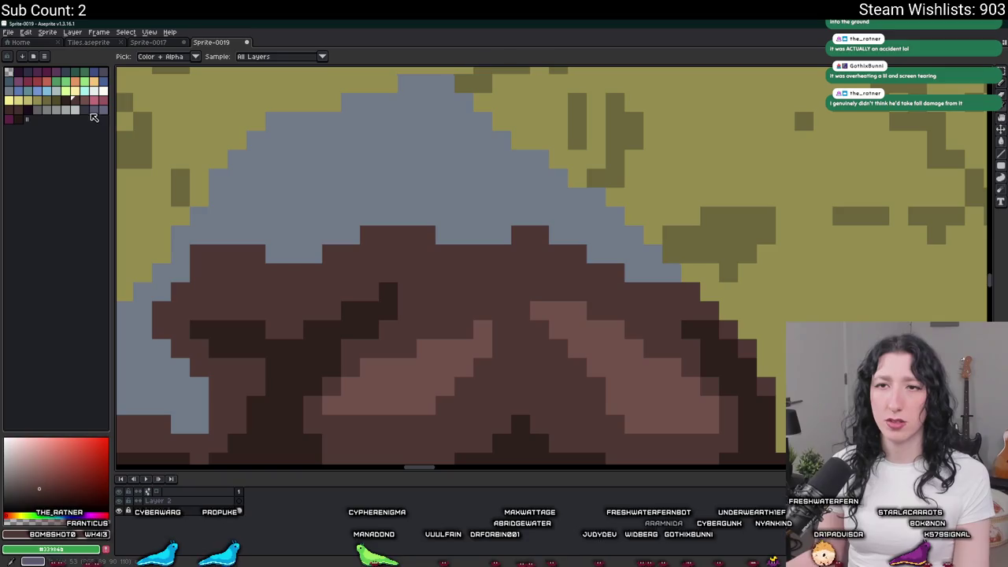
{"action": "key", "text": "shift+r"}
{"action": "key", "text": "Return"}
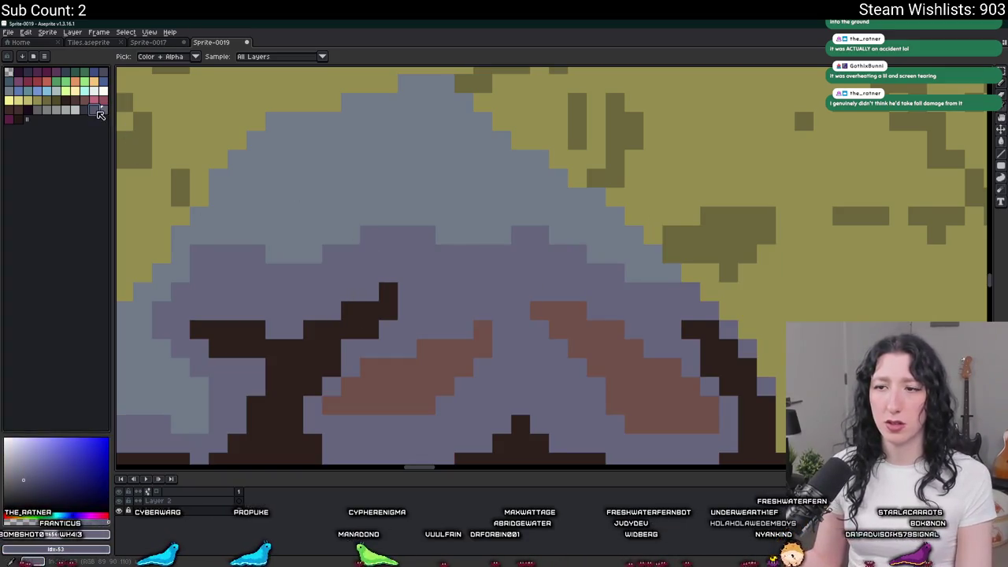
{"action": "key", "text": "shift+r"}
{"action": "left_click_drag", "start_coordinate": [359, 316], "coordinate": [396, 198]}
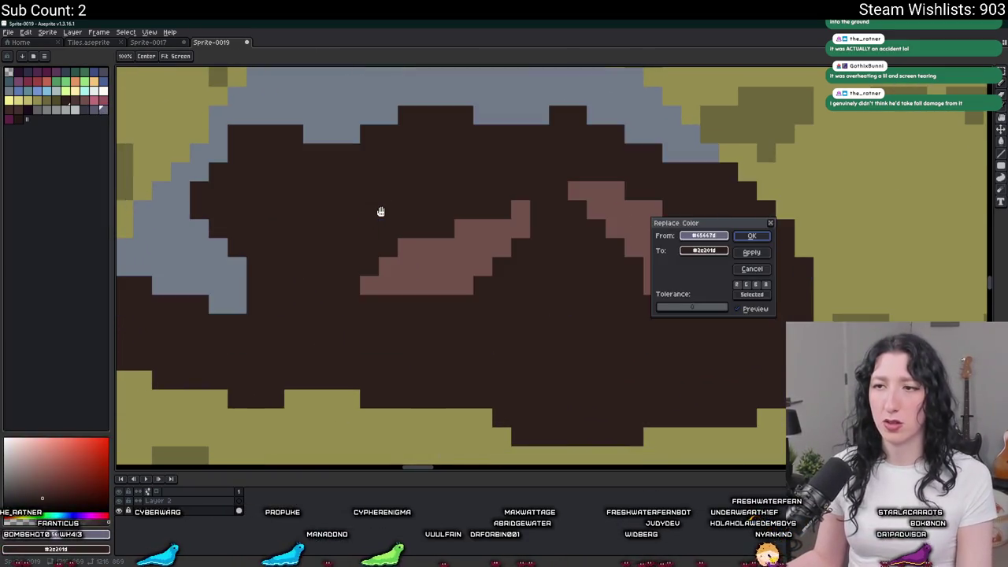
{"action": "key", "text": "Escape"}
{"action": "scroll", "coordinate": [488, 259], "scroll_direction": "down", "scroll_amount": 2}
{"action": "scroll", "coordinate": [491, 255], "scroll_direction": "up", "scroll_amount": 1}
{"action": "scroll", "coordinate": [484, 233], "scroll_direction": "up", "scroll_amount": 1}
{"action": "key", "text": "i"}
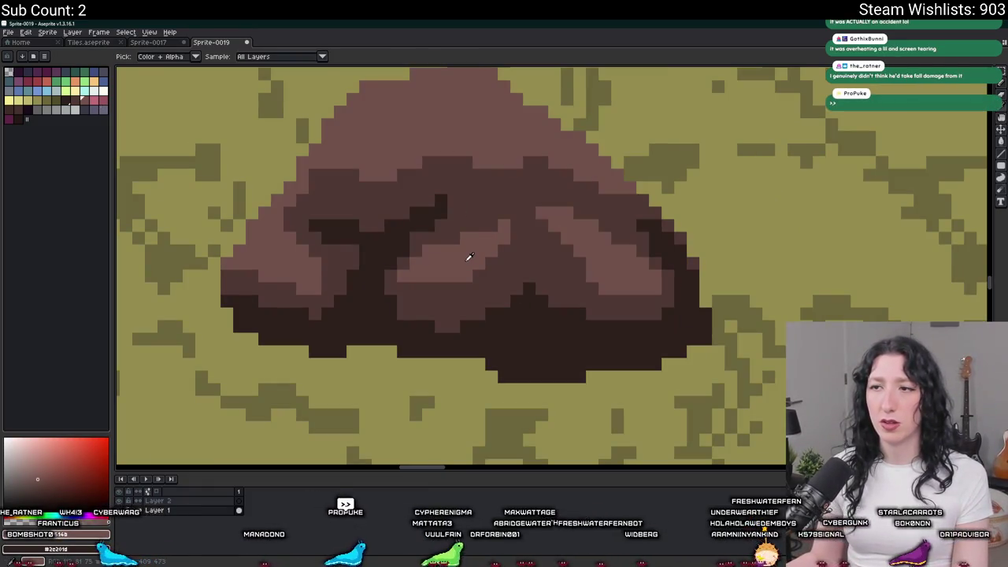
{"action": "scroll", "coordinate": [464, 116], "scroll_direction": "down", "scroll_amount": 3}
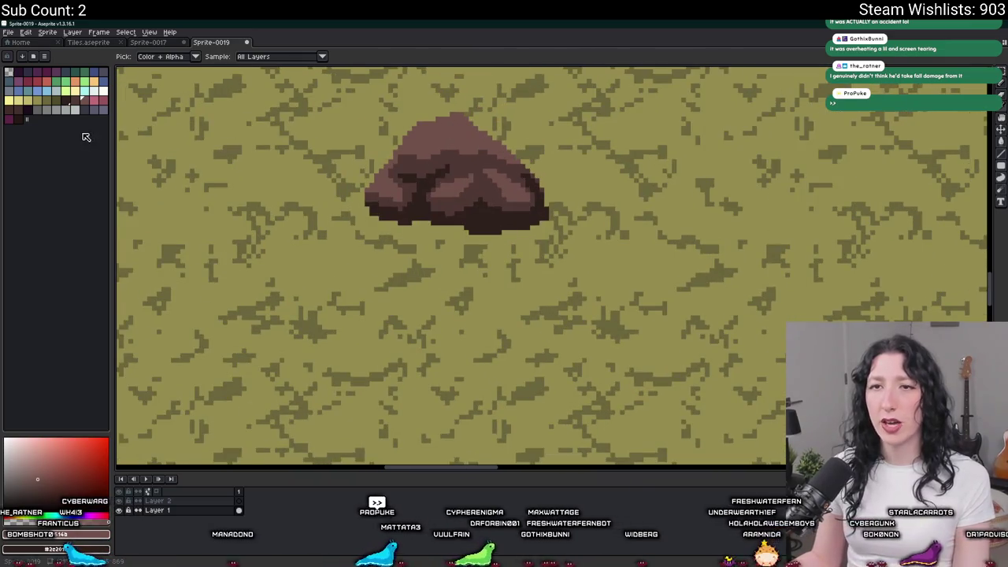
Step: Replace the rock's light brown with a grey-blue palette colour using Replace Color
{"action": "right_click", "coordinate": [58, 99]}
{"action": "key", "text": "shift+r"}
{"action": "key", "text": "Escape"}
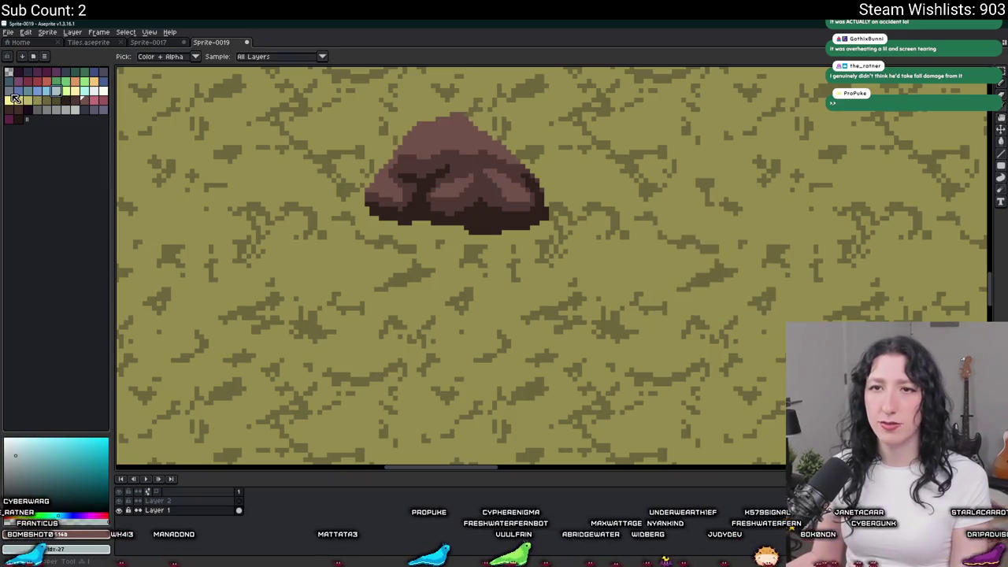
{"action": "right_click", "coordinate": [59, 105]}
{"action": "key", "text": "shift+r"}
{"action": "key", "text": "Return"}
{"action": "scroll", "coordinate": [489, 165], "scroll_direction": "up", "scroll_amount": 2}
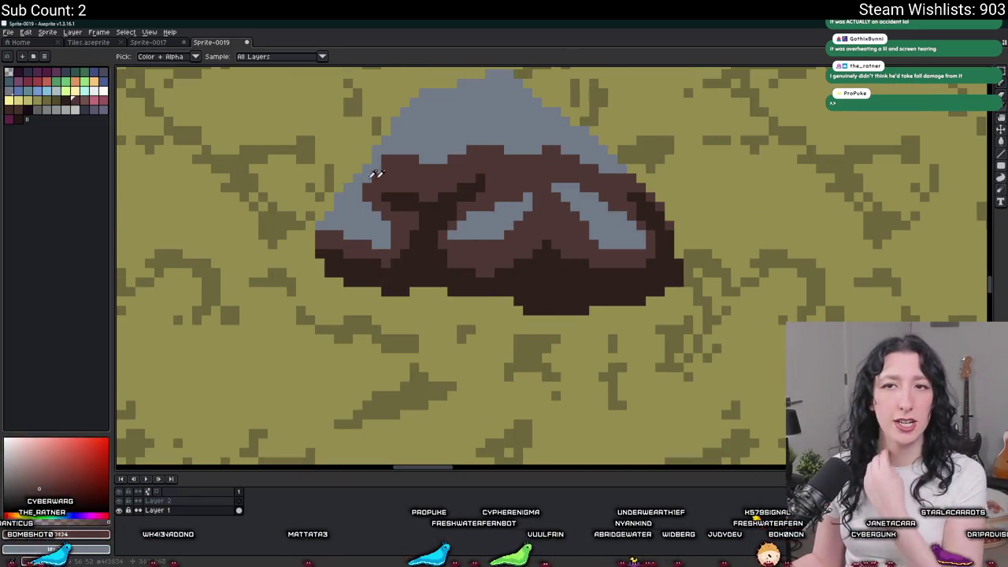
{"action": "left_click", "coordinate": [428, 164]}
{"action": "key", "text": "shift+r"}
Step: Replace the rock's reddish-brown mid tone with purple-grey
{"action": "key", "text": "Return"}
{"action": "right_click", "coordinate": [93, 109]}
{"action": "key", "text": "shift+r"}
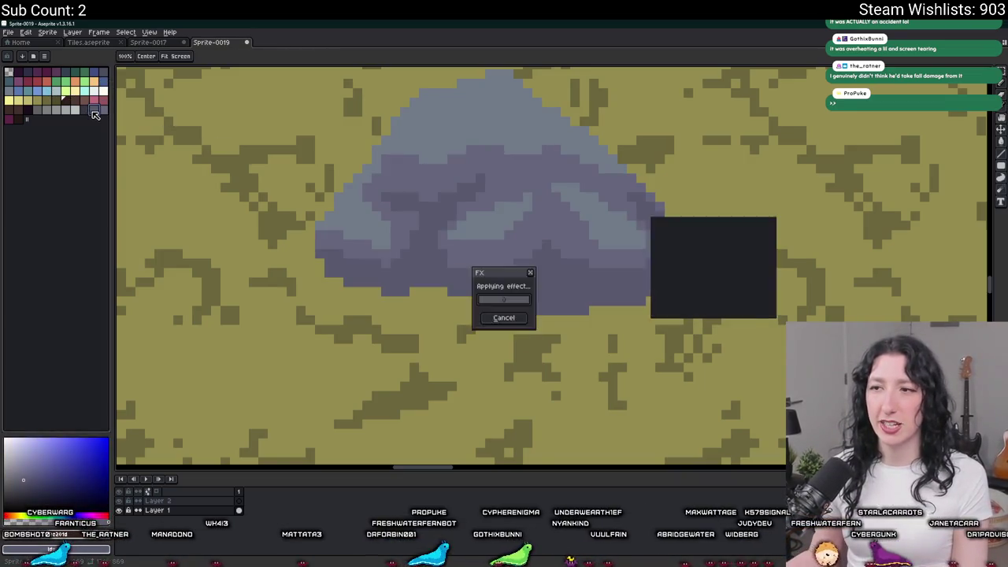
{"action": "key", "text": "Return"}
{"action": "scroll", "coordinate": [644, 284], "scroll_direction": "down", "scroll_amount": 2}
{"action": "scroll", "coordinate": [692, 271], "scroll_direction": "down", "scroll_amount": 2}
{"action": "scroll", "coordinate": [367, 243], "scroll_direction": "down", "scroll_amount": 2}
{"action": "scroll", "coordinate": [360, 300], "scroll_direction": "down", "scroll_amount": 1}
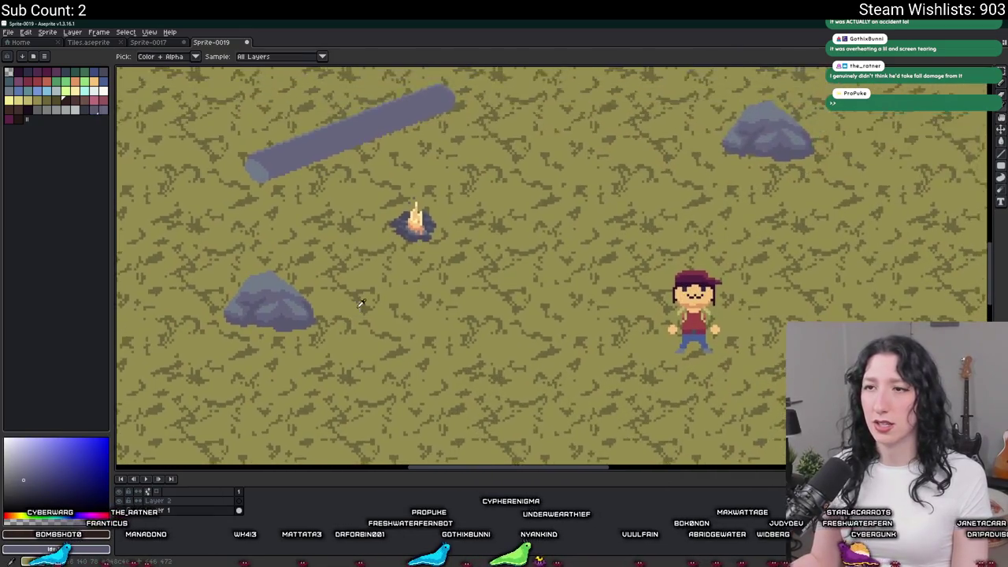
{"action": "scroll", "coordinate": [343, 319], "scroll_direction": "down", "scroll_amount": 1}
Step: Rectangle-select the lower-left rock and redo the recolour so only it turns grey-blue
{"action": "key", "text": "m"}
{"action": "left_click_drag", "start_coordinate": [234, 253], "coordinate": [341, 331]}
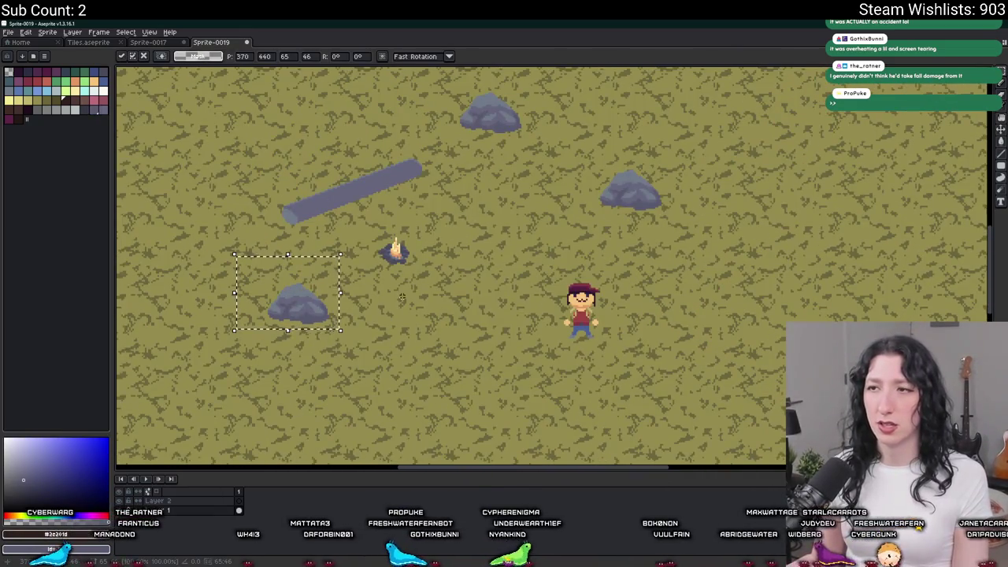
{"action": "key", "text": "ctrl+z"}
{"action": "key", "text": "ctrl+z"}
{"action": "key", "text": "ctrl+y"}
{"action": "scroll", "coordinate": [321, 304], "scroll_direction": "up", "scroll_amount": 2}
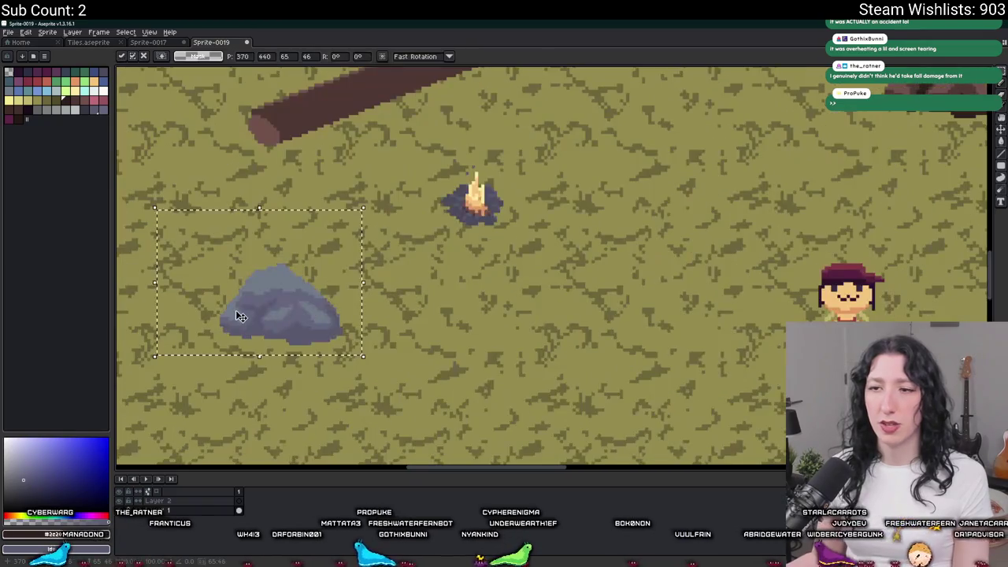
{"action": "scroll", "coordinate": [457, 309], "scroll_direction": "down", "scroll_amount": 2}
{"action": "scroll", "coordinate": [455, 334], "scroll_direction": "down", "scroll_amount": 3}
{"action": "scroll", "coordinate": [441, 339], "scroll_direction": "up", "scroll_amount": 3}
{"action": "scroll", "coordinate": [354, 315], "scroll_direction": "up", "scroll_amount": 1}
{"action": "mouse_move", "coordinate": [300, 265]}
{"action": "left_mouse_down"}
{"action": "mouse_move", "coordinate": [423, 349]}
{"action": "mouse_move", "coordinate": [462, 362]}
{"action": "left_mouse_up"}
{"action": "scroll", "coordinate": [383, 326], "scroll_direction": "up", "scroll_amount": 3}
Step: Sample the rock's light blue-grey and try a lighter blue palette swatch
{"action": "key", "text": "i"}
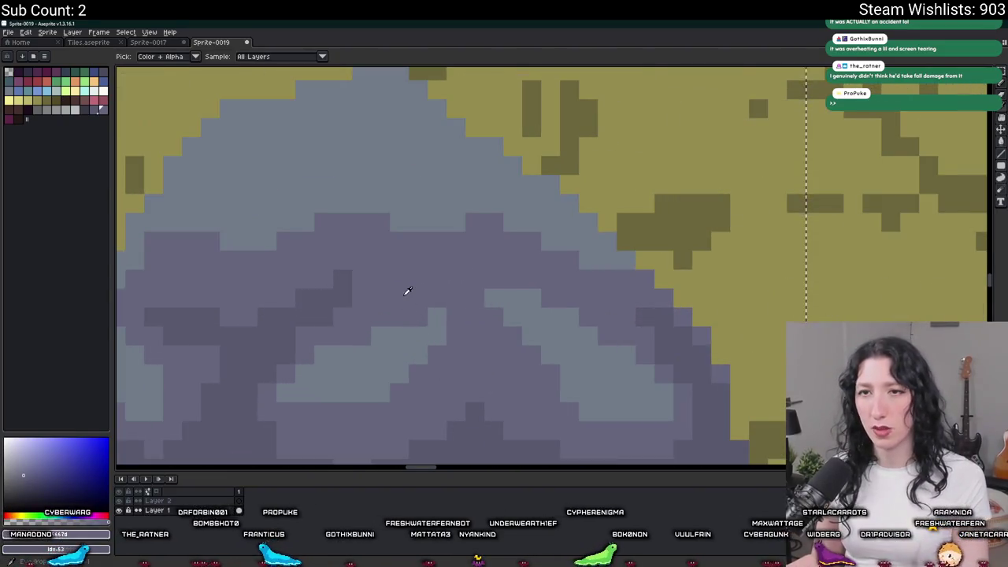
{"action": "left_click", "coordinate": [376, 182]}
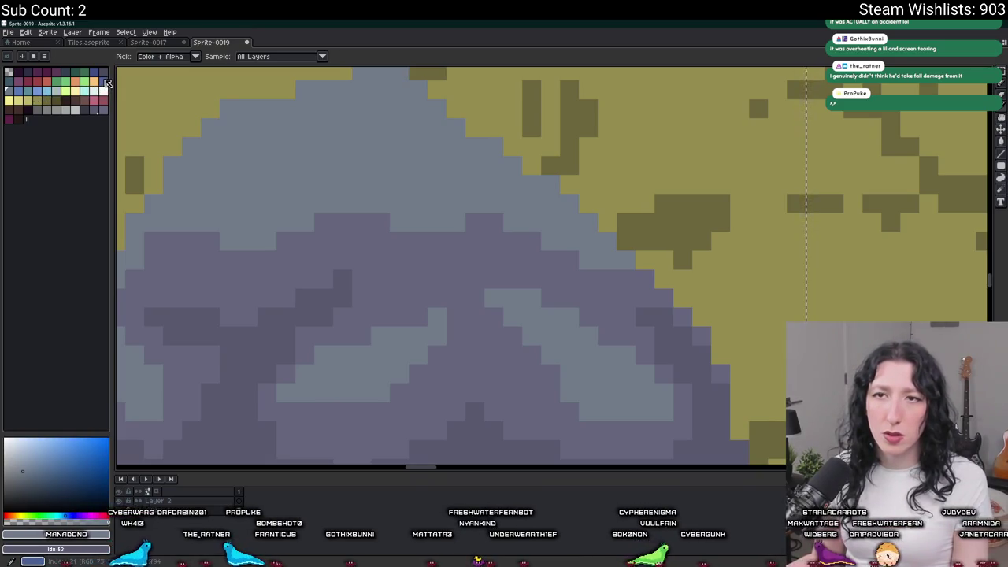
{"action": "key", "text": "ctrl+alt+i"}
{"action": "key", "text": "Return"}
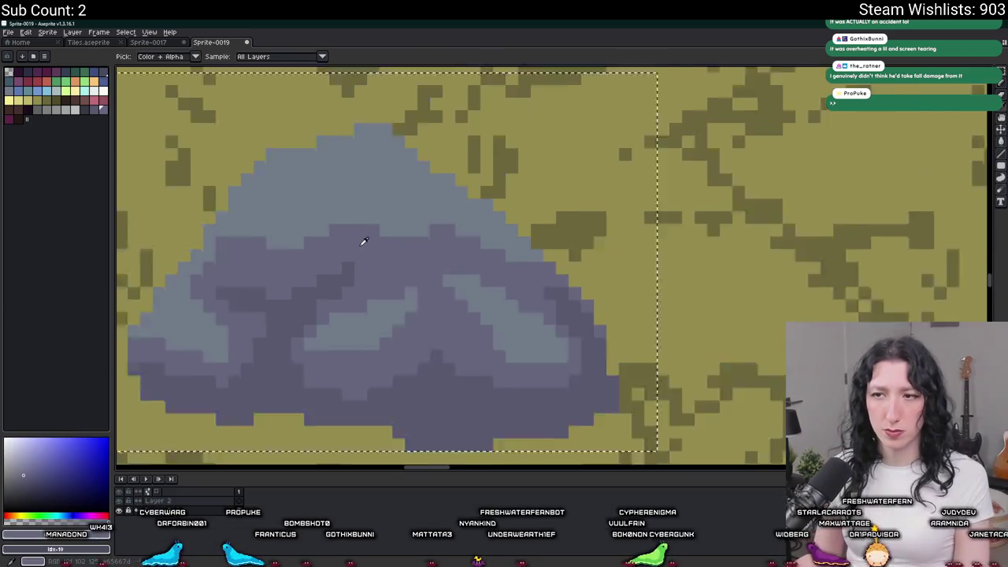
{"action": "scroll", "coordinate": [364, 252], "scroll_direction": "down", "scroll_amount": 1}
{"action": "scroll", "coordinate": [363, 276], "scroll_direction": "up", "scroll_amount": 2}
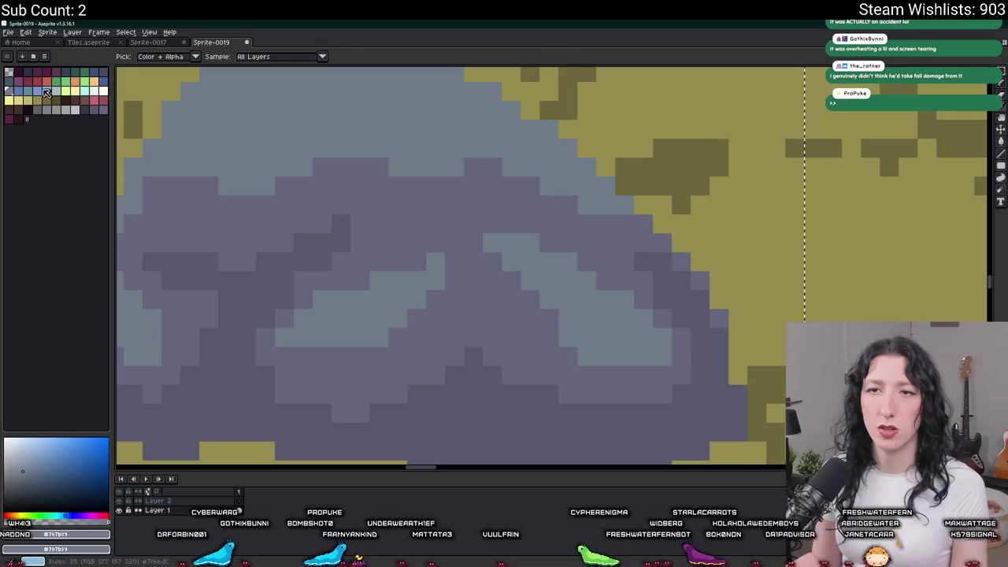
{"action": "left_click", "coordinate": [52, 93]}
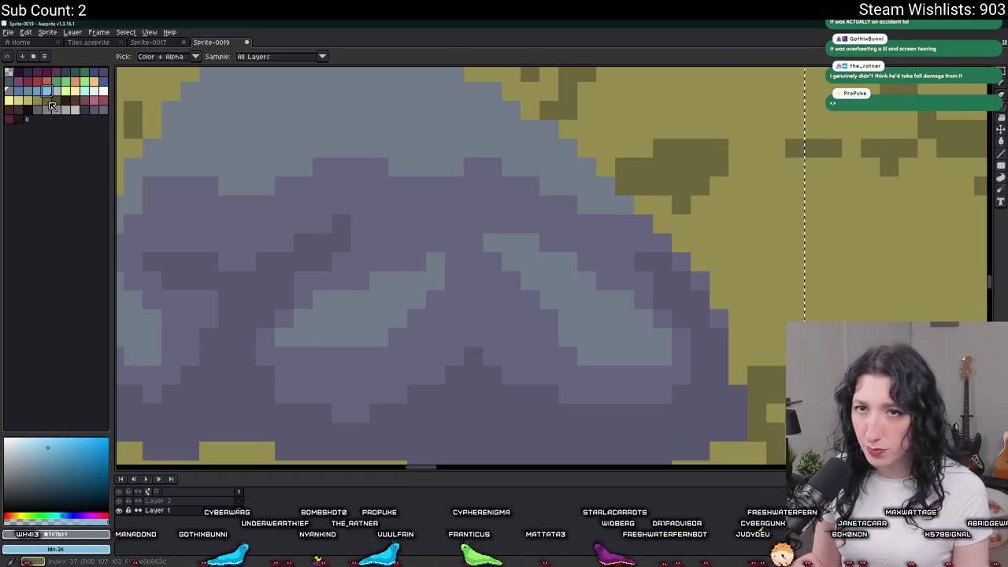
{"action": "left_click", "coordinate": [18, 94]}
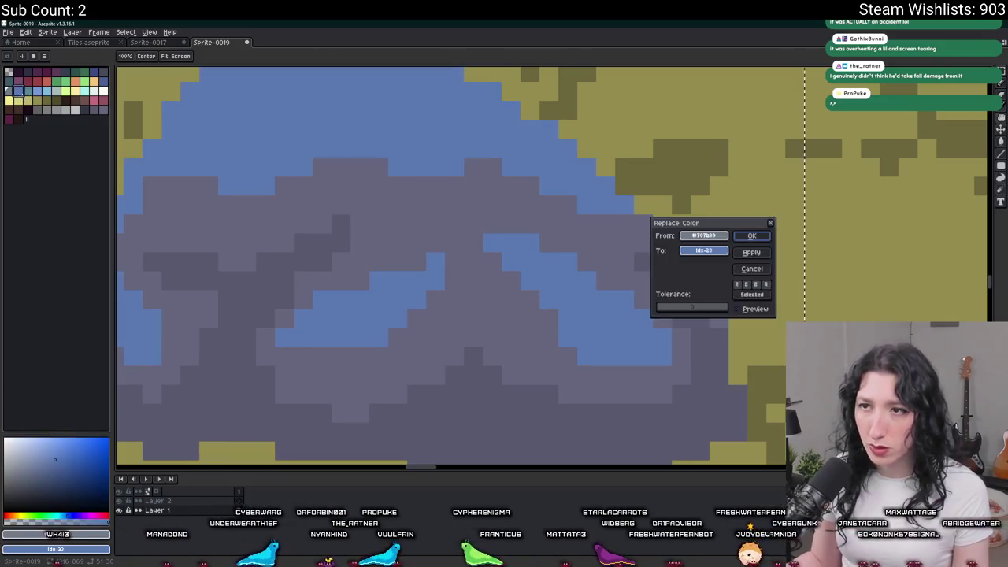
{"action": "left_click", "coordinate": [363, 131]}
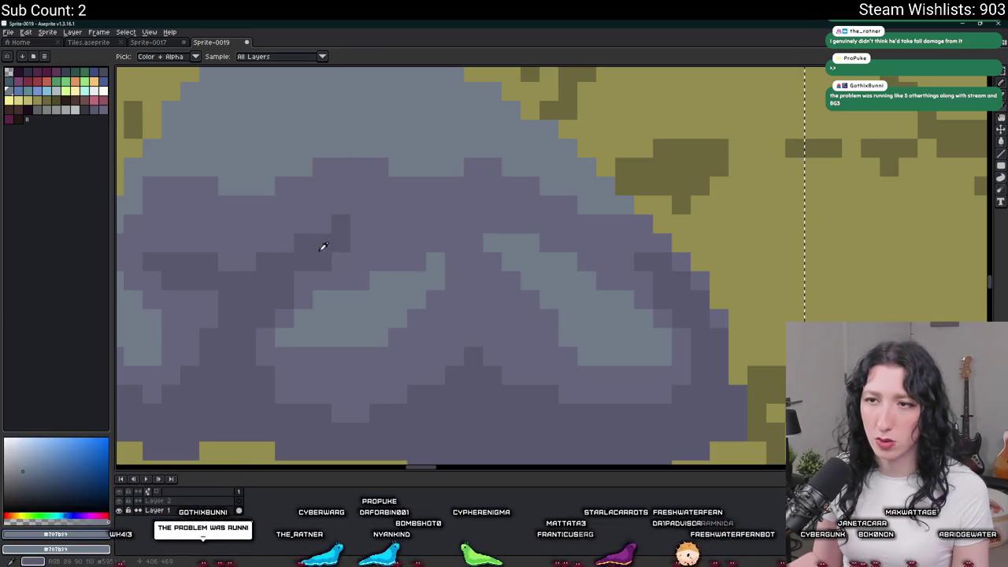
Step: Eyedrop the rock's mid purple-grey and lighten it to 787994 (HSV Value 58)
{"action": "left_click", "coordinate": [357, 195]}
{"action": "left_click", "coordinate": [55, 525]}
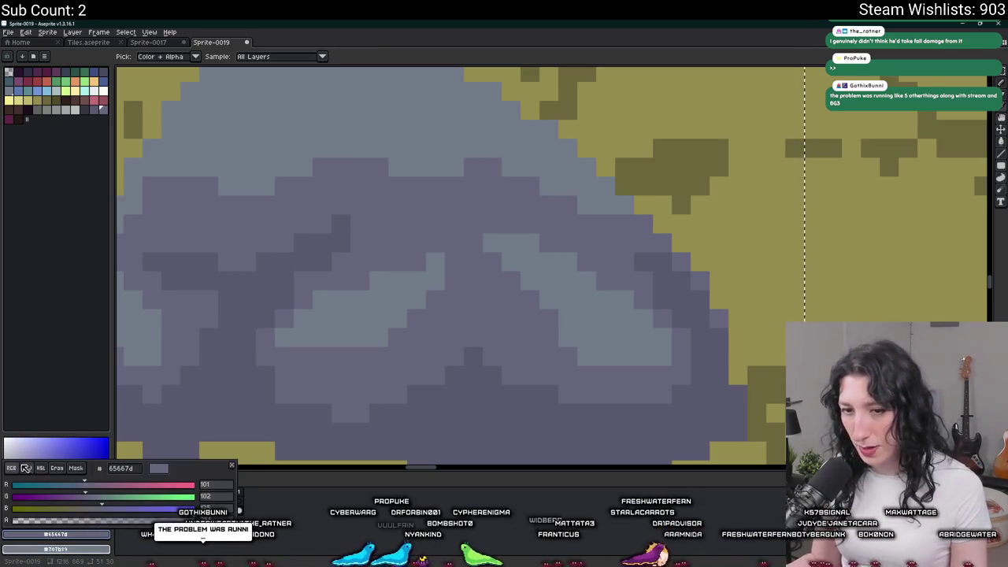
{"action": "left_click_drag", "start_coordinate": [84, 509], "coordinate": [123, 509]}
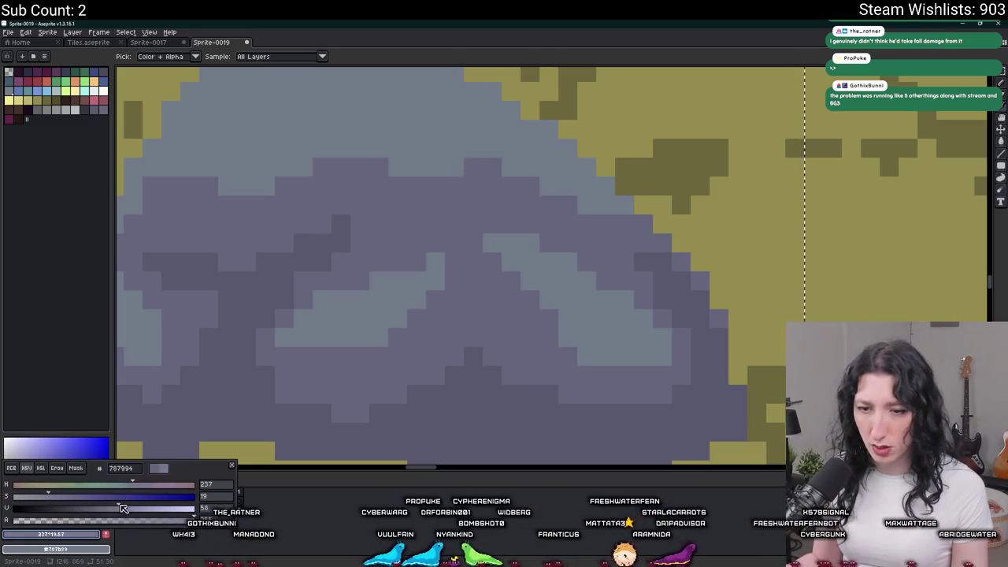
{"action": "key", "text": "g"}
{"action": "key", "text": "minus"}
{"action": "key", "text": "minus"}
{"action": "key", "text": "minus"}
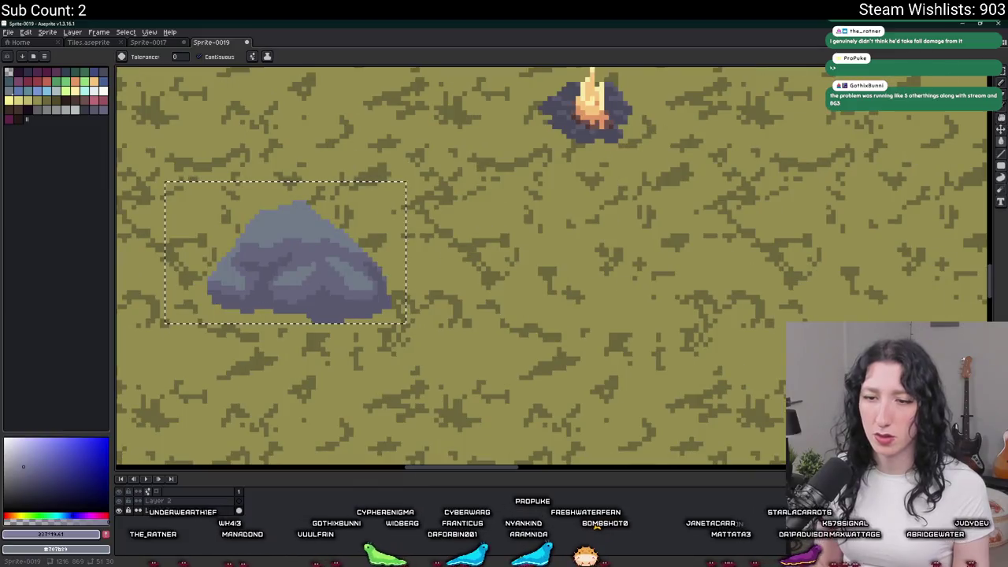
Step: Darken the drawing colour to HSV Value 57 and bucket-fill part of the rock
{"action": "left_click", "coordinate": [83, 535]}
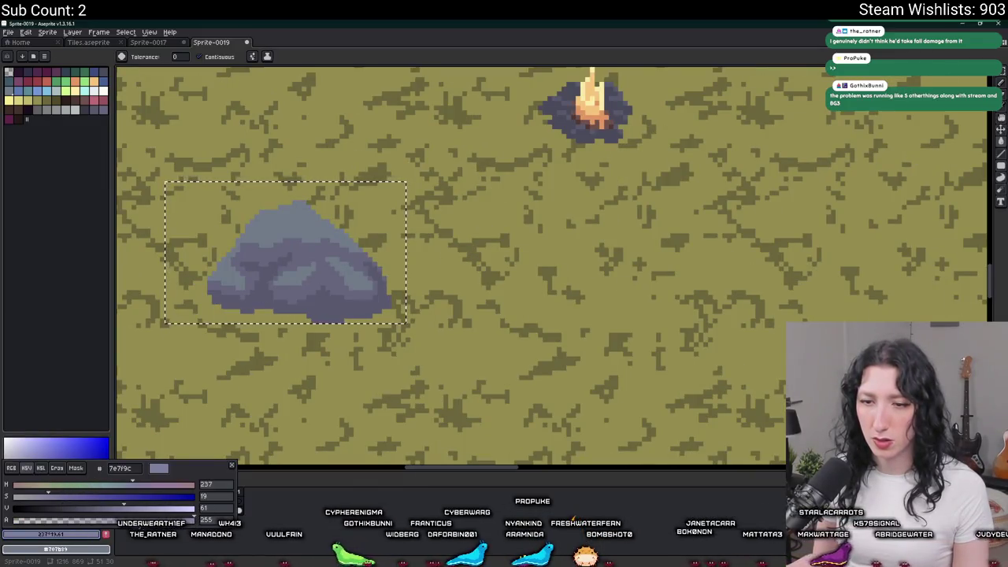
{"action": "left_click_drag", "start_coordinate": [126, 512], "coordinate": [120, 513]}
{"action": "left_click", "coordinate": [270, 233]}
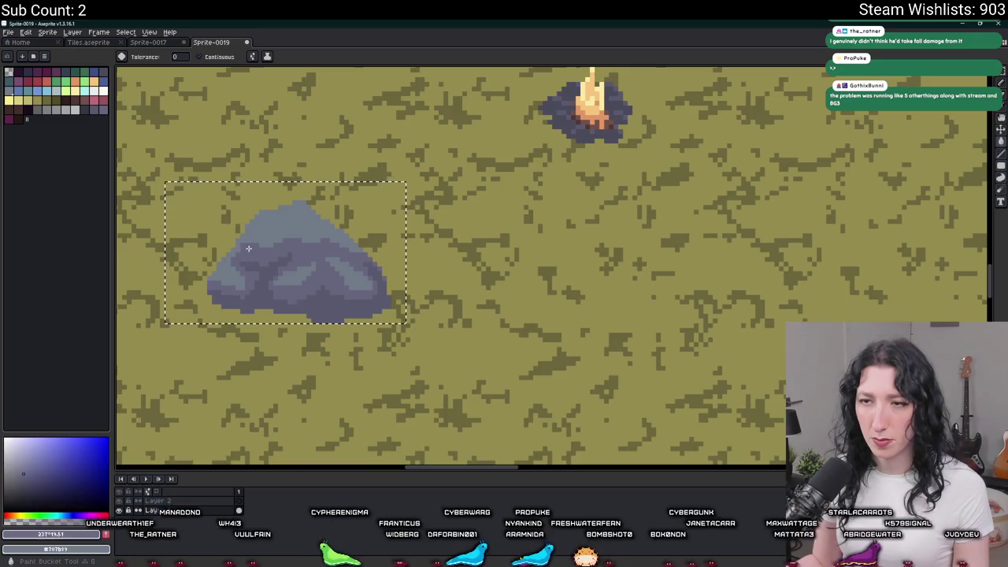
{"action": "left_click", "coordinate": [270, 232]}
{"action": "scroll", "coordinate": [270, 232], "scroll_direction": "down", "scroll_amount": 1}
{"action": "scroll", "coordinate": [268, 228], "scroll_direction": "down", "scroll_amount": 2}
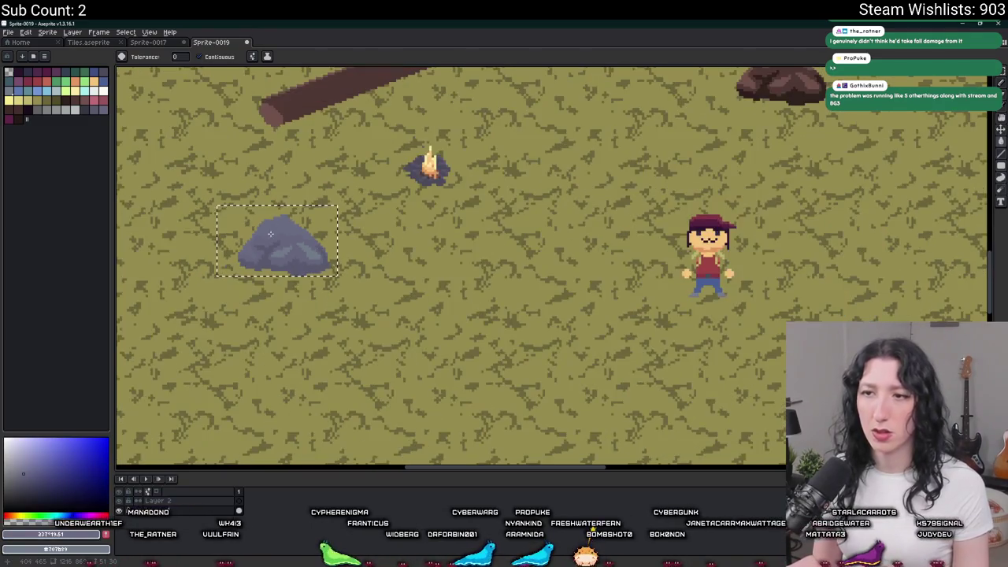
{"action": "scroll", "coordinate": [284, 237], "scroll_direction": "up", "scroll_amount": 3}
Step: Deselect, undo/redo to compare with the brown rock, then open Windows widgets
{"action": "key", "text": "ctrl+d"}
{"action": "key", "text": "ctrl+z"}
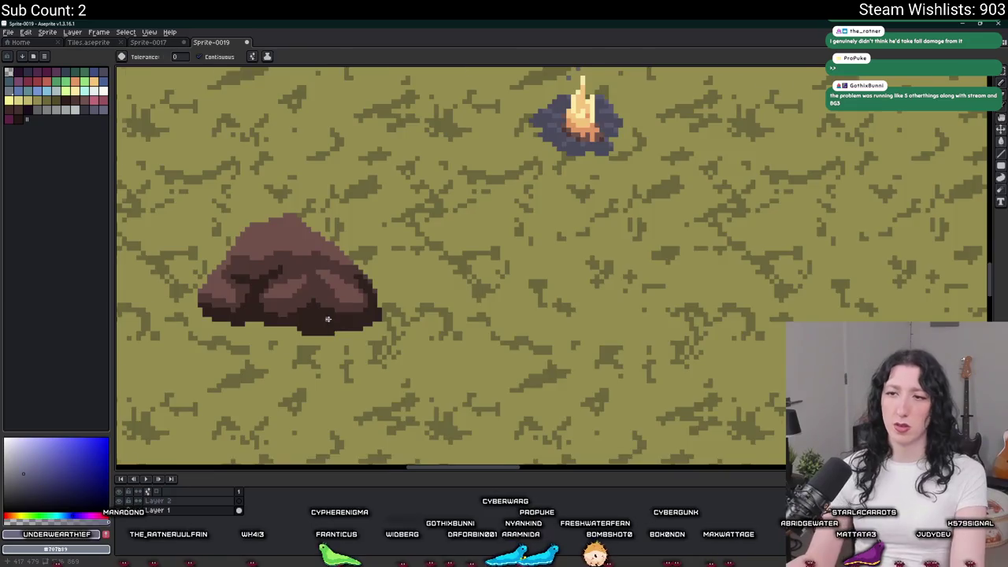
{"action": "scroll", "coordinate": [331, 323], "scroll_direction": "down", "scroll_amount": 3}
{"action": "key", "text": "ctrl+y"}
{"action": "key", "text": "ctrl+y"}
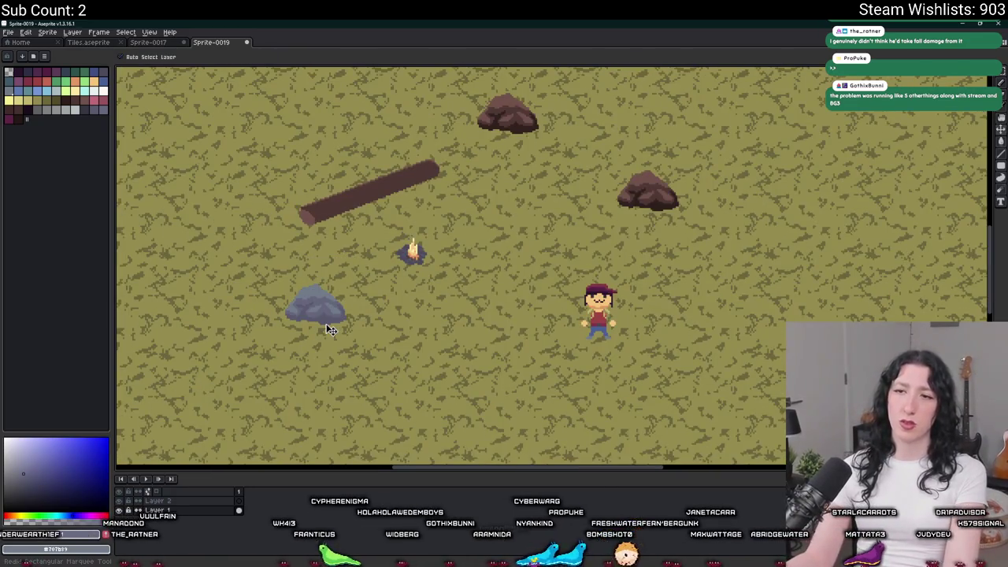
{"action": "scroll", "coordinate": [326, 323], "scroll_direction": "down", "scroll_amount": 1}
{"action": "scroll", "coordinate": [315, 315], "scroll_direction": "up", "scroll_amount": 2}
{"action": "key", "text": "m"}
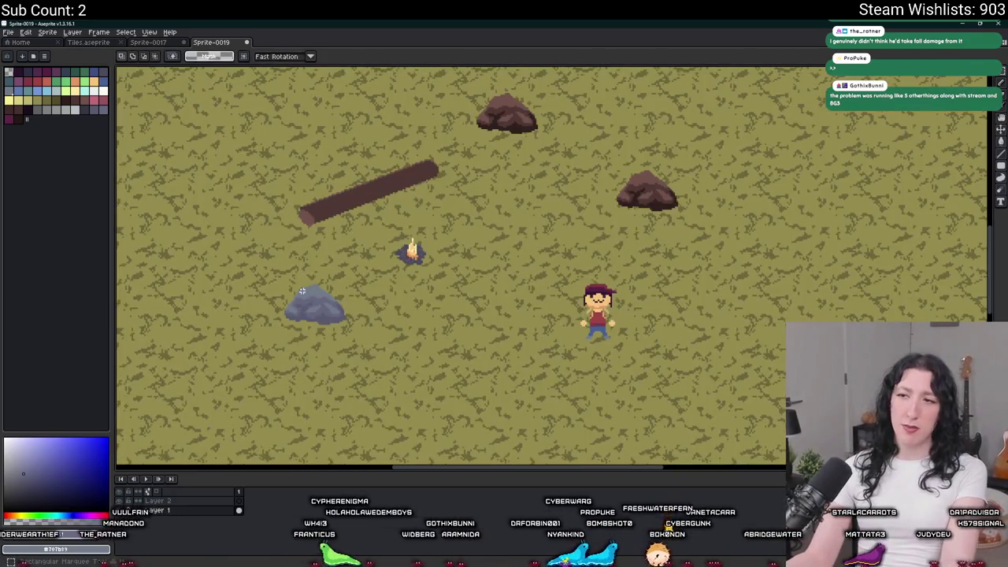
{"action": "scroll", "coordinate": [286, 287], "scroll_direction": "up", "scroll_amount": 1}
{"action": "scroll", "coordinate": [286, 287], "scroll_direction": "up", "scroll_amount": 1}
{"action": "scroll", "coordinate": [279, 296], "scroll_direction": "down", "scroll_amount": 2}
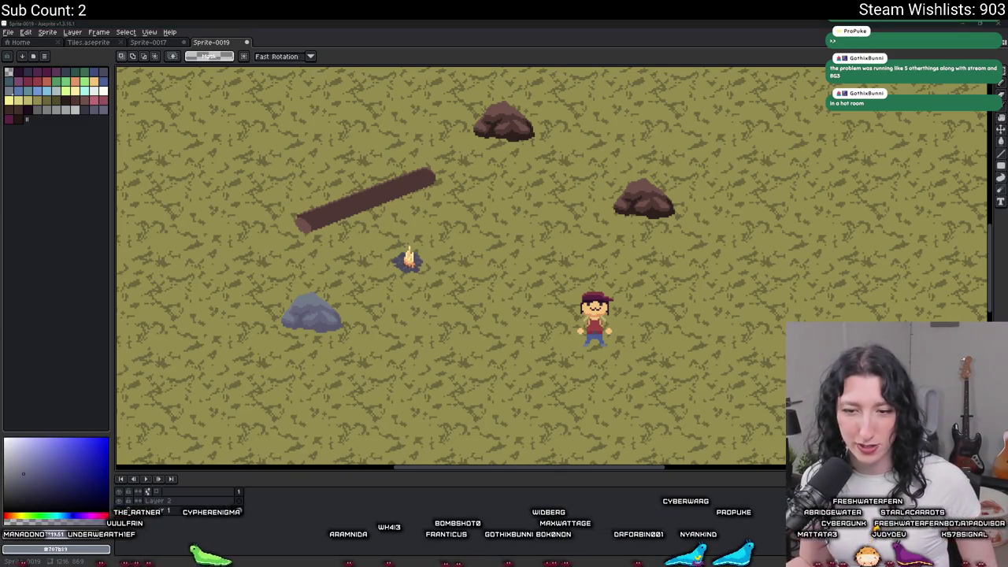
{"action": "key", "text": "super+w"}
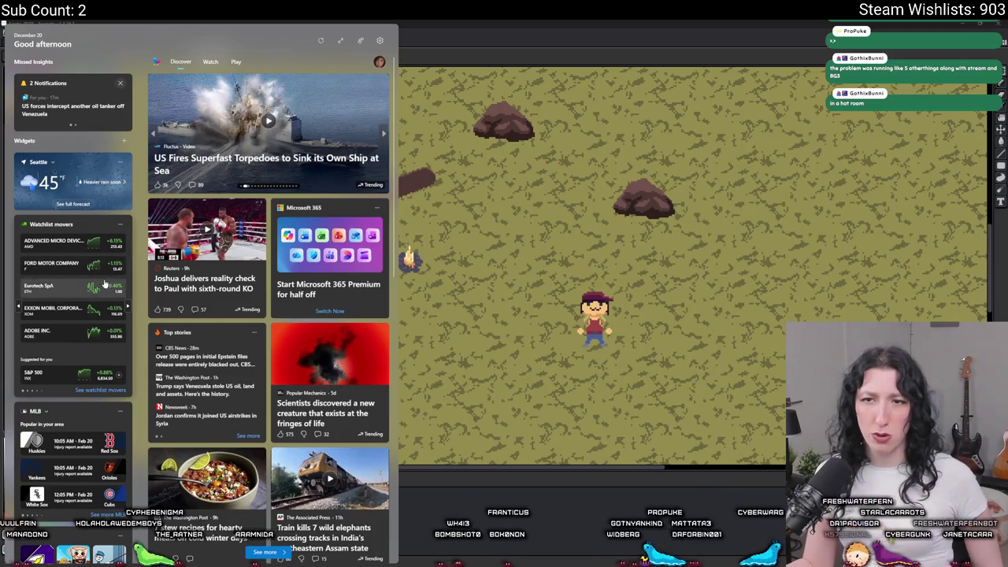
{"action": "mouse_move", "coordinate": [268, 130]}
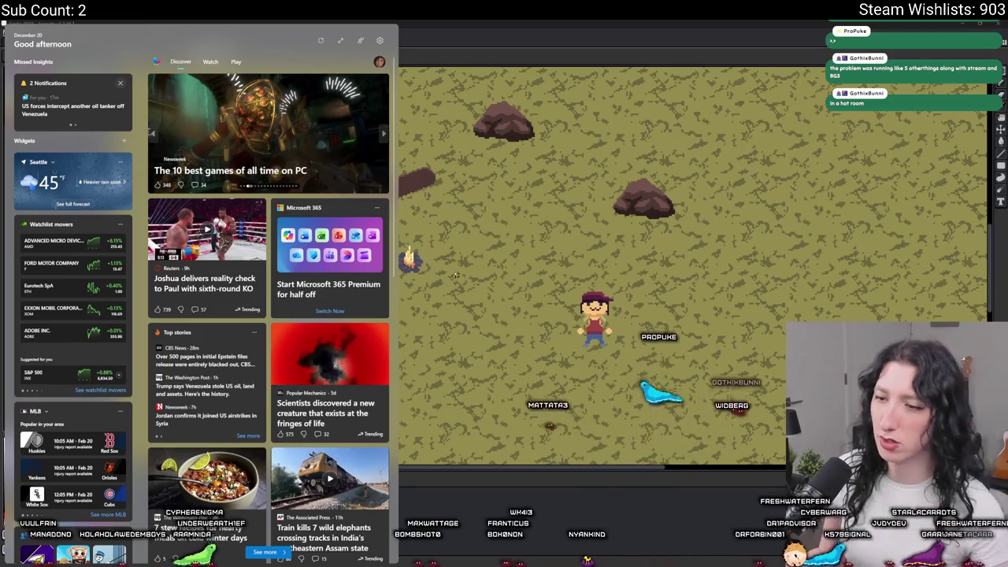
Step: Close the Windows widgets panel and rectangle-select the grey rock
{"action": "key", "text": "Escape"}
{"action": "scroll", "coordinate": [329, 282], "scroll_direction": "up", "scroll_amount": 1}
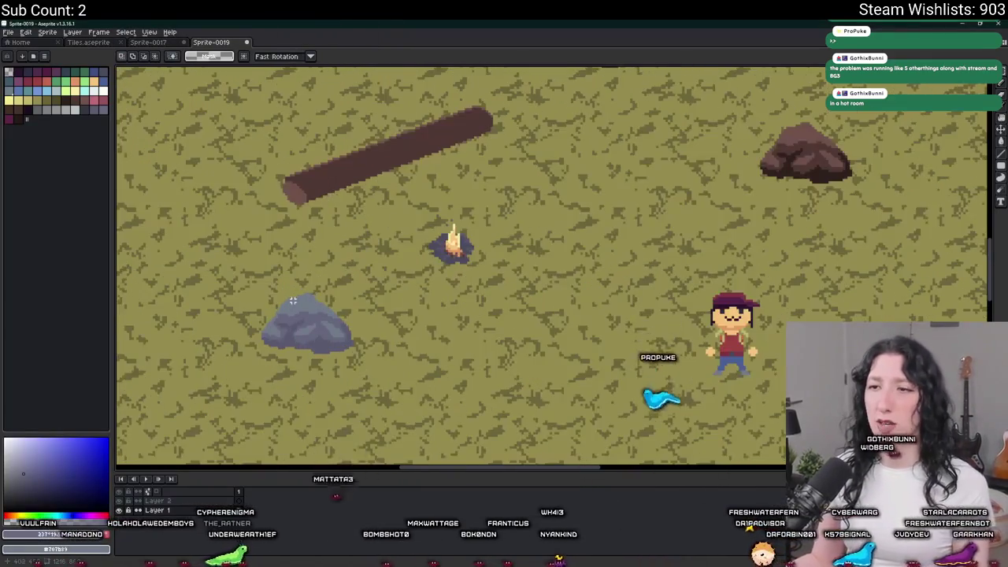
{"action": "scroll", "coordinate": [292, 300], "scroll_direction": "up", "scroll_amount": 1}
{"action": "left_click_drag", "start_coordinate": [238, 262], "coordinate": [381, 370]}
{"action": "scroll", "coordinate": [382, 377], "scroll_direction": "down", "scroll_amount": 1}
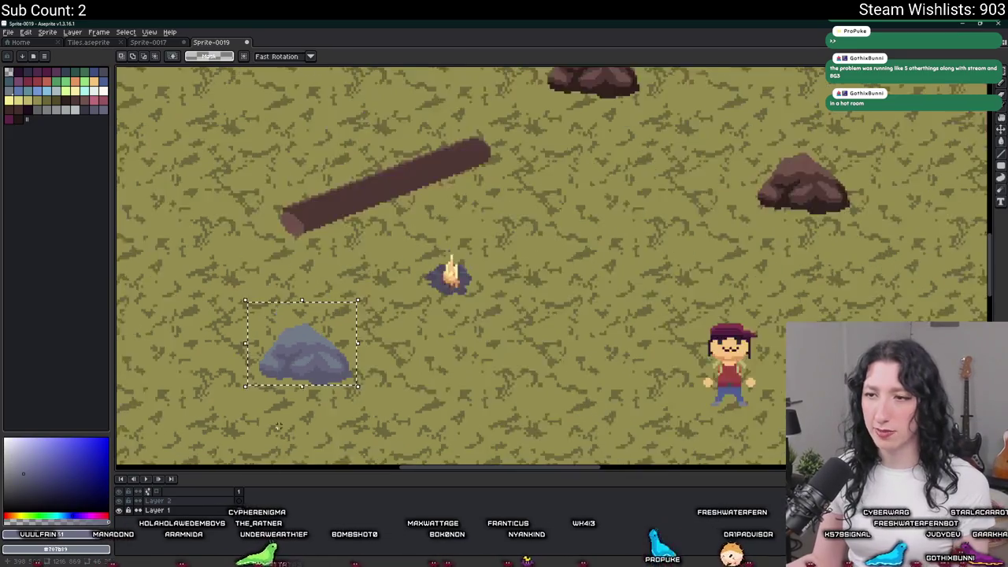
{"action": "scroll", "coordinate": [381, 377], "scroll_direction": "down", "scroll_amount": 1}
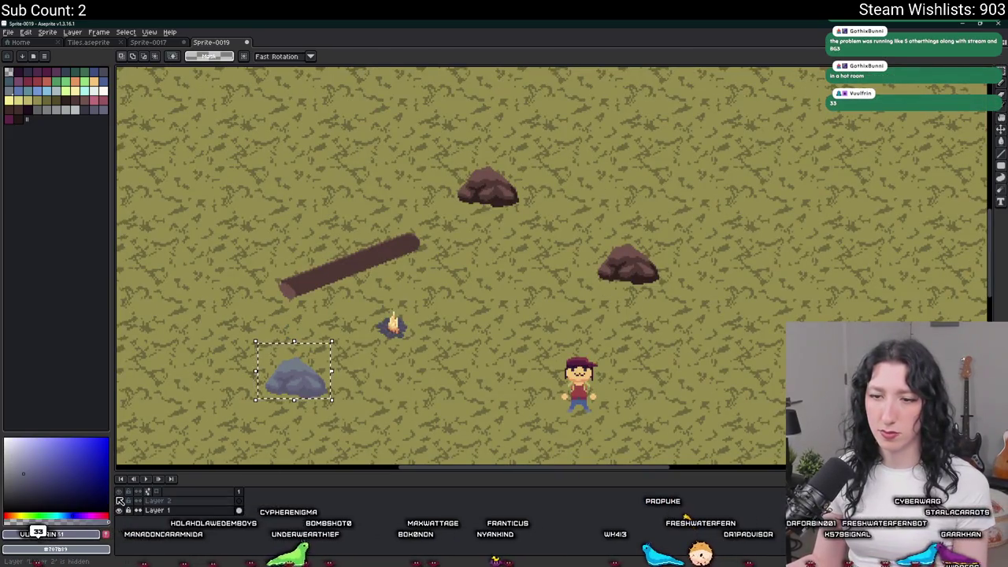
{"action": "scroll", "coordinate": [280, 382], "scroll_direction": "up", "scroll_amount": 1}
{"action": "scroll", "coordinate": [292, 378], "scroll_direction": "down", "scroll_amount": 1}
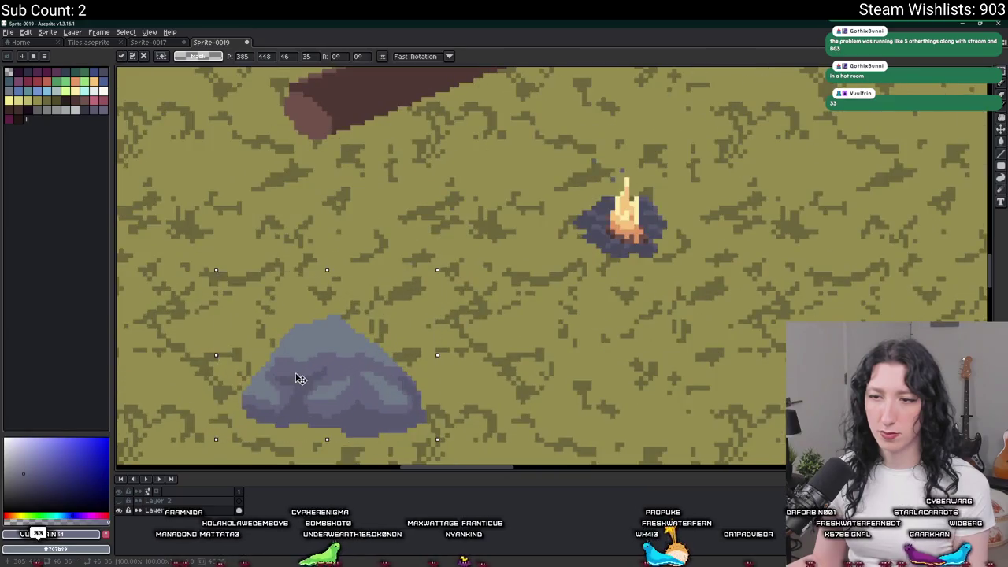
Step: Undo the rock's stray white and purple pixels and deselect
{"action": "key", "text": "w"}
{"action": "left_click", "coordinate": [294, 376]}
{"action": "scroll", "coordinate": [295, 375], "scroll_direction": "up", "scroll_amount": 1}
{"action": "key", "text": "ctrl+z"}
{"action": "key", "text": "ctrl+z"}
{"action": "key", "text": "ctrl+z"}
{"action": "key", "text": "ctrl+z"}
{"action": "key", "text": "ctrl+z"}
{"action": "scroll", "coordinate": [372, 445], "scroll_direction": "down", "scroll_amount": 1}
{"action": "key", "text": "ctrl+d"}
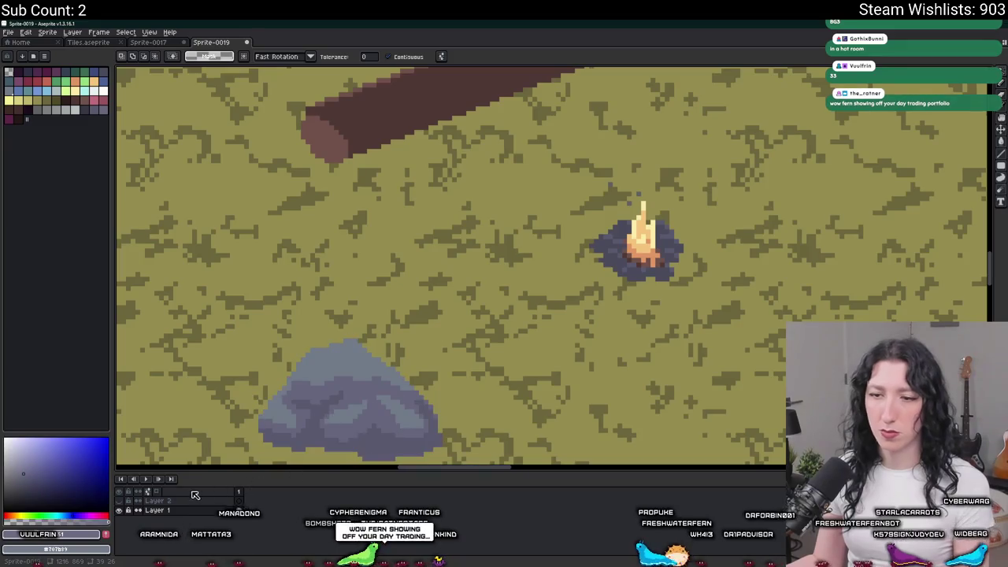
Step: On Layer 2 with Layer 1 hidden, bucket-fill the rock's white hole with its grey
{"action": "left_click", "coordinate": [157, 501]}
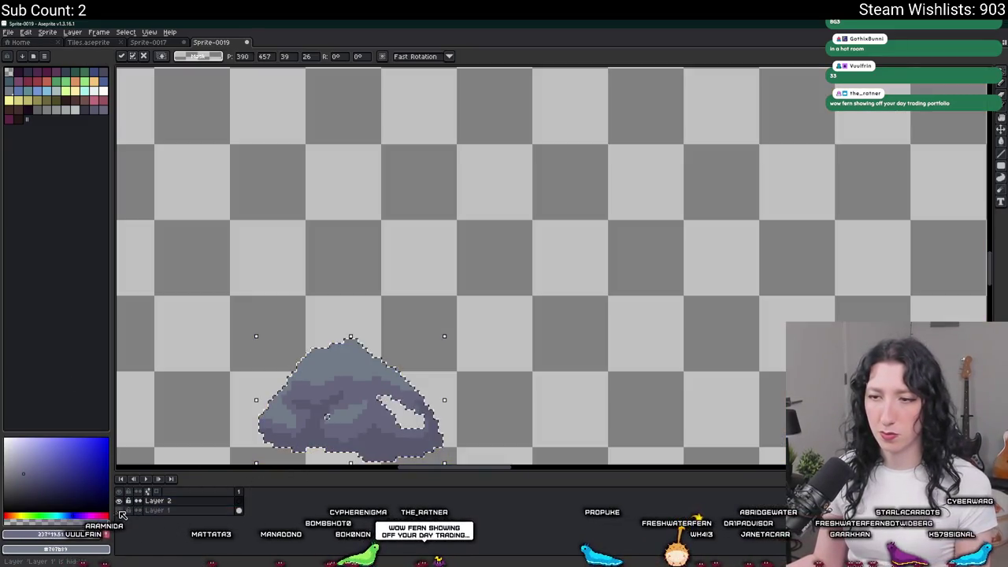
{"action": "left_click", "coordinate": [119, 511]}
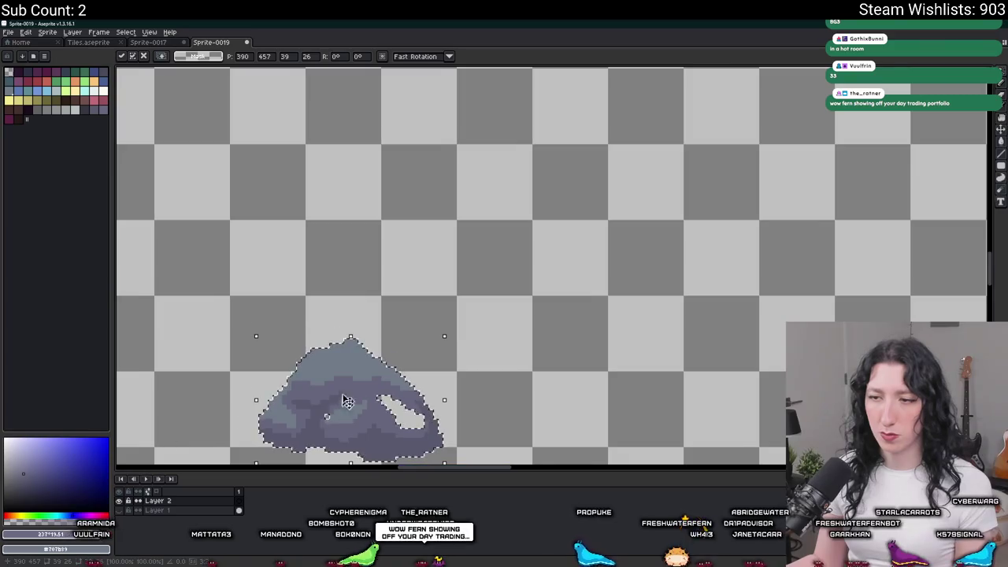
{"action": "scroll", "coordinate": [345, 411], "scroll_direction": "up", "scroll_amount": 2}
{"action": "key", "text": "g"}
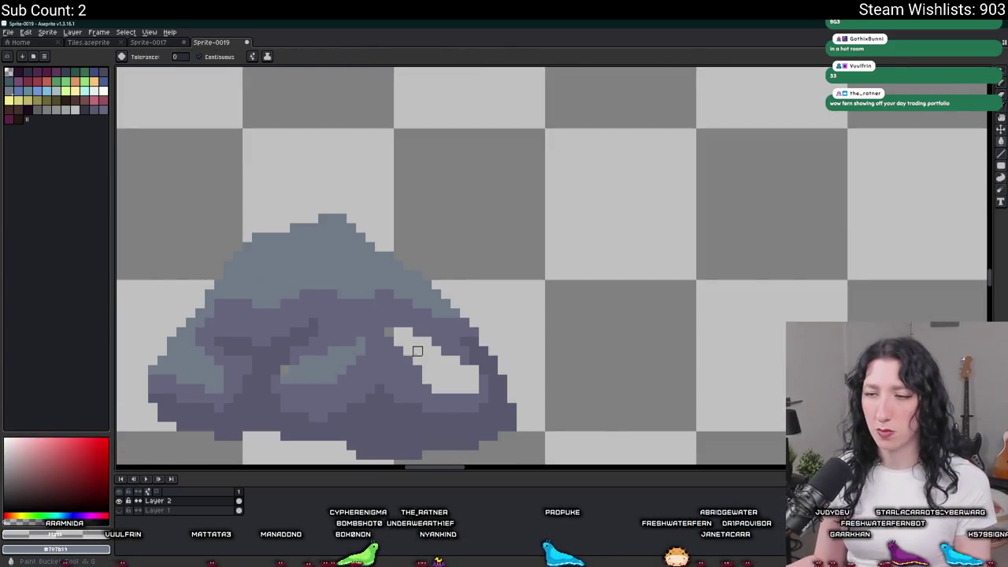
{"action": "left_click", "coordinate": [380, 293], "text": "alt"}
{"action": "left_click", "coordinate": [434, 354]}
{"action": "scroll", "coordinate": [326, 349], "scroll_direction": "up", "scroll_amount": 3}
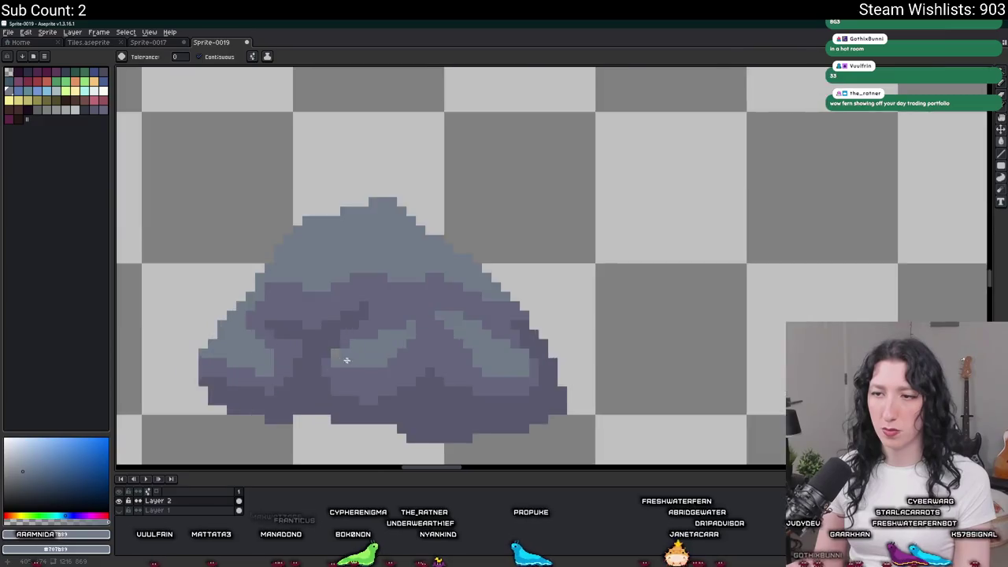
Step: Toggle Layer 1's visibility to check the rock, leaving the grass hidden
{"action": "key", "text": "b"}
{"action": "scroll", "coordinate": [325, 352], "scroll_direction": "down", "scroll_amount": 2}
{"action": "scroll", "coordinate": [326, 352], "scroll_direction": "down", "scroll_amount": 2}
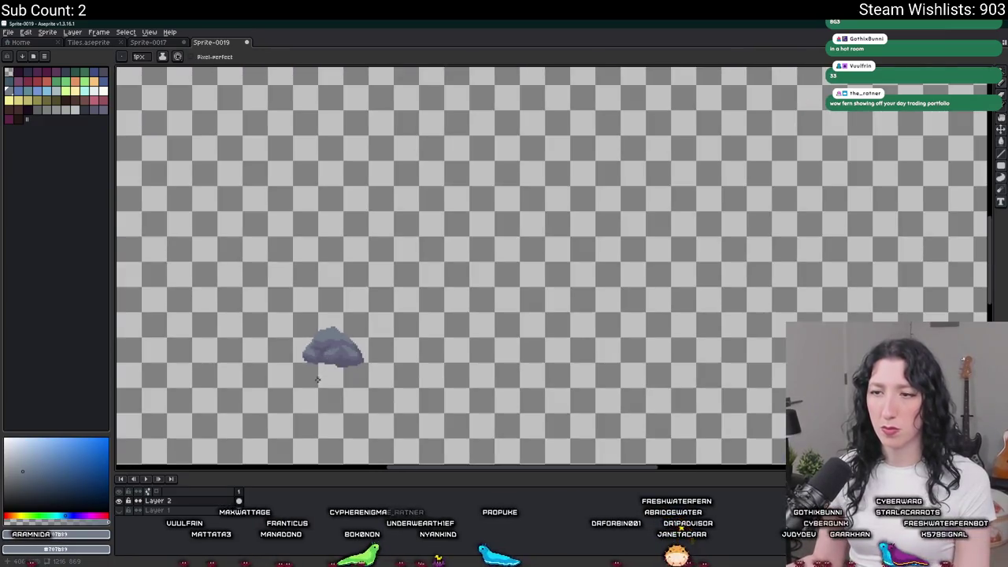
{"action": "scroll", "coordinate": [331, 338], "scroll_direction": "up", "scroll_amount": 1}
{"action": "left_click", "coordinate": [120, 511]}
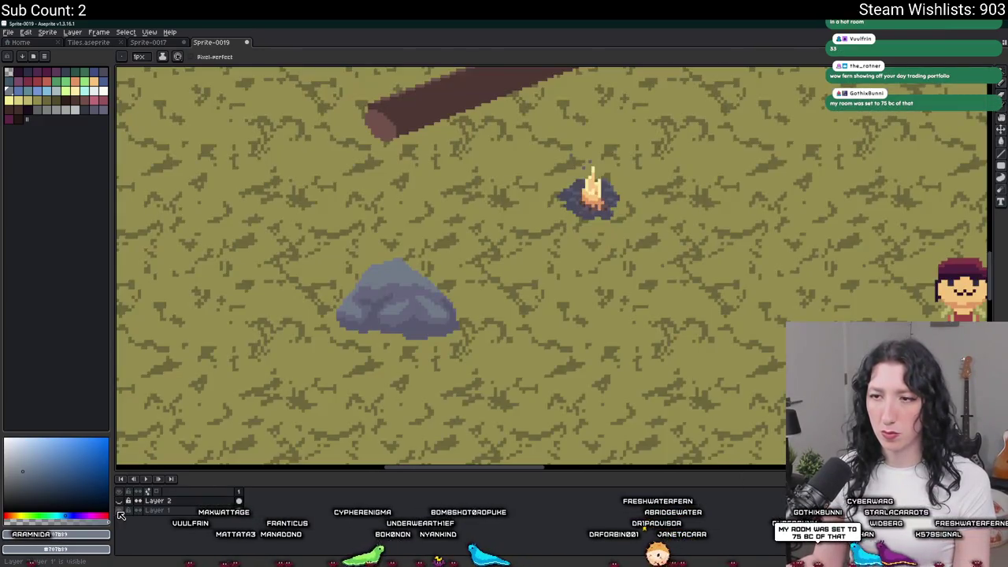
{"action": "left_click", "coordinate": [120, 511]}
{"action": "scroll", "coordinate": [484, 329], "scroll_direction": "up", "scroll_amount": 5}
{"action": "key", "text": "i"}
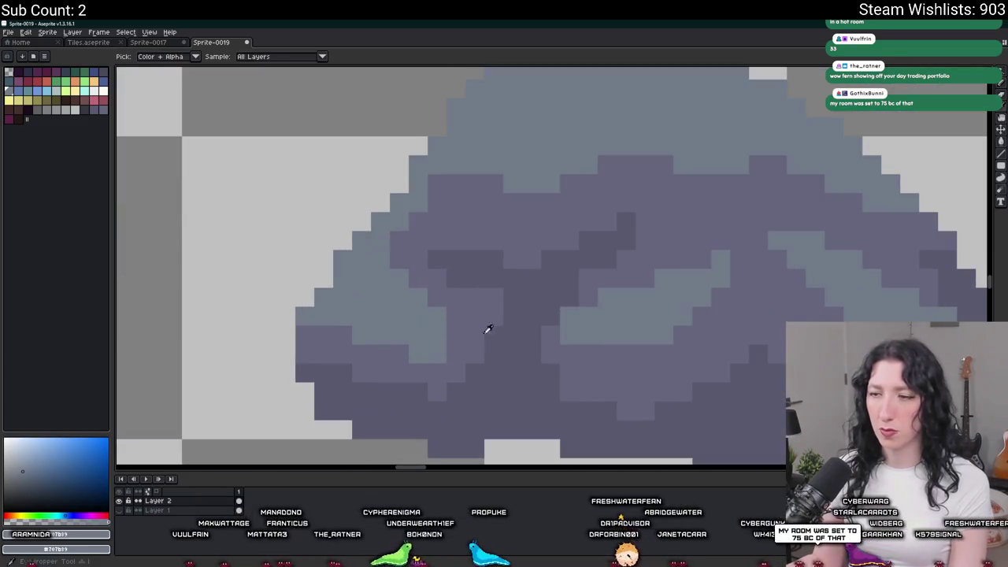
{"action": "key", "text": "b"}
{"action": "scroll", "coordinate": [571, 339], "scroll_direction": "down", "scroll_amount": 5}
Step: Trim the sprite down to the rock with Sprite > Trim
{"action": "left_click_drag", "start_coordinate": [562, 378], "coordinate": [413, 369]}
{"action": "left_click", "coordinate": [47, 31]}
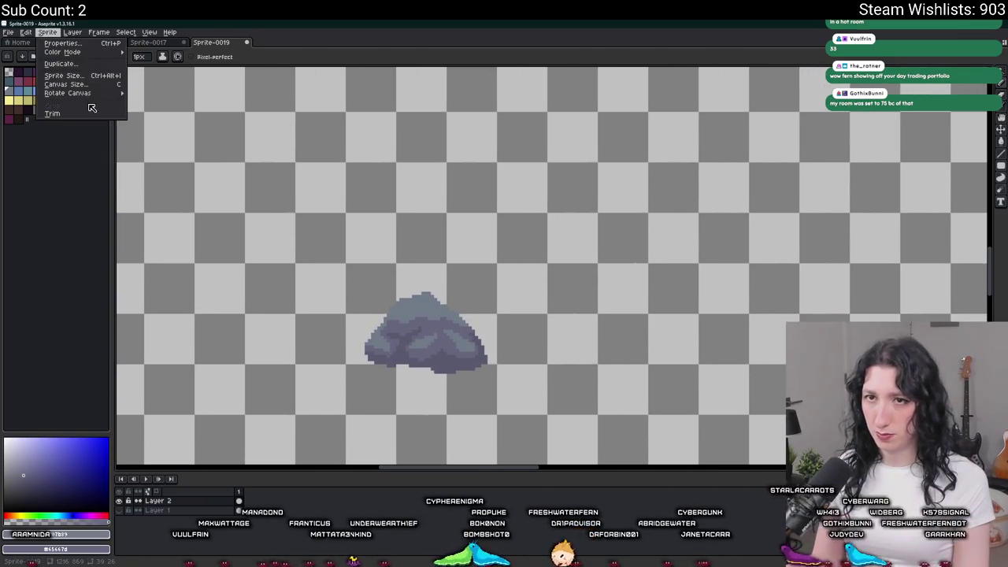
{"action": "left_click", "coordinate": [89, 116]}
Step: Export the sprite as Rock0.png into Documents/GitHub/UnknownSpaces/Art
{"action": "key", "text": "ctrl+shift+e"}
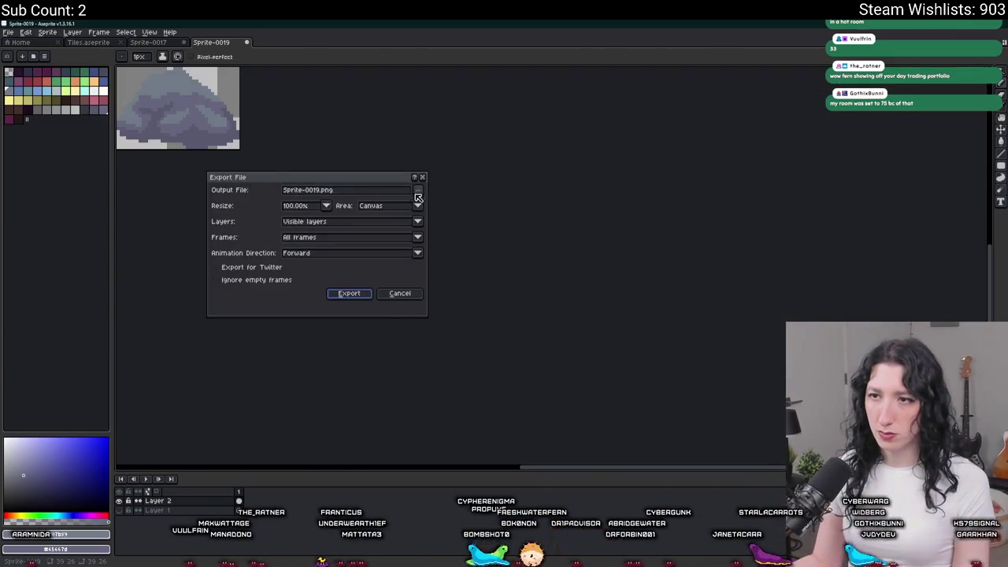
{"action": "left_click", "coordinate": [417, 192]}
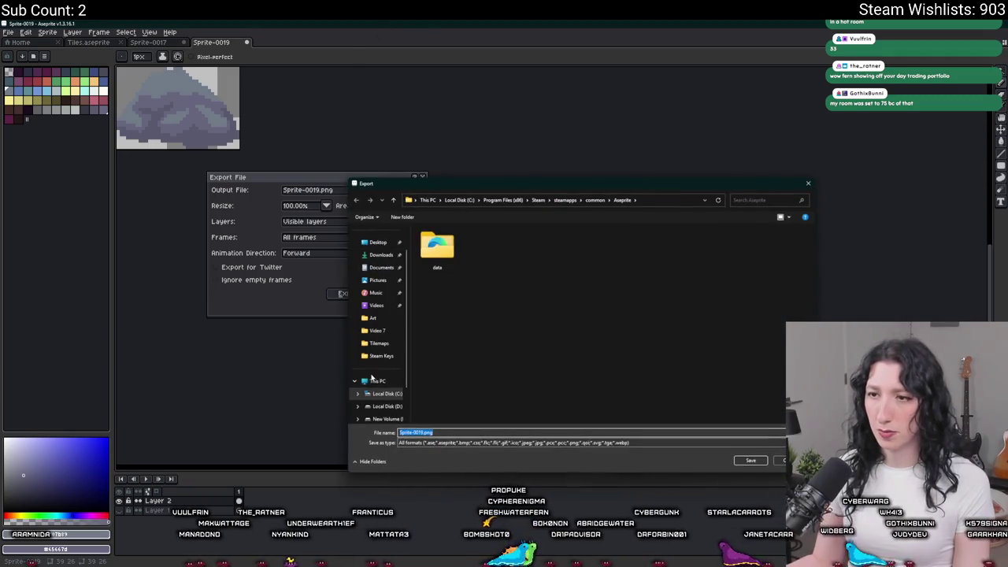
{"action": "left_click", "coordinate": [381, 267]}
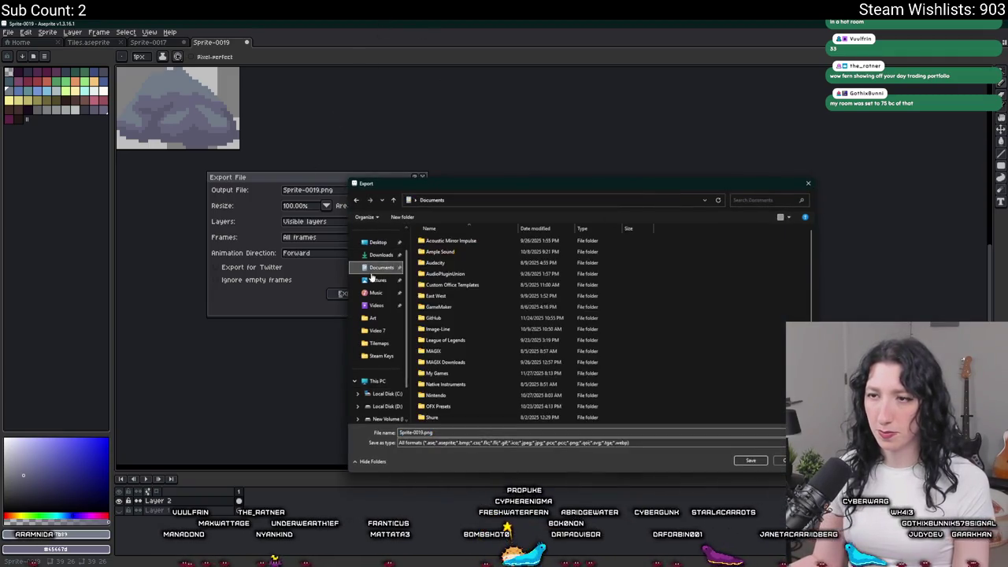
{"action": "double_click", "coordinate": [455, 318]}
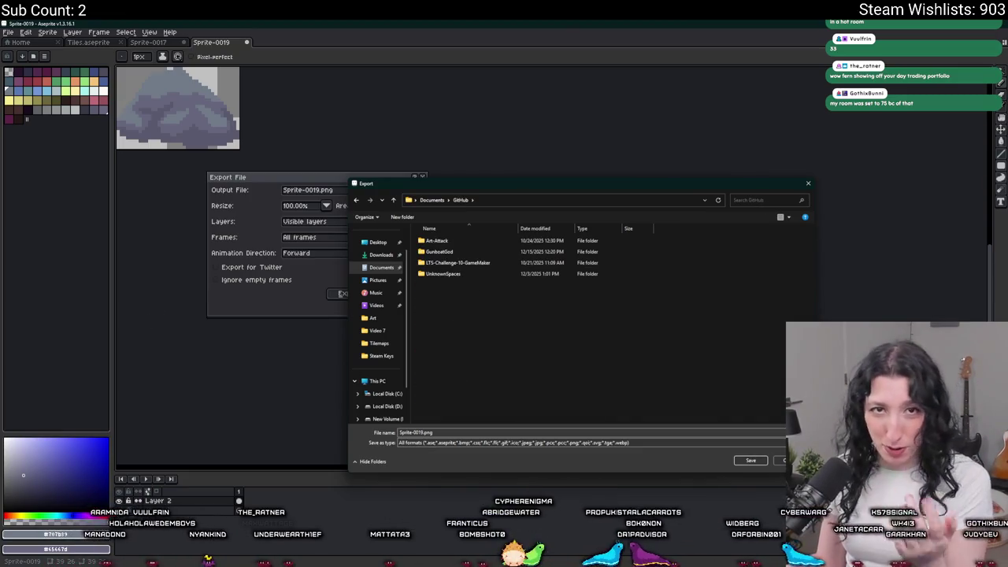
{"action": "double_click", "coordinate": [443, 274]}
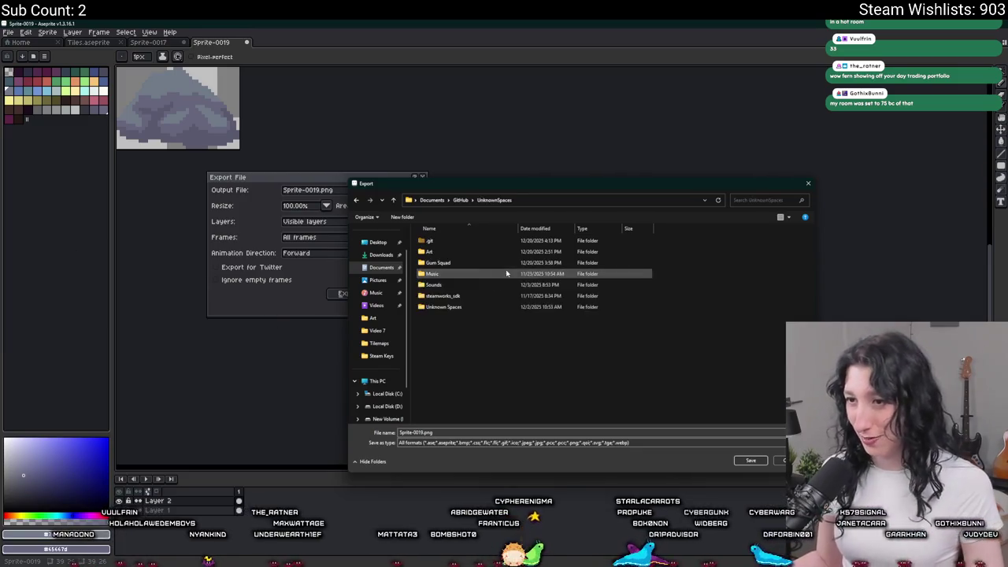
{"action": "double_click", "coordinate": [437, 251]}
{"action": "left_click", "coordinate": [406, 433]}
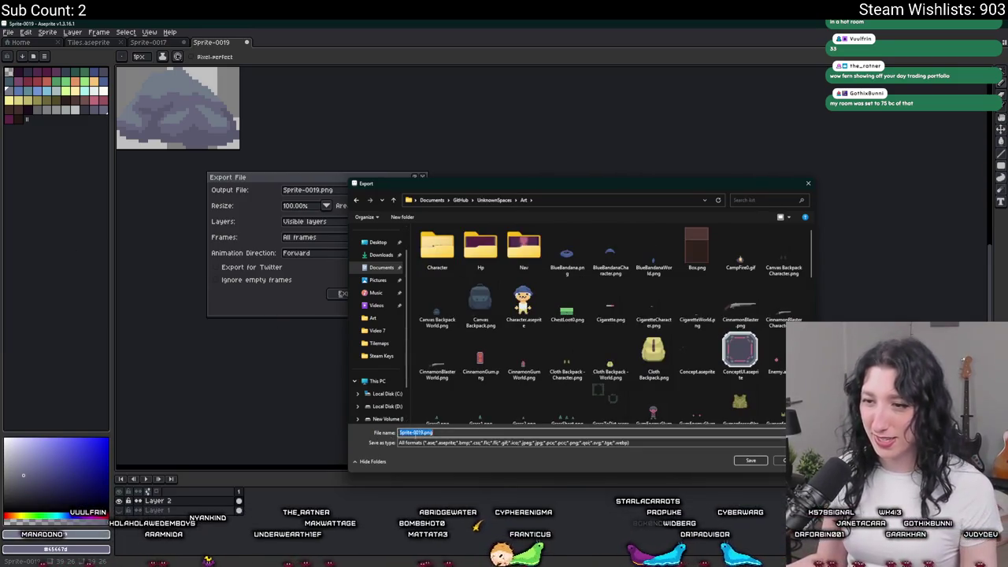
{"action": "type", "text": "l"}
{"action": "scroll", "coordinate": [557, 332], "scroll_direction": "down", "scroll_amount": 3}
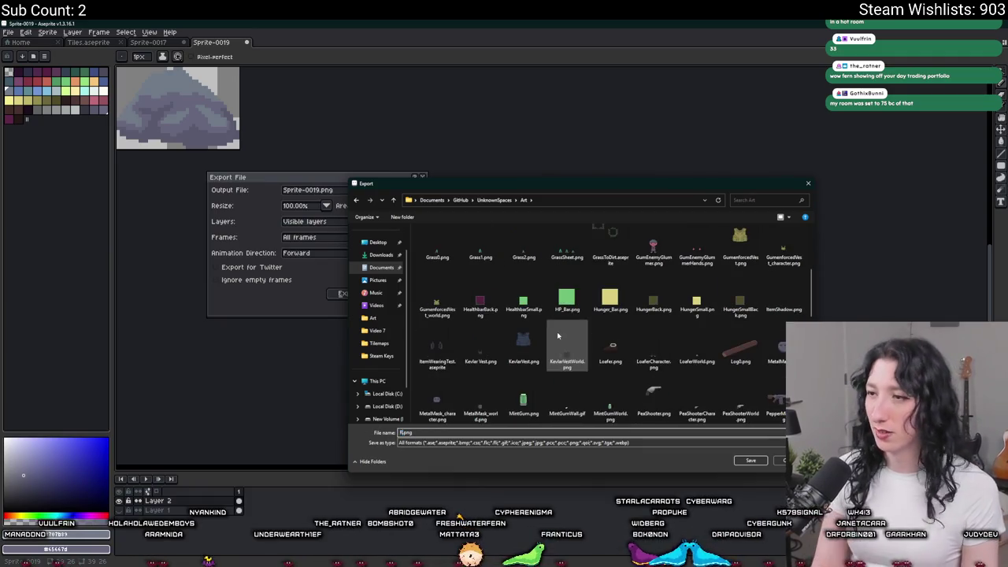
{"action": "key", "text": "Return"}
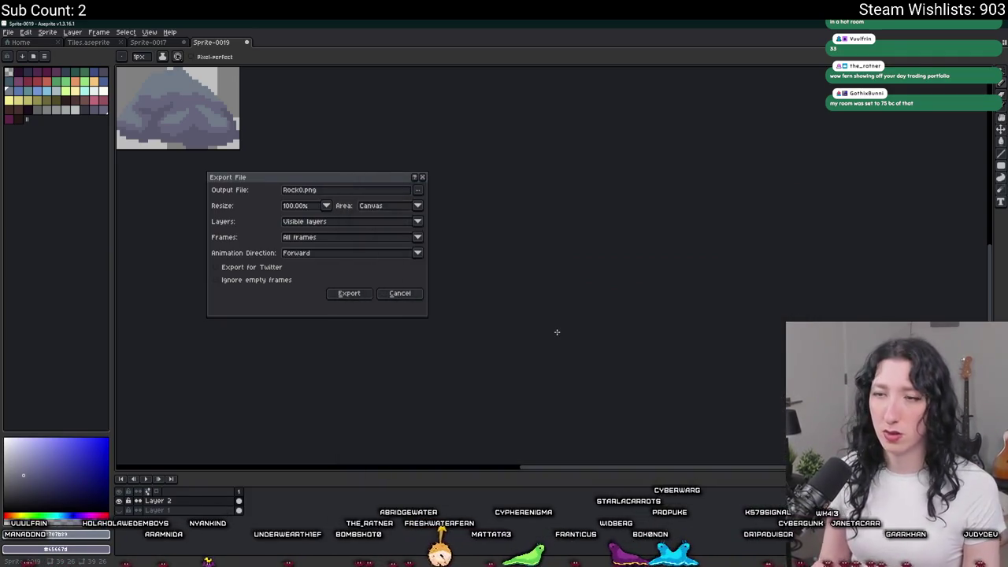
{"action": "left_click", "coordinate": [347, 297]}
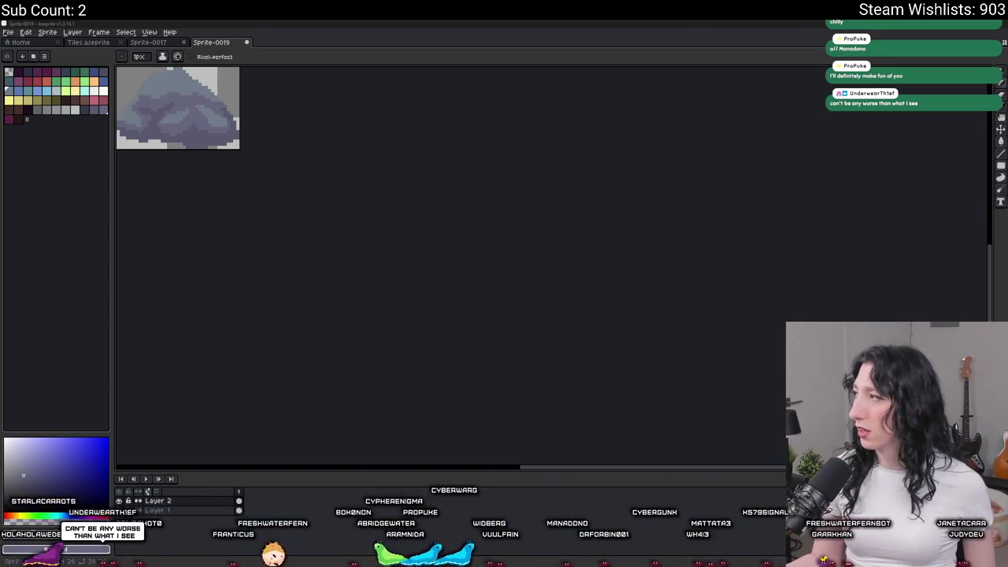
Step: Drag the Instagram browser window in from the left screen edge over Aseprite
{"action": "left_click_drag", "start_coordinate": [0, 68], "coordinate": [175, 63]}
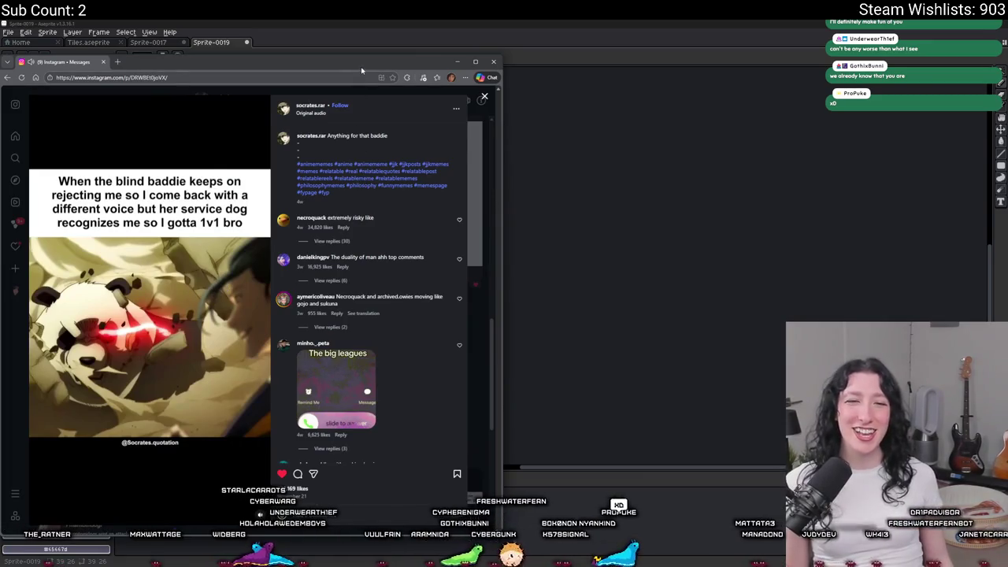
Step: Scroll through the Instagram meme reels, pause one, and move the browser aside
{"action": "left_click", "coordinate": [458, 61]}
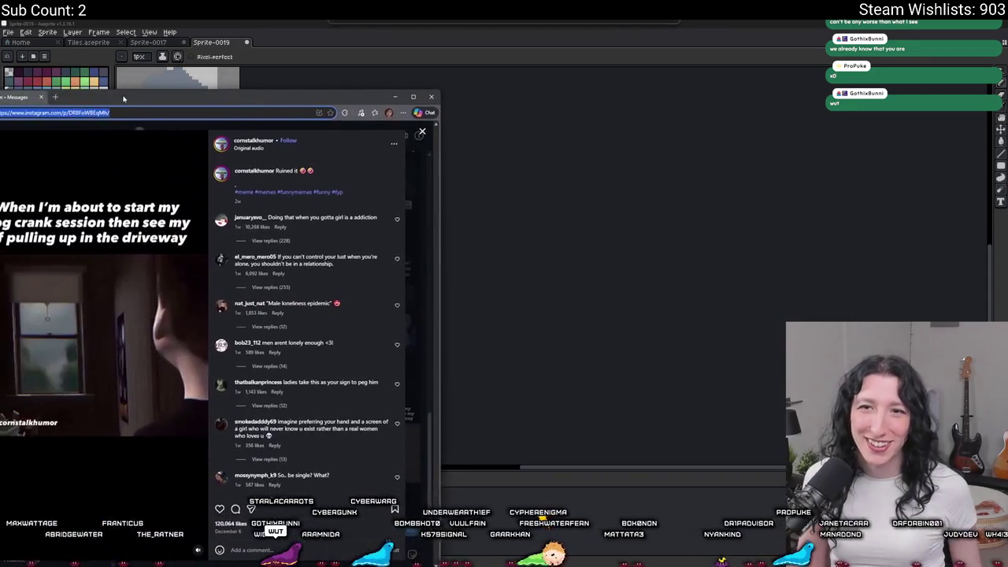
{"action": "left_click_drag", "start_coordinate": [0, 95], "coordinate": [156, 96]}
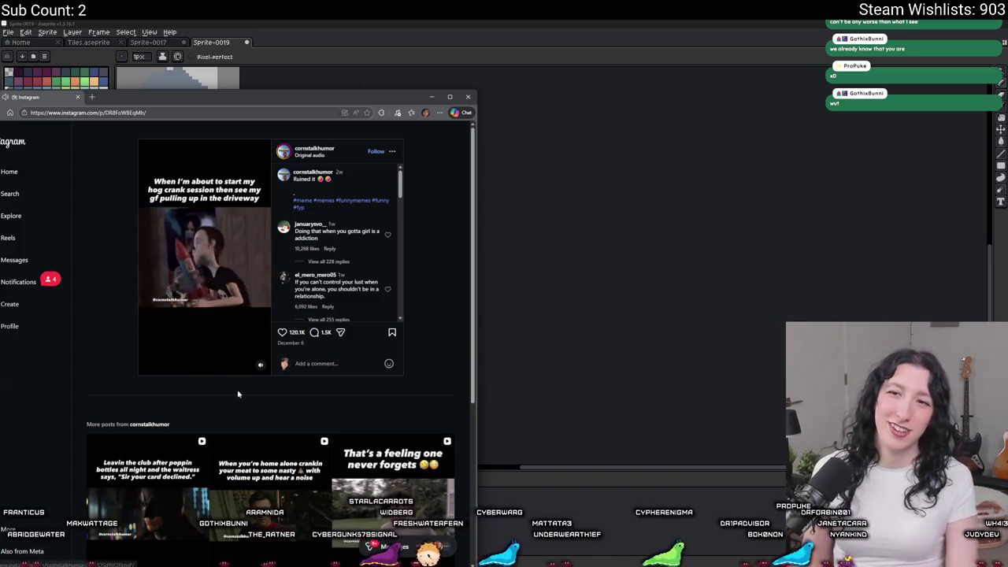
{"action": "scroll", "coordinate": [235, 394], "scroll_direction": "up", "scroll_amount": 2, "text": "ctrl"}
{"action": "scroll", "coordinate": [235, 394], "scroll_direction": "up", "scroll_amount": 1, "text": "ctrl"}
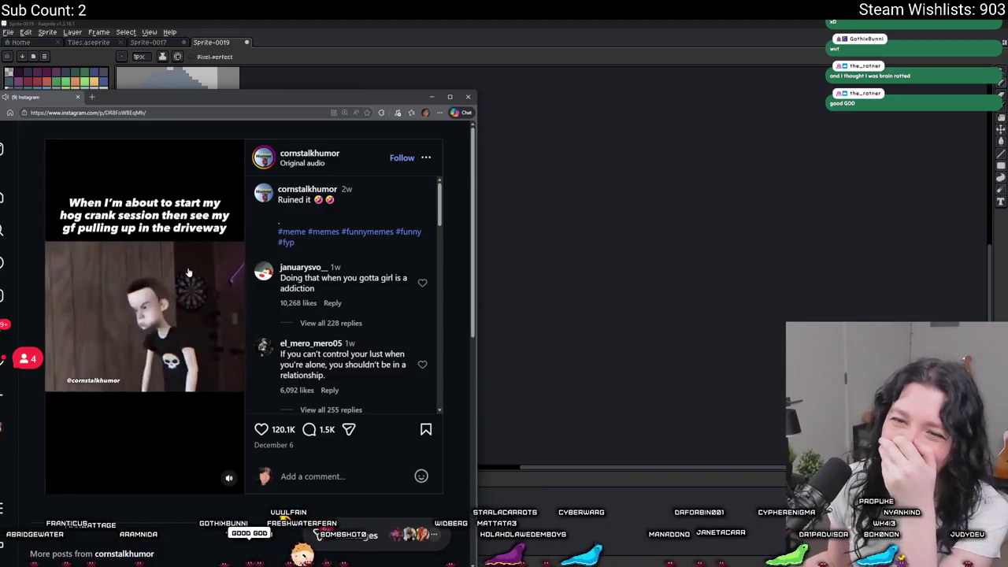
{"action": "left_click", "coordinate": [235, 394]}
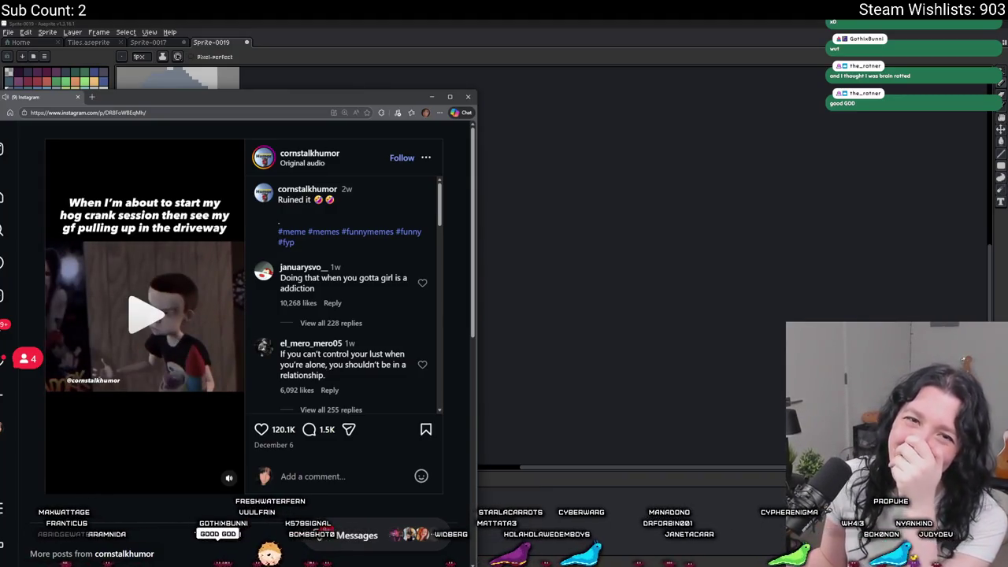
{"action": "left_click_drag", "start_coordinate": [154, 110], "coordinate": [0, 253]}
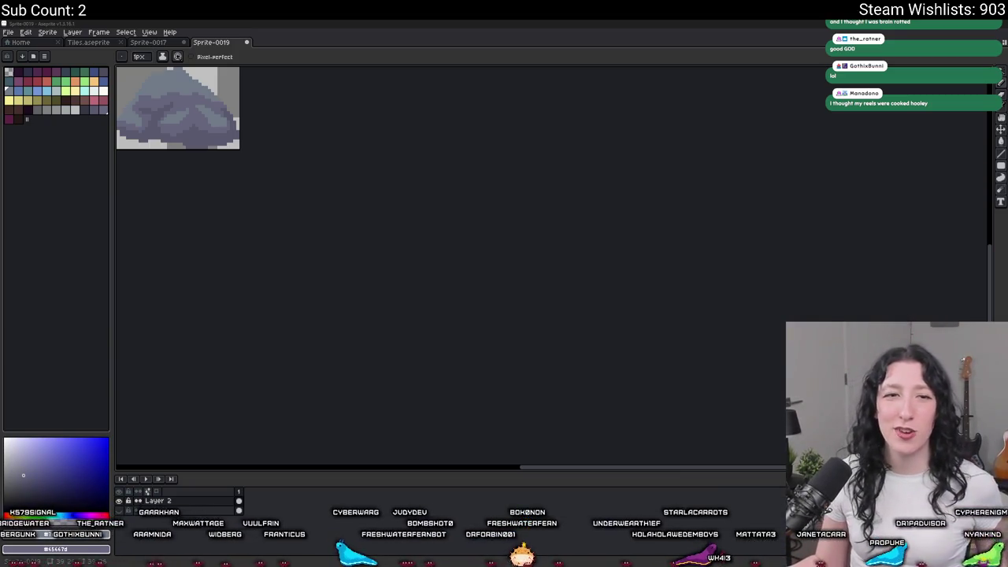
Step: Bring the browser back, zoom the page out twice, and close the window
{"action": "key", "text": "alt+Tab"}
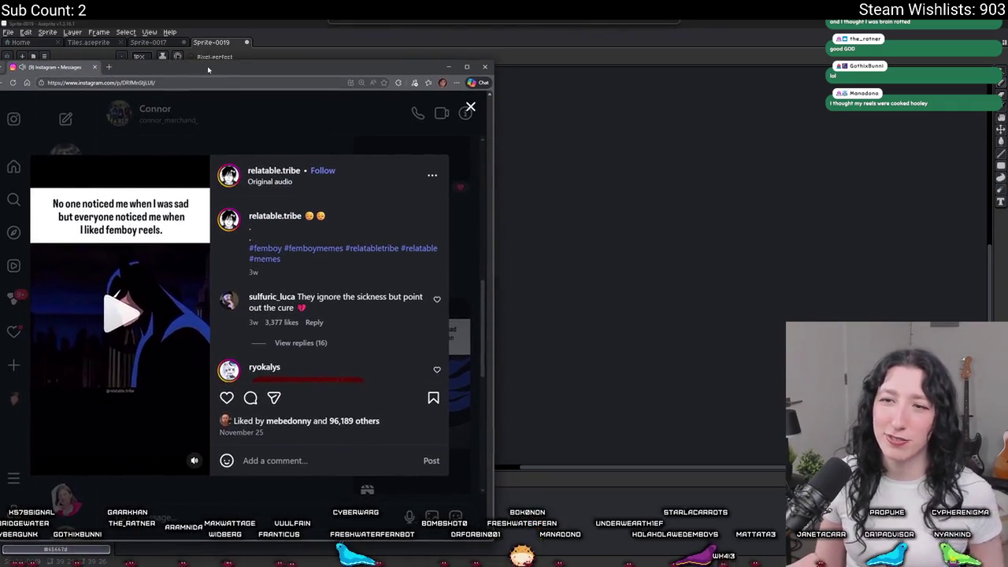
{"action": "key", "text": "ctrl+minus"}
{"action": "key", "text": "ctrl+minus"}
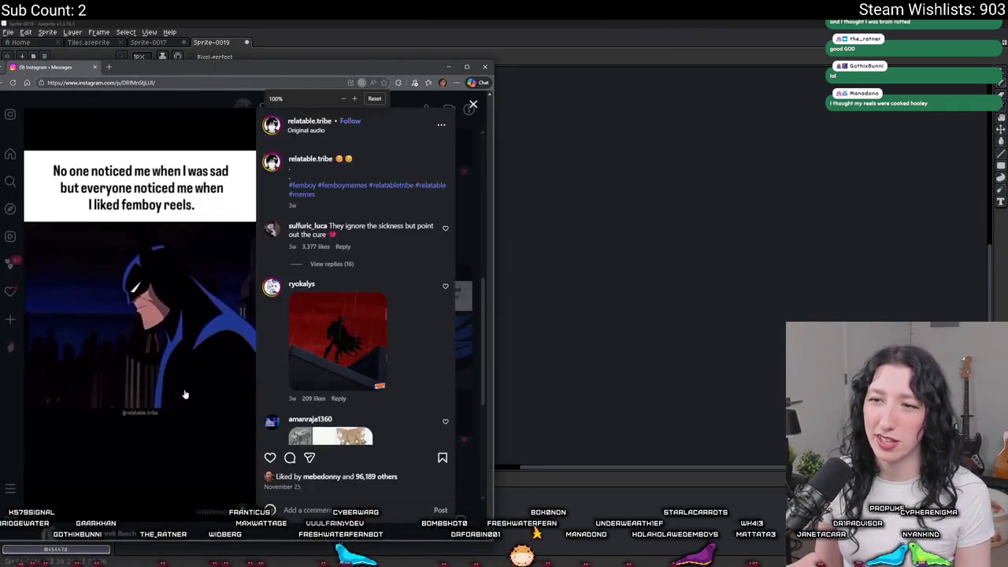
{"action": "key", "text": "ctrl+minus"}
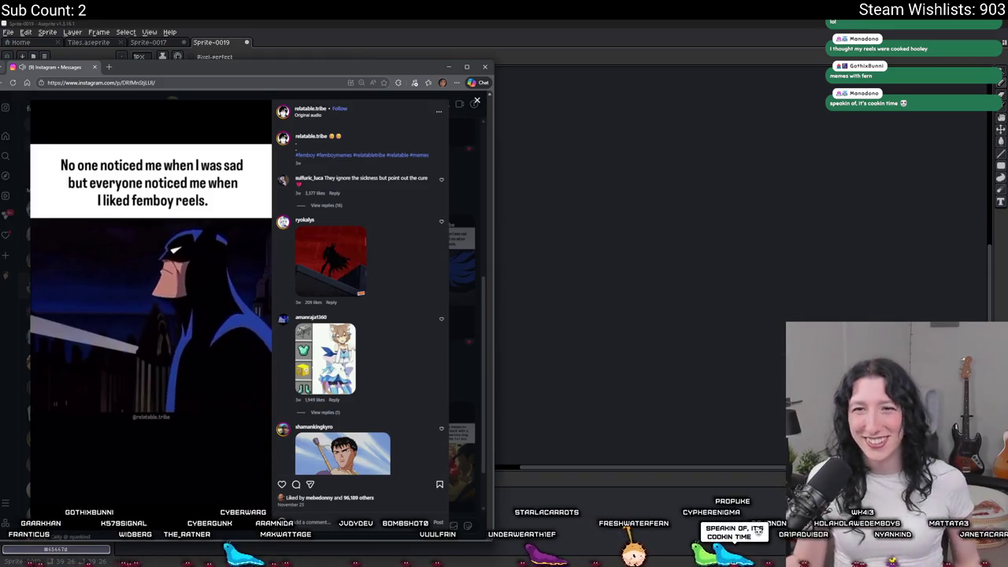
{"action": "left_click", "coordinate": [485, 66]}
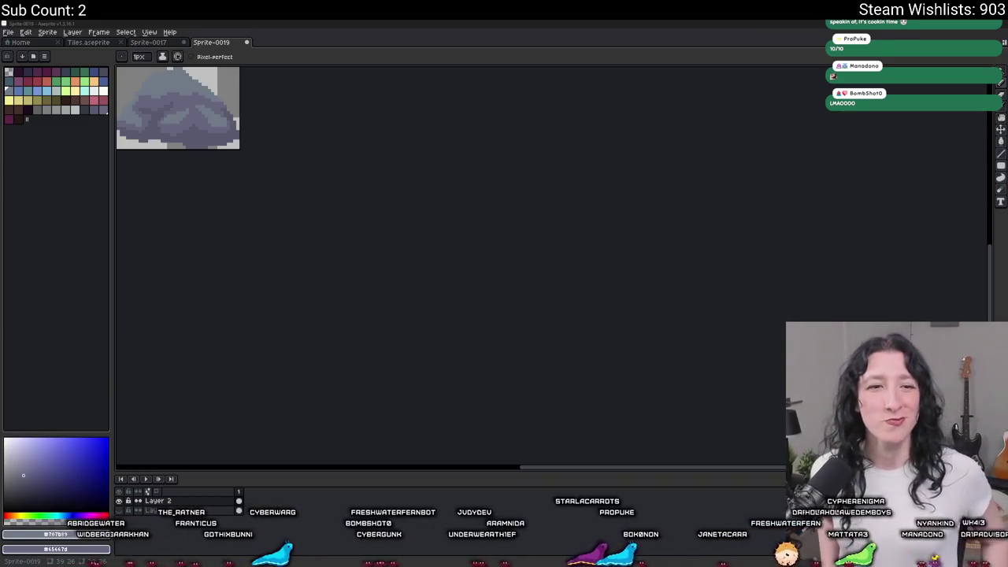
Step: Zoom the view out until all of Sprite-0019's transparent canvas and the grey rock show
{"action": "key", "text": "v"}
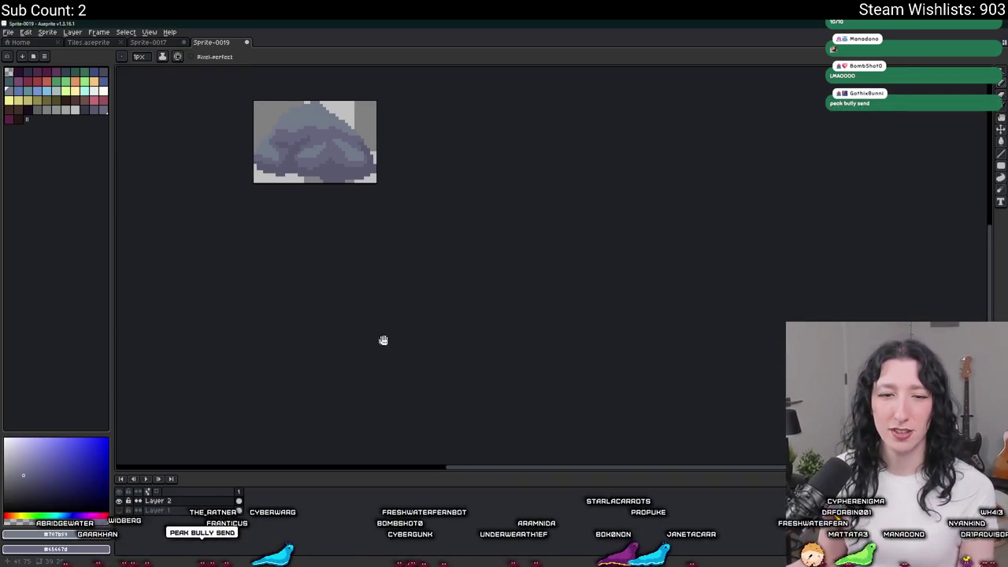
{"action": "key", "text": "b"}
{"action": "scroll", "coordinate": [326, 287], "scroll_direction": "up", "scroll_amount": 5}
{"action": "scroll", "coordinate": [331, 210], "scroll_direction": "up", "scroll_amount": 1}
{"action": "scroll", "coordinate": [470, 307], "scroll_direction": "down", "scroll_amount": 2}
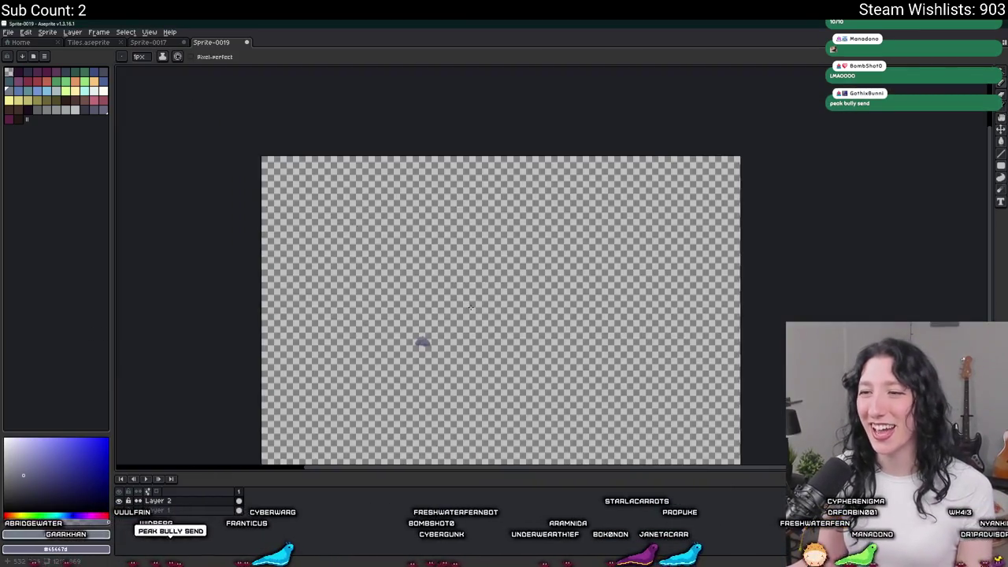
Step: Unhide the Layer 1 grass background, zoom toward the campfire, and add Layer 3
{"action": "left_click", "coordinate": [119, 510]}
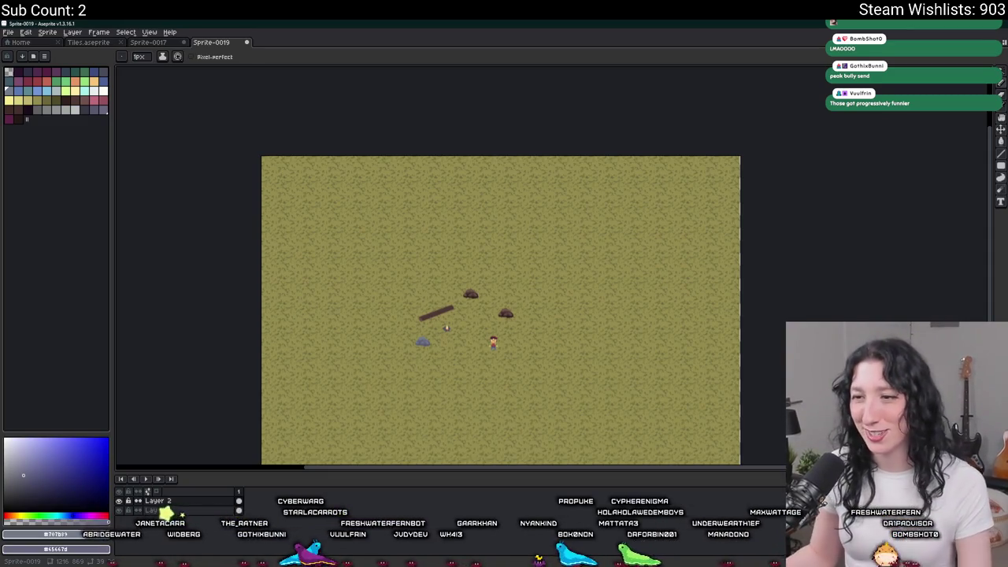
{"action": "scroll", "coordinate": [441, 330], "scroll_direction": "up", "scroll_amount": 2}
{"action": "scroll", "coordinate": [441, 331], "scroll_direction": "up", "scroll_amount": 1}
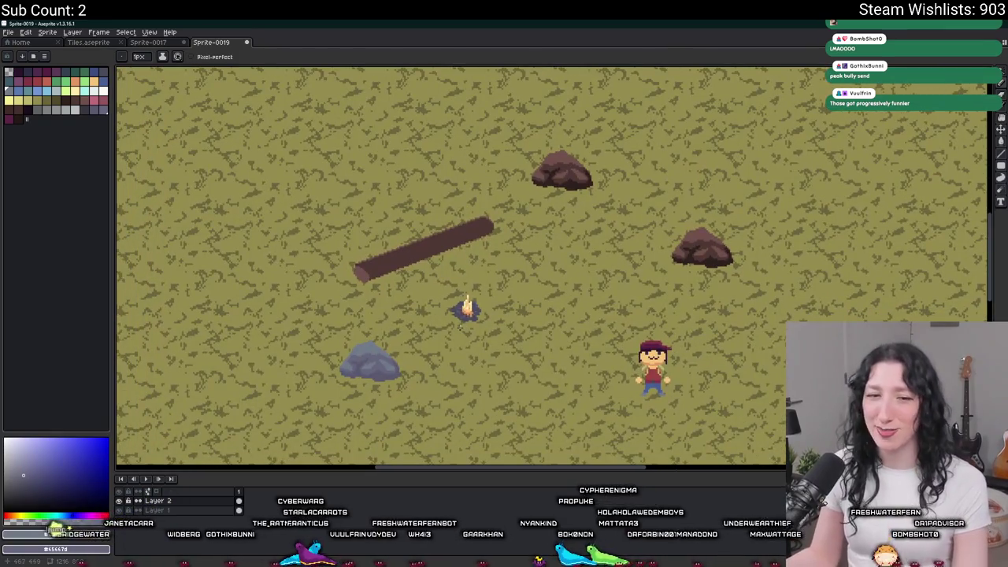
{"action": "key", "text": "shift+n"}
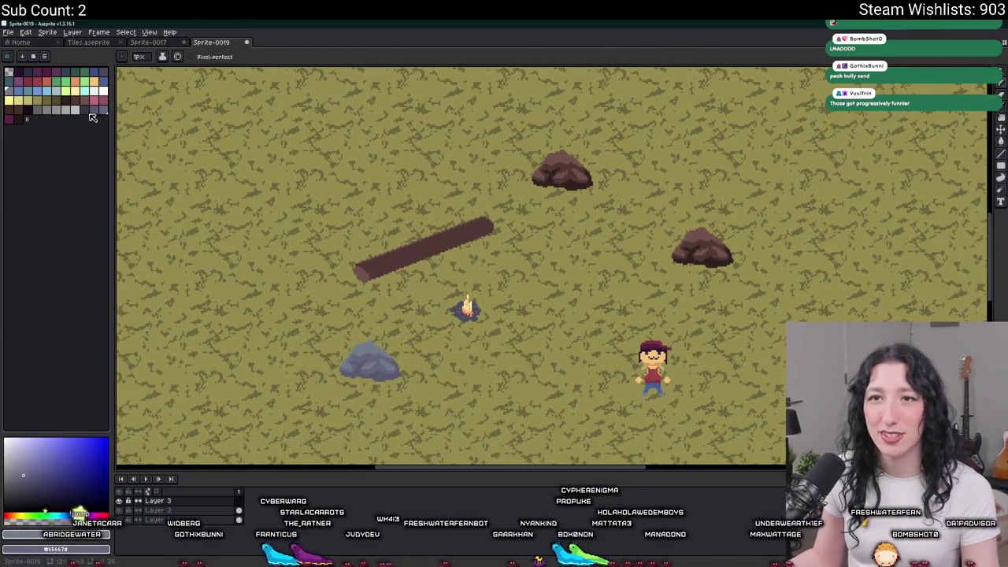
Step: Pan to the grey rock and draw and fill a dark-brown stick outline beside it
{"action": "scroll", "coordinate": [447, 223], "scroll_direction": "down", "scroll_amount": 2}
{"action": "scroll", "coordinate": [396, 300], "scroll_direction": "up", "scroll_amount": 3}
{"action": "mouse_move", "coordinate": [519, 285]}
{"action": "left_mouse_down"}
{"action": "mouse_move", "coordinate": [583, 266]}
{"action": "mouse_move", "coordinate": [426, 272]}
{"action": "left_mouse_up"}
{"action": "left_click_drag", "start_coordinate": [710, 276], "coordinate": [412, 281]}
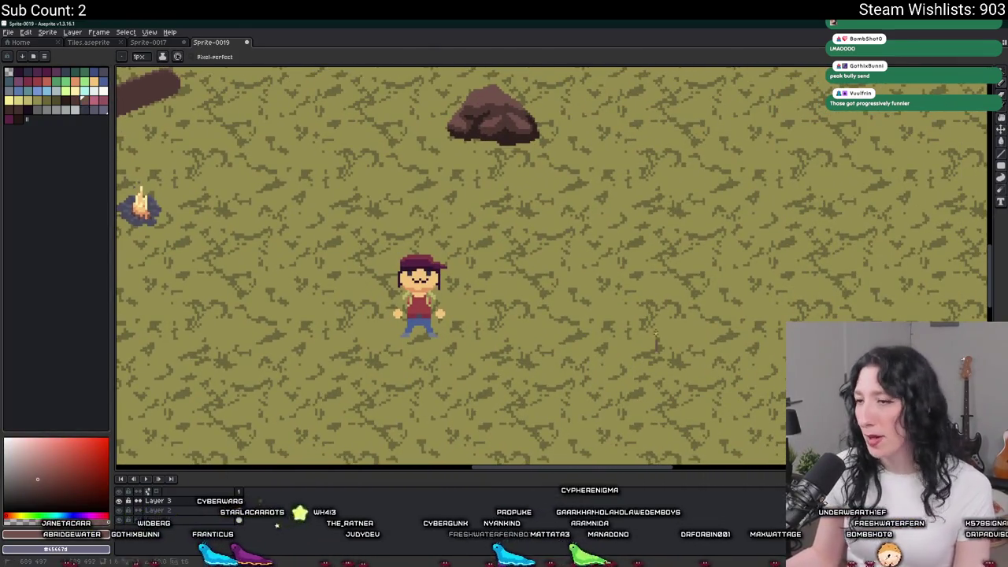
{"action": "scroll", "coordinate": [688, 269], "scroll_direction": "down", "scroll_amount": 1}
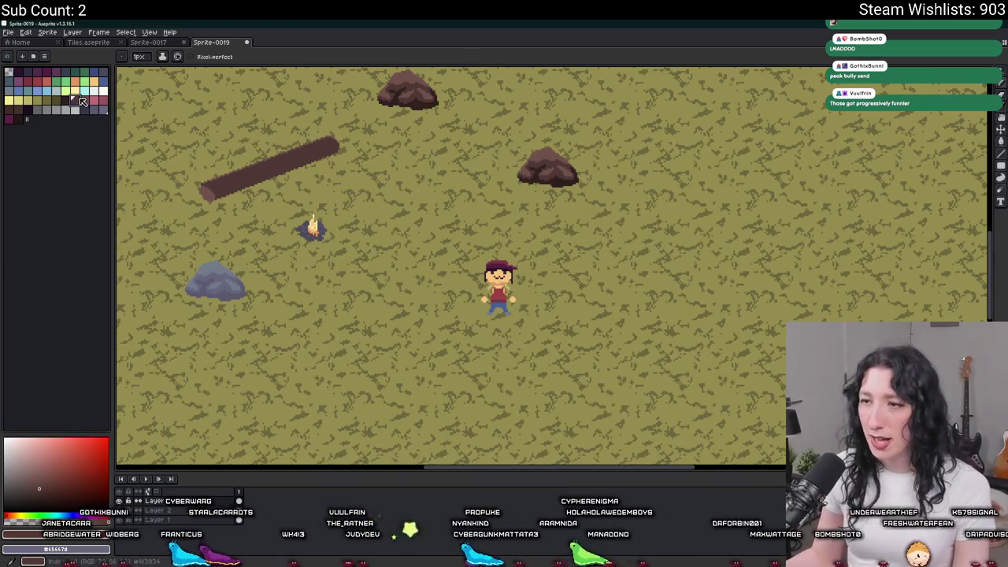
{"action": "scroll", "coordinate": [502, 315], "scroll_direction": "down", "scroll_amount": 2}
{"action": "scroll", "coordinate": [503, 315], "scroll_direction": "up", "scroll_amount": 4}
{"action": "mouse_move", "coordinate": [502, 315]}
{"action": "left_mouse_down"}
{"action": "mouse_move", "coordinate": [491, 127]}
{"action": "mouse_move", "coordinate": [333, 238]}
{"action": "mouse_move", "coordinate": [355, 244]}
{"action": "mouse_move", "coordinate": [364, 422]}
{"action": "left_mouse_up"}
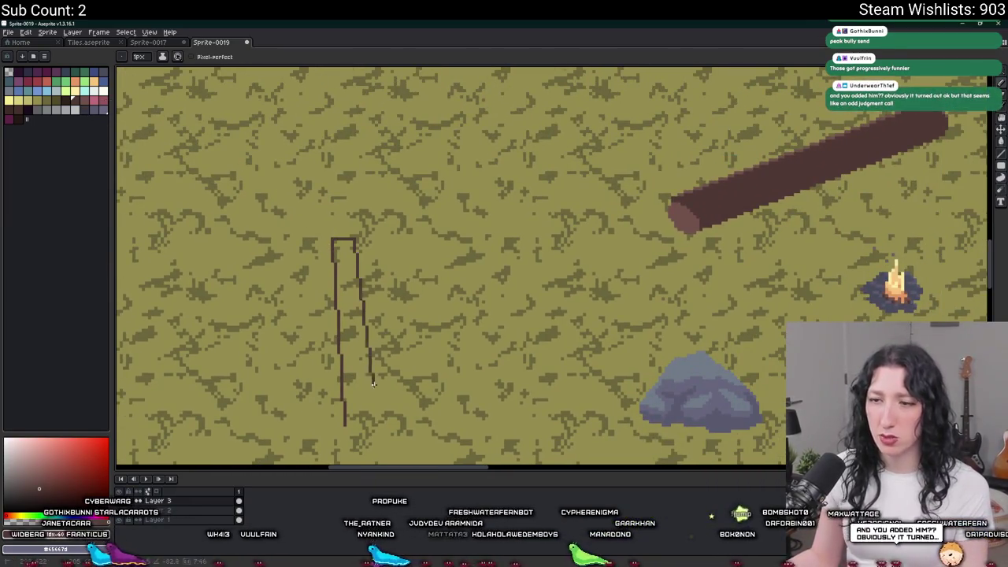
{"action": "key", "text": "ctrl+z"}
{"action": "key", "text": "ctrl+z"}
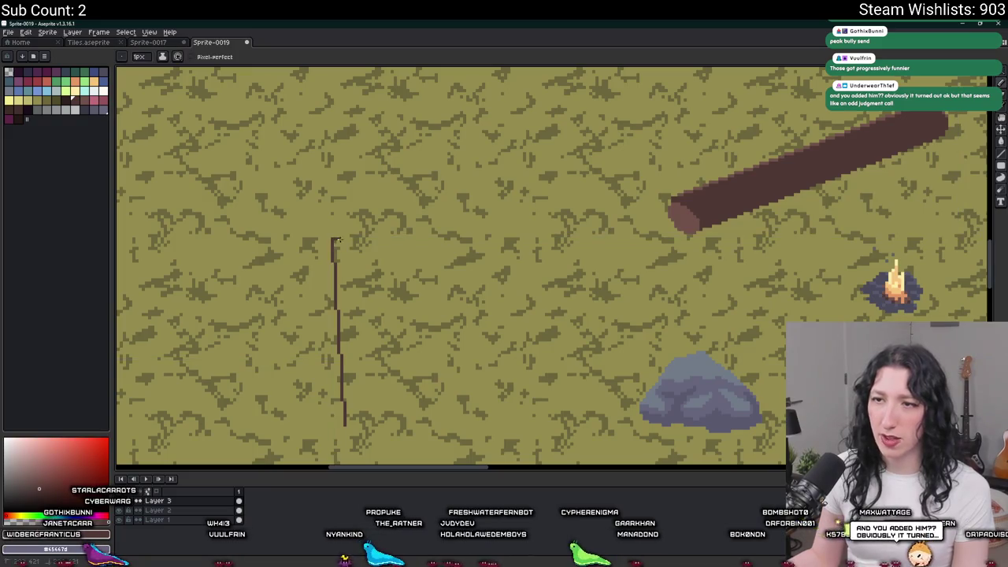
{"action": "left_click", "coordinate": [345, 416]}
Step: Erase the stick down to a thin guide and repaint it with a 6 px brush
{"action": "key", "text": "e"}
{"action": "scroll", "coordinate": [350, 426], "scroll_direction": "up", "scroll_amount": 1}
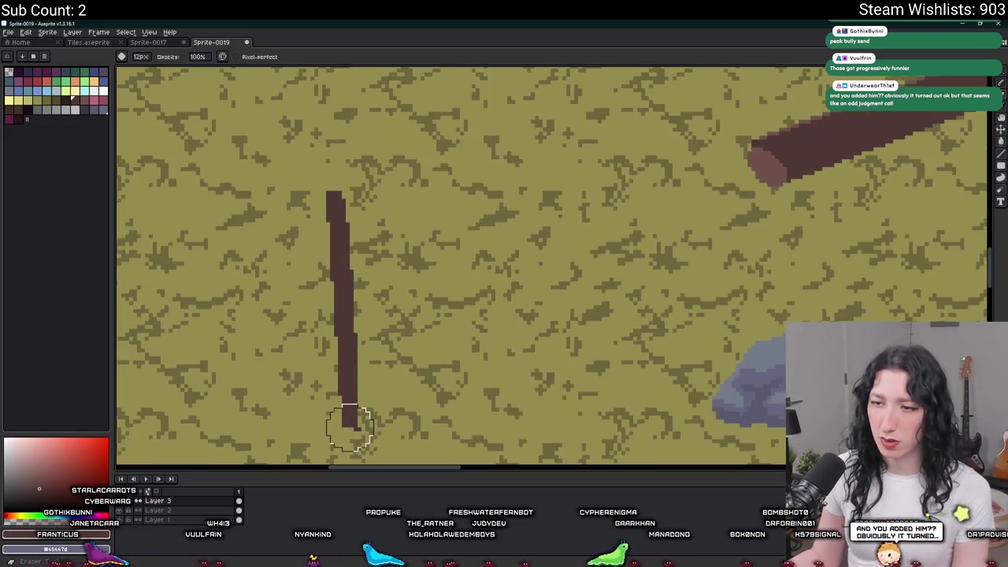
{"action": "scroll", "coordinate": [351, 427], "scroll_direction": "down", "scroll_amount": 4}
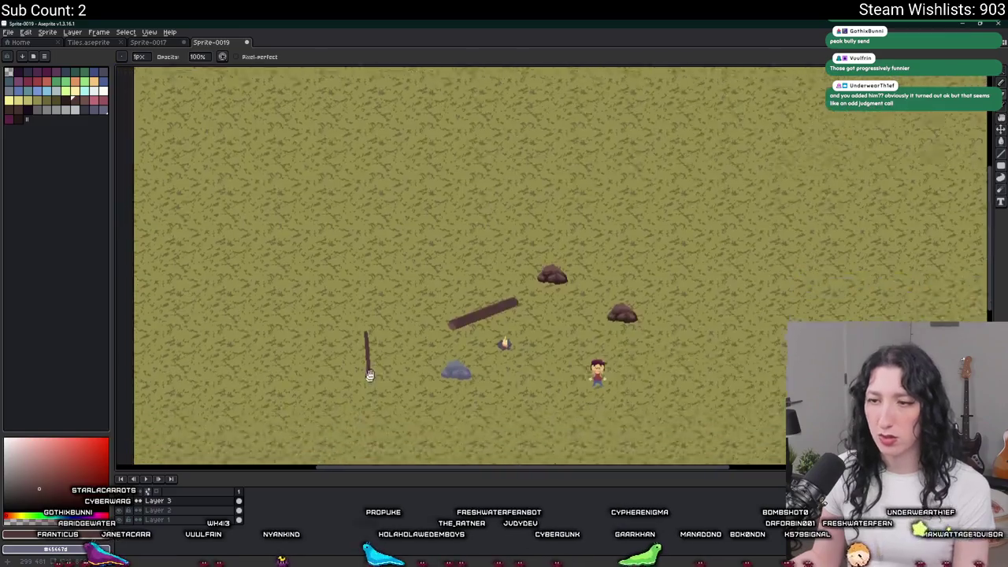
{"action": "scroll", "coordinate": [362, 370], "scroll_direction": "up", "scroll_amount": 2}
{"action": "scroll", "coordinate": [374, 295], "scroll_direction": "down", "scroll_amount": 4}
{"action": "scroll", "coordinate": [373, 295], "scroll_direction": "up", "scroll_amount": 3}
{"action": "left_click_drag", "start_coordinate": [386, 205], "coordinate": [400, 356]}
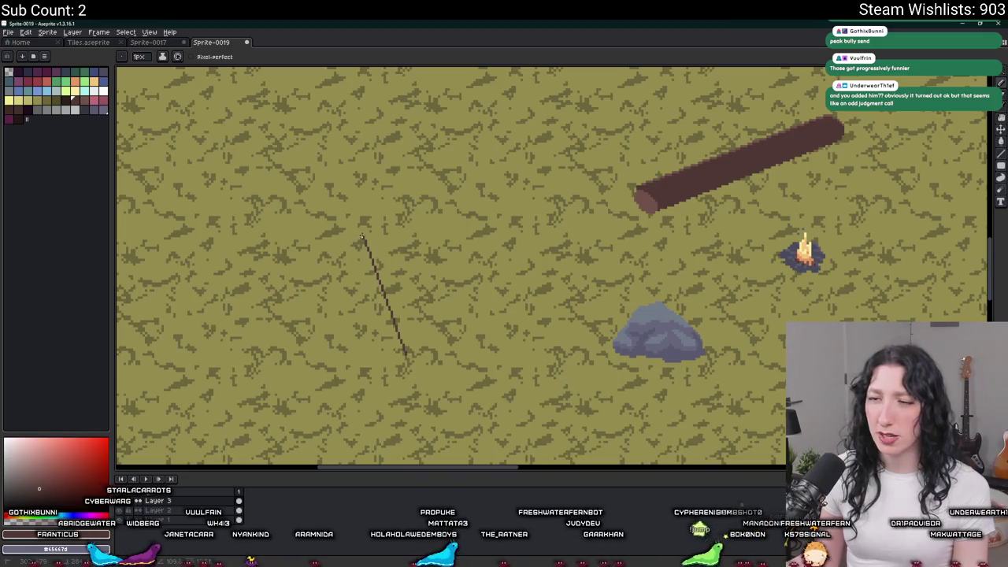
{"action": "key", "text": "plus"}
{"action": "key", "text": "plus"}
{"action": "key", "text": "plus"}
{"action": "mouse_move", "coordinate": [356, 223]}
{"action": "left_mouse_down"}
{"action": "mouse_move", "coordinate": [406, 327]}
{"action": "mouse_move", "coordinate": [407, 359]}
{"action": "left_mouse_up"}
{"action": "key", "text": "ctrl+z"}
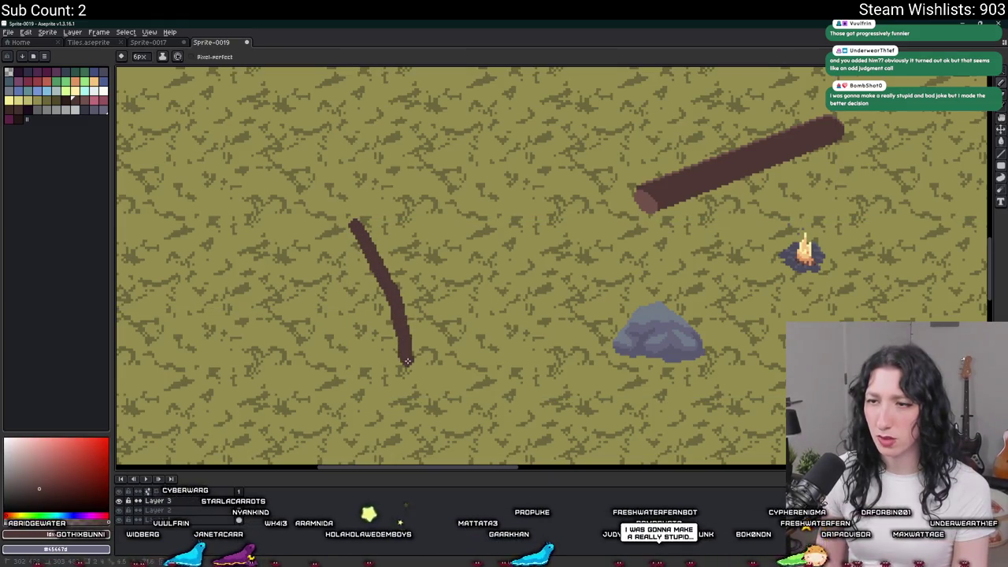
{"action": "scroll", "coordinate": [406, 359], "scroll_direction": "down", "scroll_amount": 2}
{"action": "scroll", "coordinate": [406, 359], "scroll_direction": "up", "scroll_amount": 2}
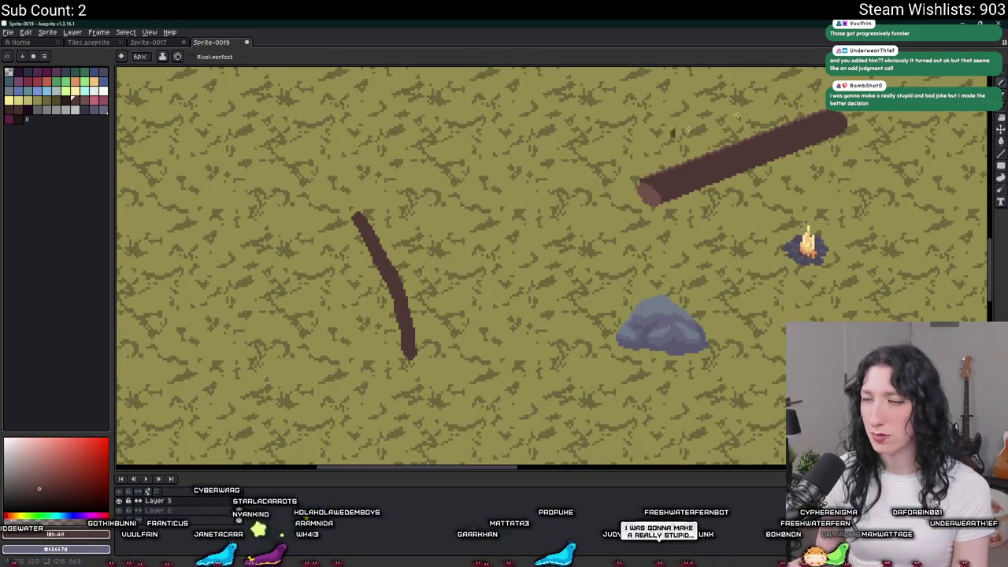
Step: Switch to the browser and start typing a search in a new tab
{"action": "key", "text": "alt+Tab"}
{"action": "type", "text": "ssavc"}
{"action": "key", "text": "BackSpace"}
{"action": "key", "text": "BackSpace"}
{"action": "key", "text": "BackSpace"}
Step: Search Google for 'savannah reference photo', preview the Unsplash image, then minimize the browser
{"action": "type", "text": "savannah reference photo"}
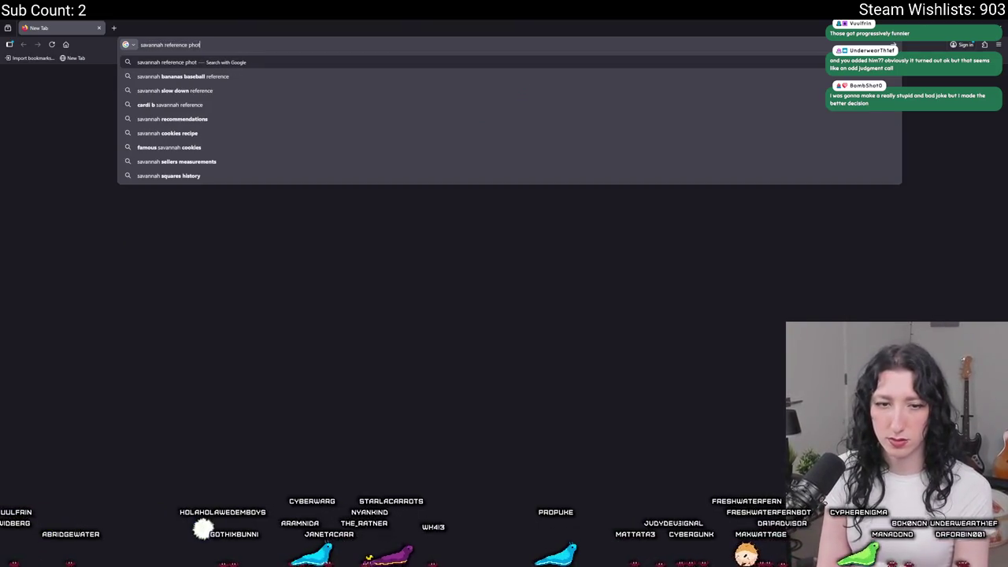
{"action": "key", "text": "Return"}
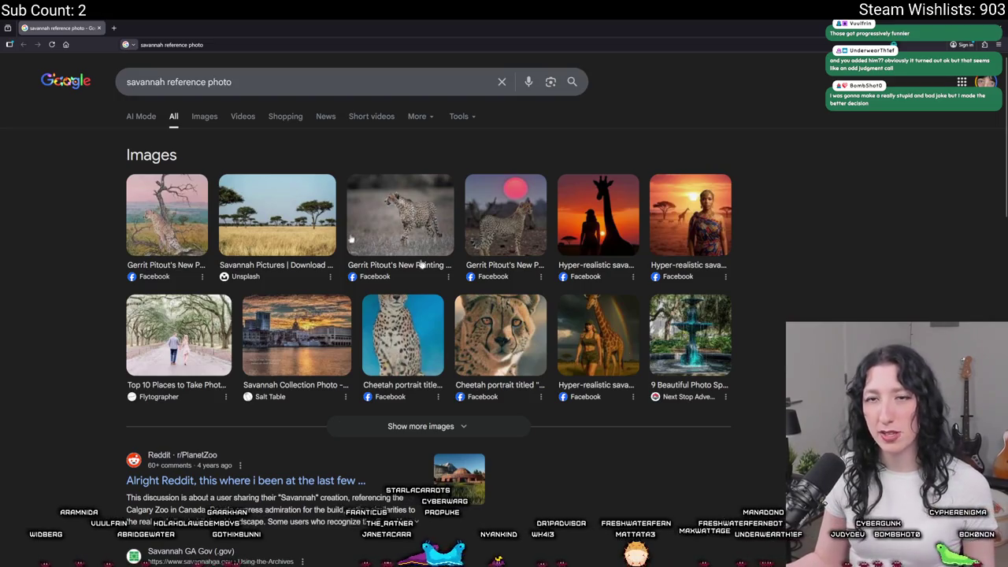
{"action": "left_click", "coordinate": [293, 186]}
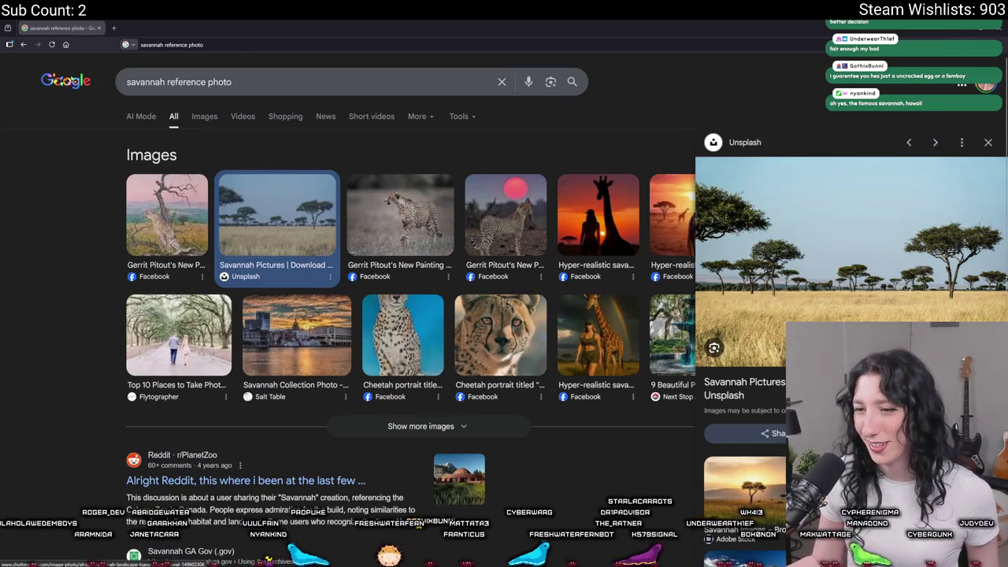
{"action": "scroll", "coordinate": [850, 260], "scroll_direction": "down", "scroll_amount": 3}
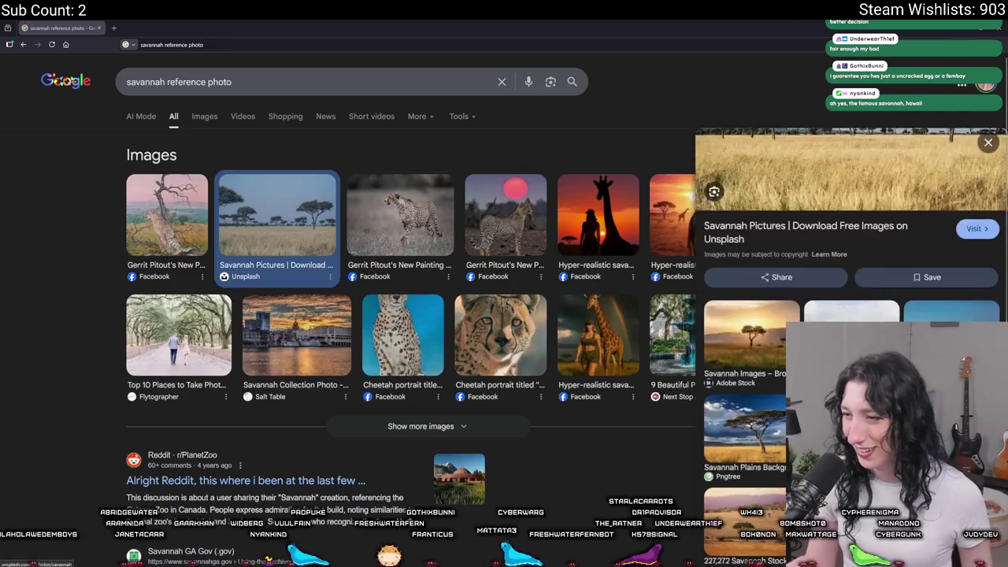
{"action": "scroll", "coordinate": [851, 260], "scroll_direction": "up", "scroll_amount": 1}
{"action": "scroll", "coordinate": [851, 260], "scroll_direction": "up", "scroll_amount": 2}
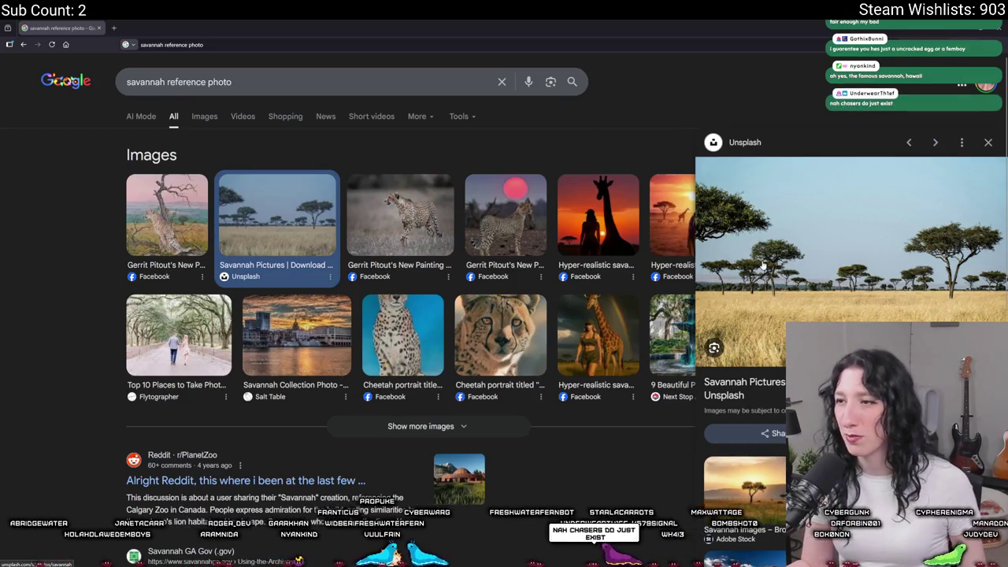
{"action": "left_click", "coordinate": [936, 27]}
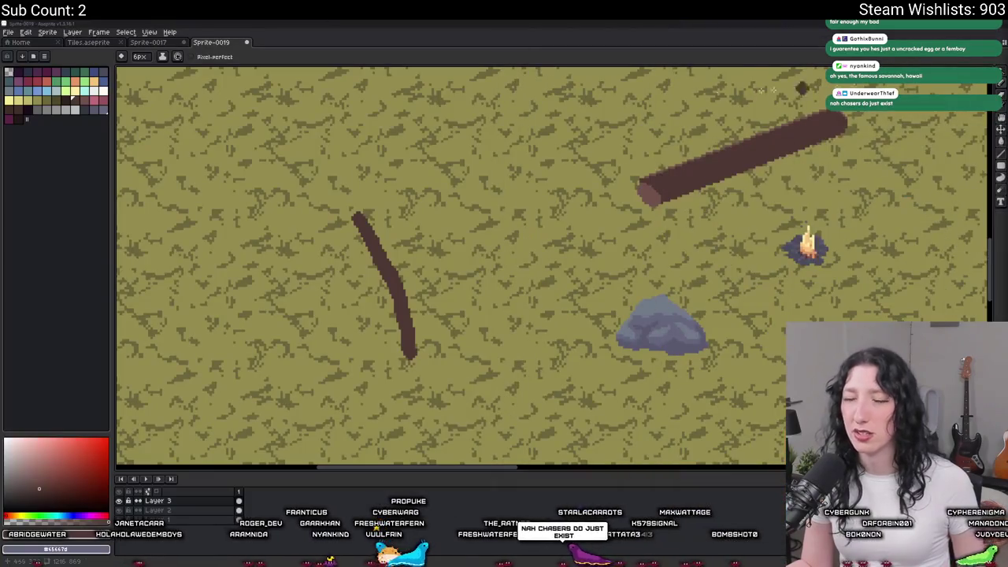
Step: Try filling the stick grey-blue with the Fill tool, then undo it
{"action": "scroll", "coordinate": [424, 359], "scroll_direction": "up", "scroll_amount": 1}
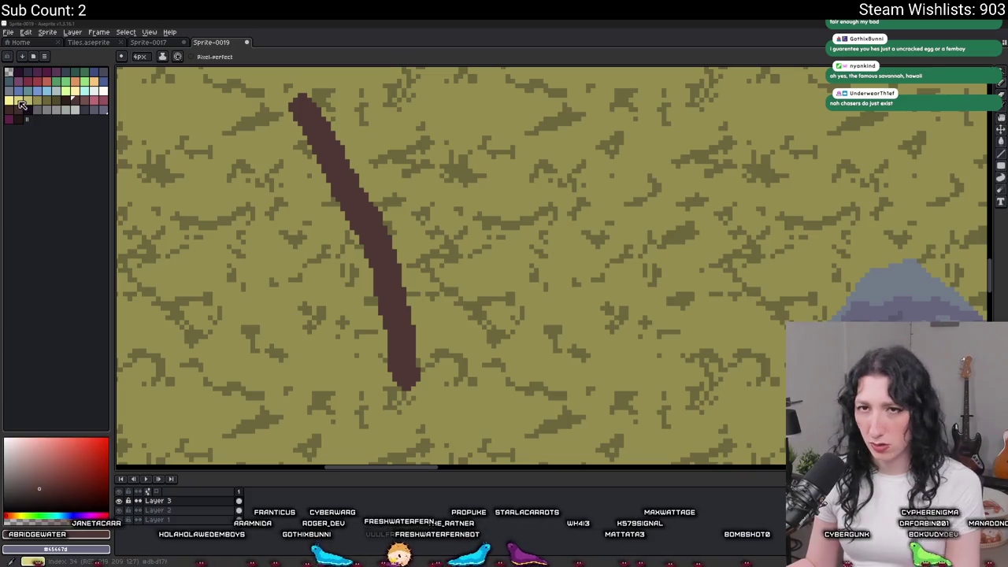
{"action": "left_click", "coordinate": [101, 93]}
{"action": "key", "text": "g"}
{"action": "left_click", "coordinate": [344, 184]}
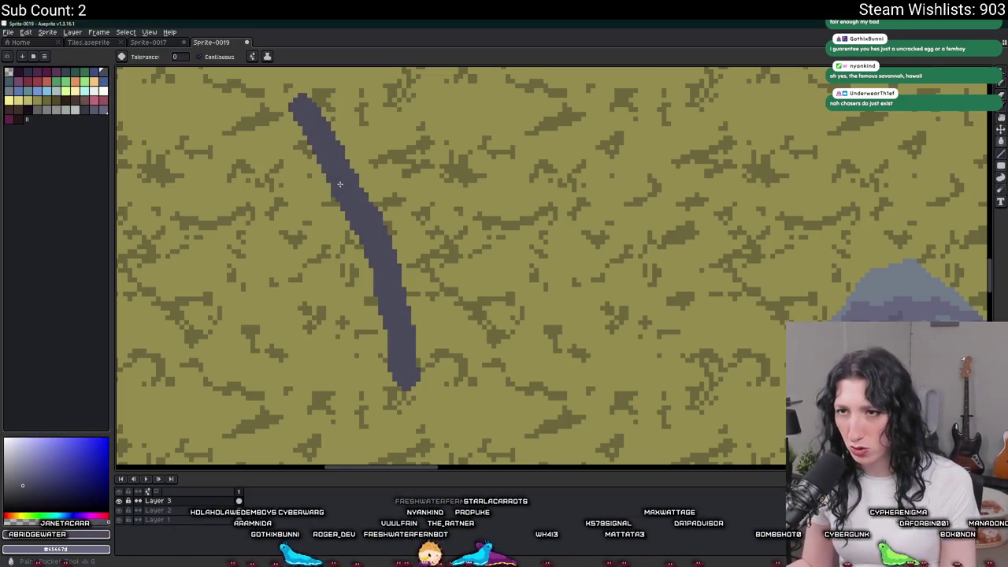
{"action": "scroll", "coordinate": [344, 185], "scroll_direction": "down", "scroll_amount": 1}
{"action": "scroll", "coordinate": [345, 184], "scroll_direction": "up", "scroll_amount": 1}
{"action": "key", "text": "ctrl+z"}
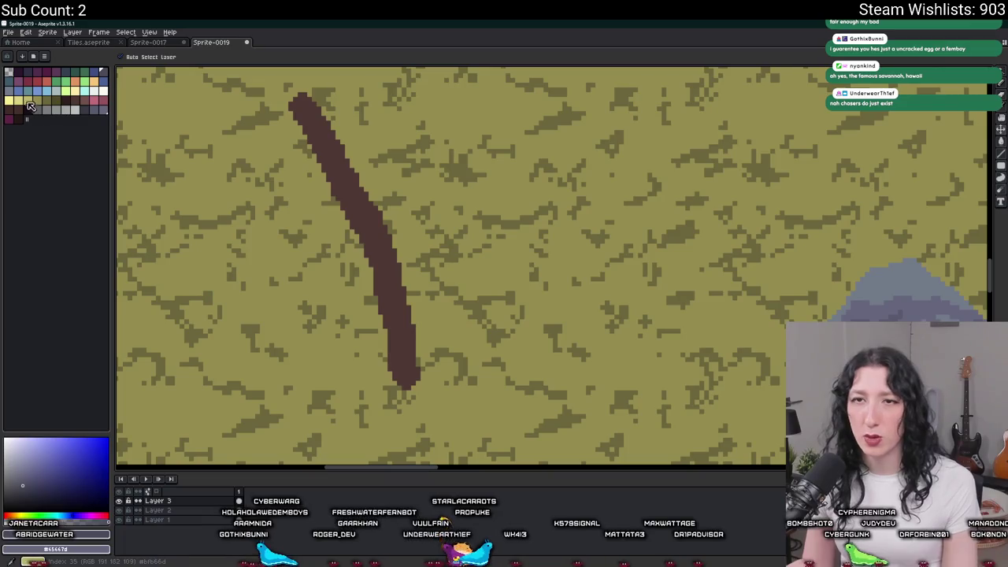
Step: Try yellow and peach fill colours on the stick, then undo the peach
{"action": "left_click", "coordinate": [41, 108]}
{"action": "key", "text": "ctrl+z"}
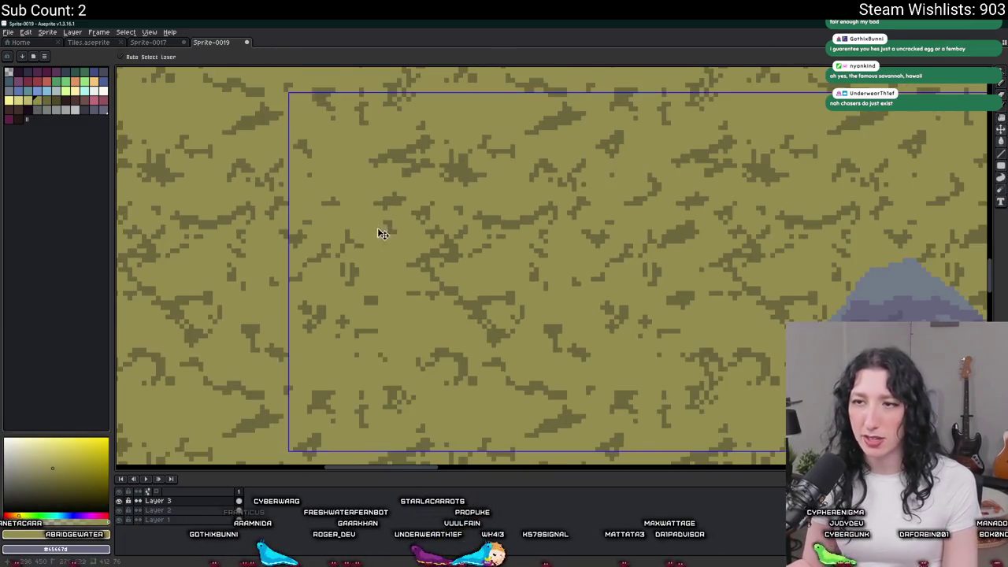
{"action": "key", "text": "ctrl+y"}
{"action": "left_click", "coordinate": [95, 84]}
{"action": "left_click", "coordinate": [356, 205]}
{"action": "scroll", "coordinate": [356, 205], "scroll_direction": "down", "scroll_amount": 1}
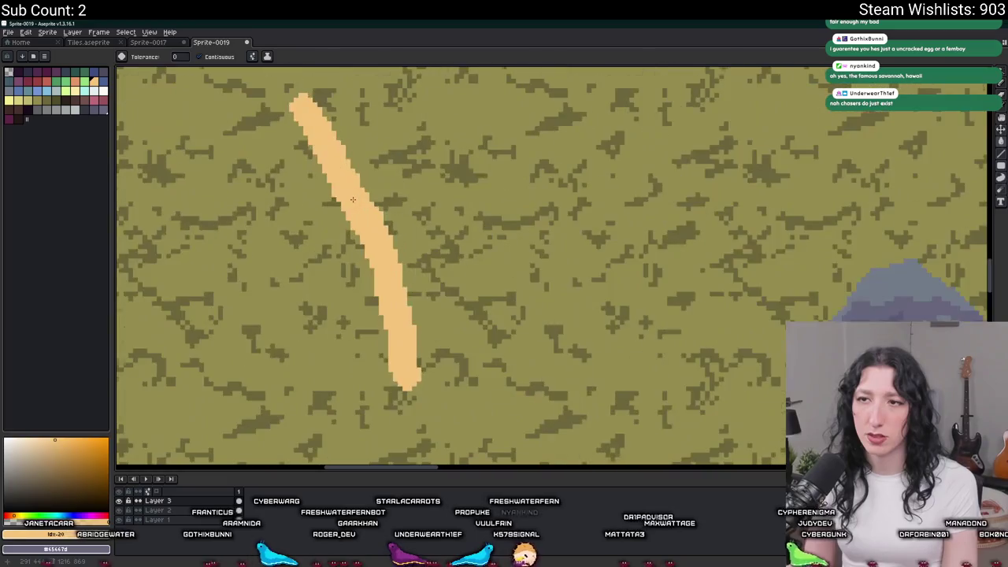
{"action": "scroll", "coordinate": [356, 205], "scroll_direction": "up", "scroll_amount": 1}
{"action": "key", "text": "ctrl+z"}
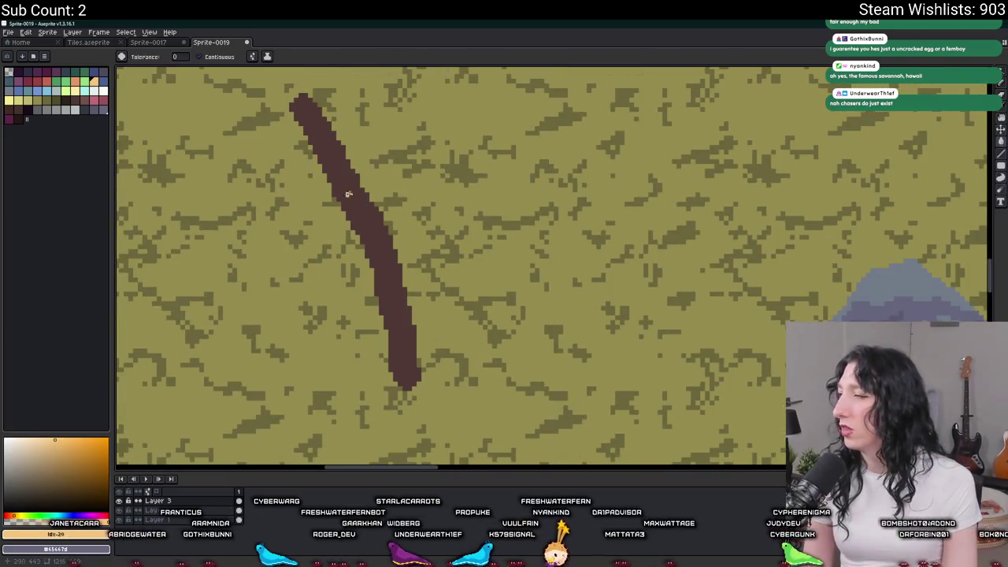
Step: Undo the brown fill and toggle redo/undo to compare, leaving the stick slate grey
{"action": "key", "text": "ctrl+z"}
{"action": "scroll", "coordinate": [354, 210], "scroll_direction": "down", "scroll_amount": 2}
{"action": "scroll", "coordinate": [354, 211], "scroll_direction": "up", "scroll_amount": 2}
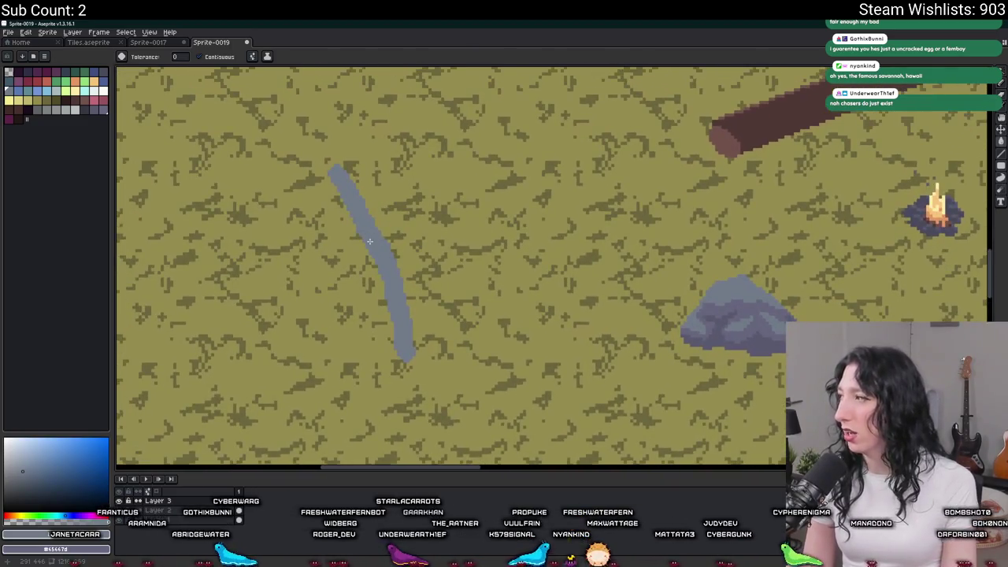
{"action": "scroll", "coordinate": [353, 210], "scroll_direction": "up", "scroll_amount": 2}
{"action": "key", "text": "ctrl+z"}
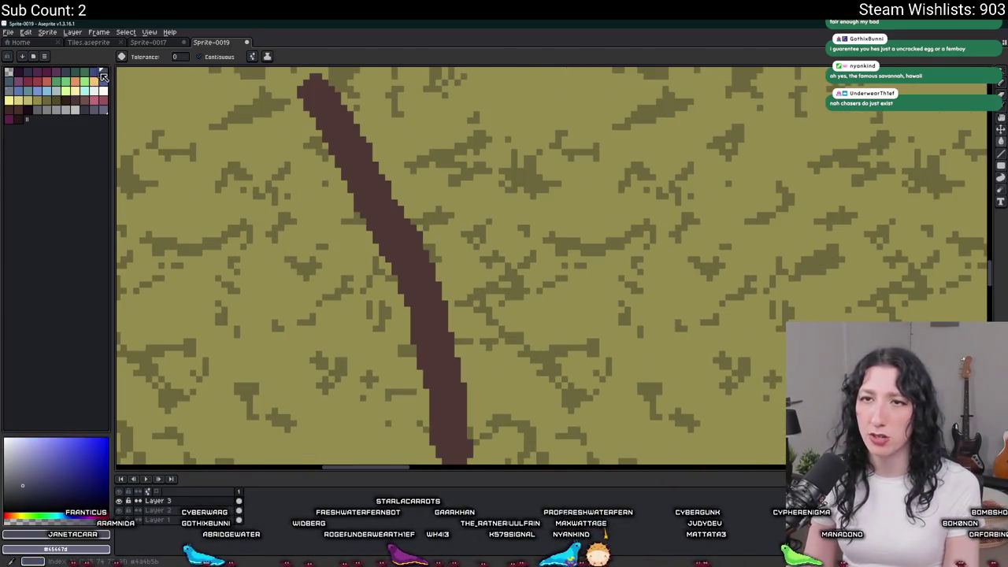
{"action": "key", "text": "ctrl+y"}
{"action": "scroll", "coordinate": [374, 169], "scroll_direction": "down", "scroll_amount": 3}
{"action": "scroll", "coordinate": [374, 169], "scroll_direction": "up", "scroll_amount": 2}
{"action": "scroll", "coordinate": [375, 169], "scroll_direction": "up", "scroll_amount": 1}
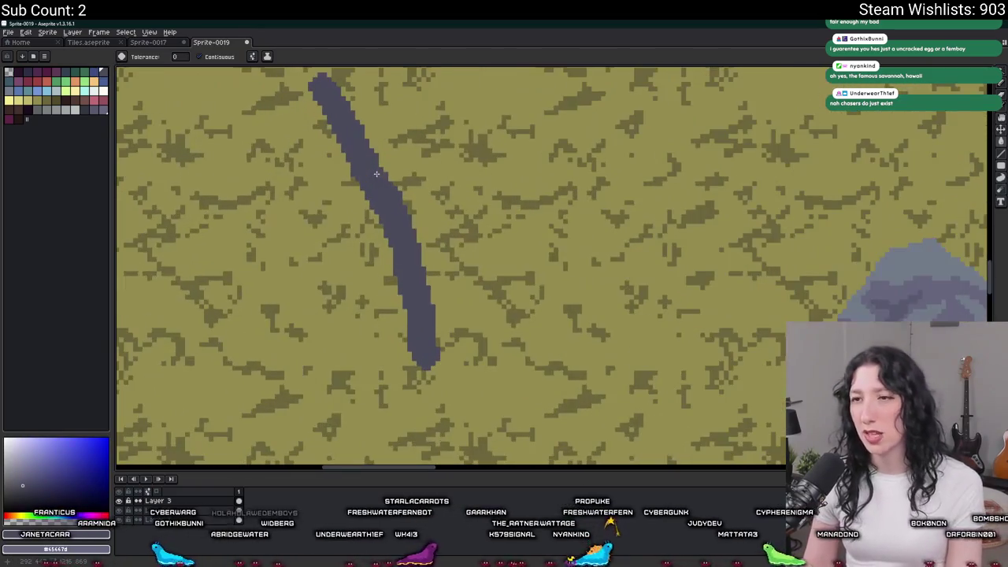
Step: Erase the stick's upper part and redraw it as a shorter, thinner stroke
{"action": "key", "text": "b"}
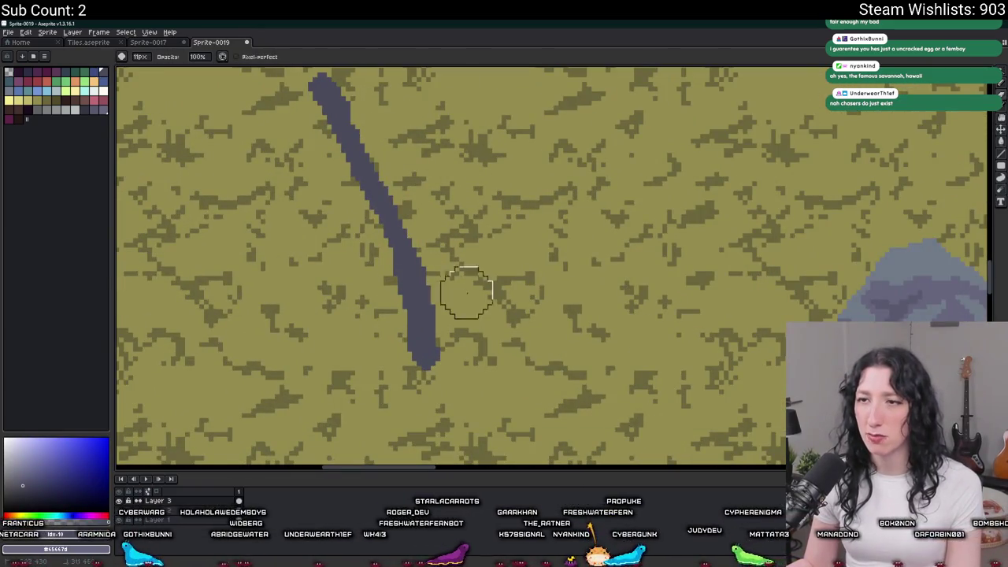
{"action": "scroll", "coordinate": [465, 292], "scroll_direction": "up", "scroll_amount": 2}
{"action": "scroll", "coordinate": [466, 293], "scroll_direction": "down", "scroll_amount": 1}
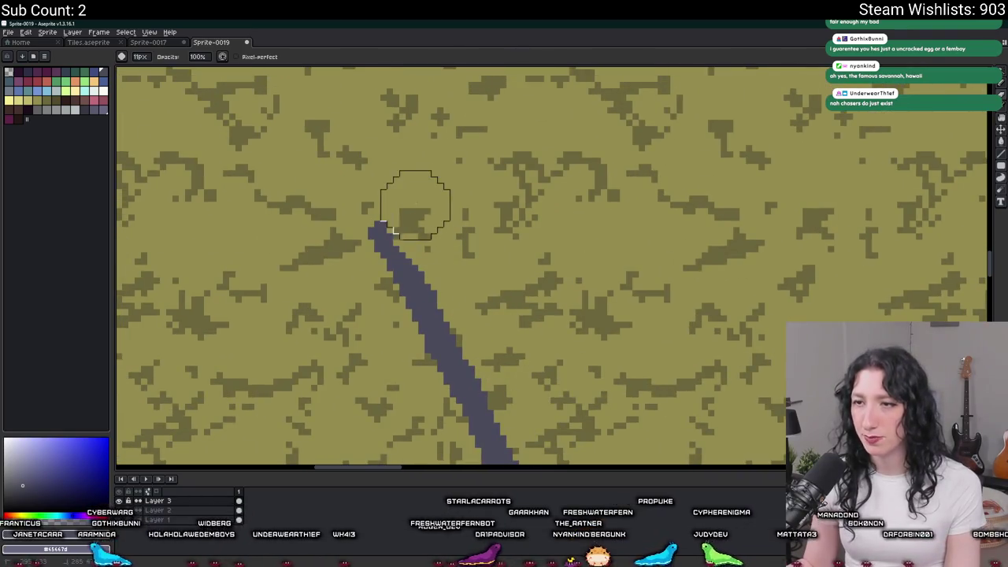
{"action": "scroll", "coordinate": [471, 280], "scroll_direction": "up", "scroll_amount": 1}
{"action": "scroll", "coordinate": [480, 374], "scroll_direction": "down", "scroll_amount": 1}
{"action": "key", "text": "e"}
{"action": "mouse_move", "coordinate": [414, 228]}
{"action": "left_mouse_down"}
{"action": "mouse_move", "coordinate": [387, 184]}
{"action": "mouse_move", "coordinate": [434, 240]}
{"action": "left_mouse_up"}
{"action": "mouse_move", "coordinate": [440, 300]}
{"action": "left_mouse_down"}
{"action": "mouse_move", "coordinate": [429, 252]}
{"action": "mouse_move", "coordinate": [455, 337]}
{"action": "left_mouse_up"}
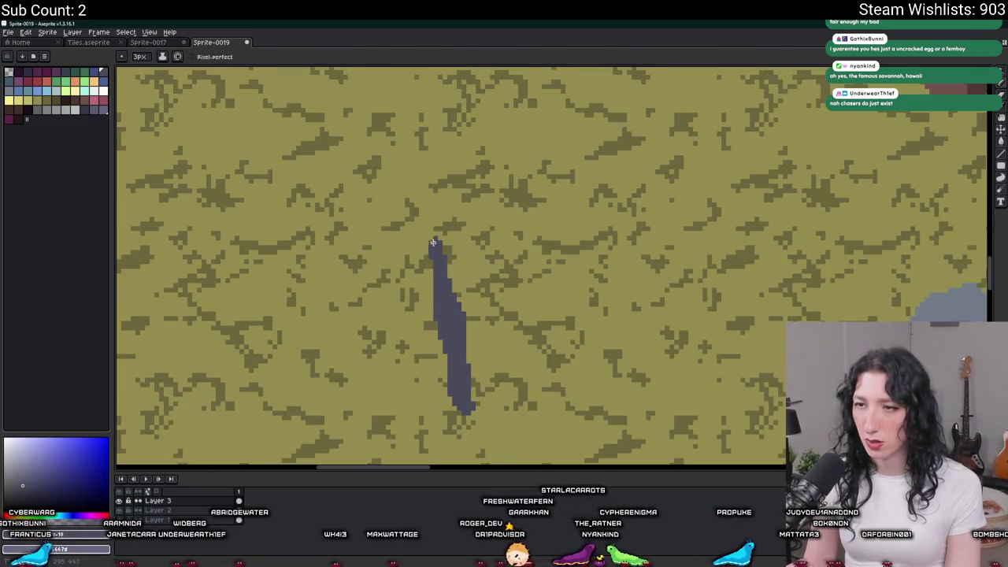
{"action": "scroll", "coordinate": [423, 215], "scroll_direction": "down", "scroll_amount": 3}
{"action": "scroll", "coordinate": [425, 231], "scroll_direction": "up", "scroll_amount": 2}
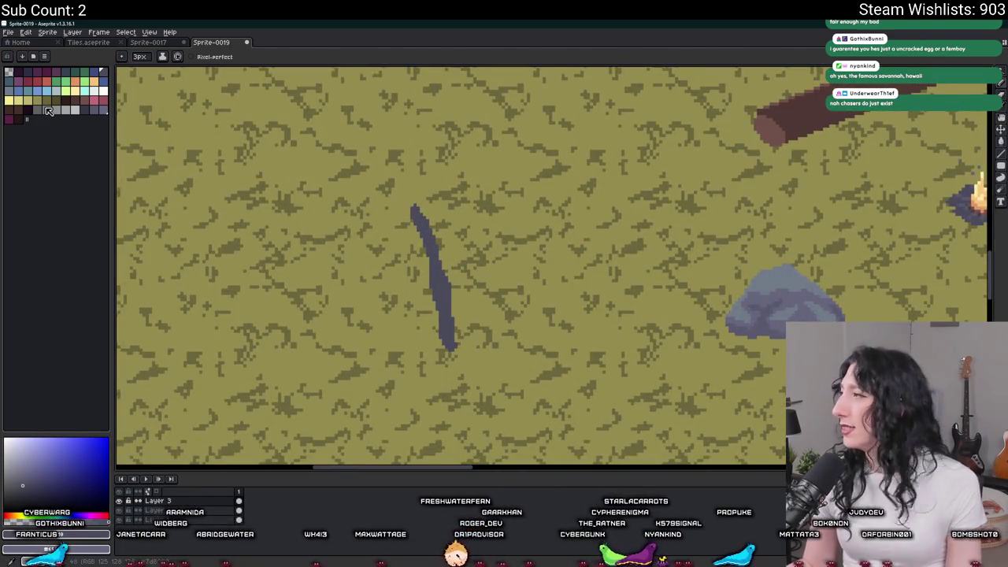
Step: Glance at the savannah reference, then bucket-fill the stick reddish brown
{"action": "key", "text": "alt+Tab"}
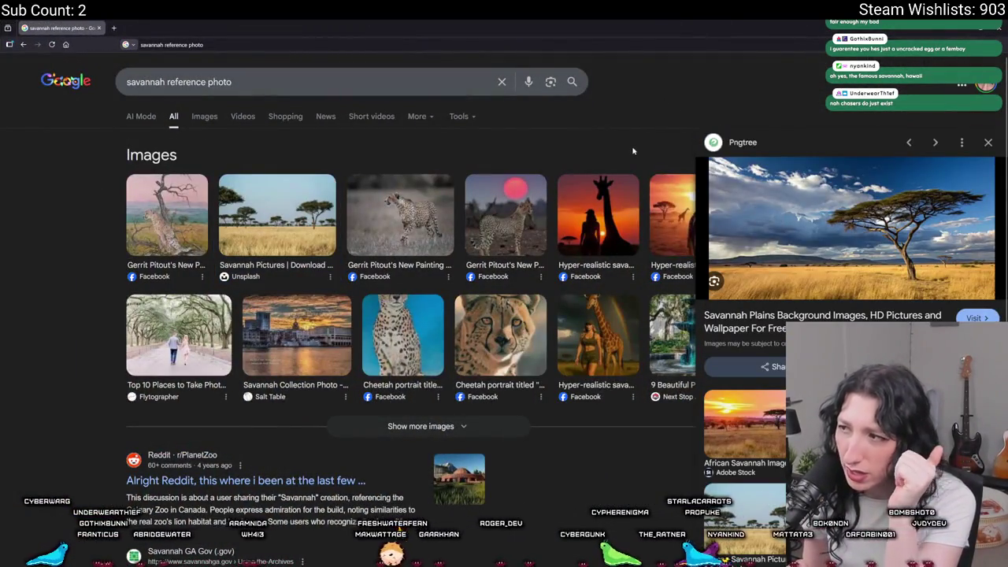
{"action": "key", "text": "alt+Tab"}
{"action": "left_click", "coordinate": [85, 100]}
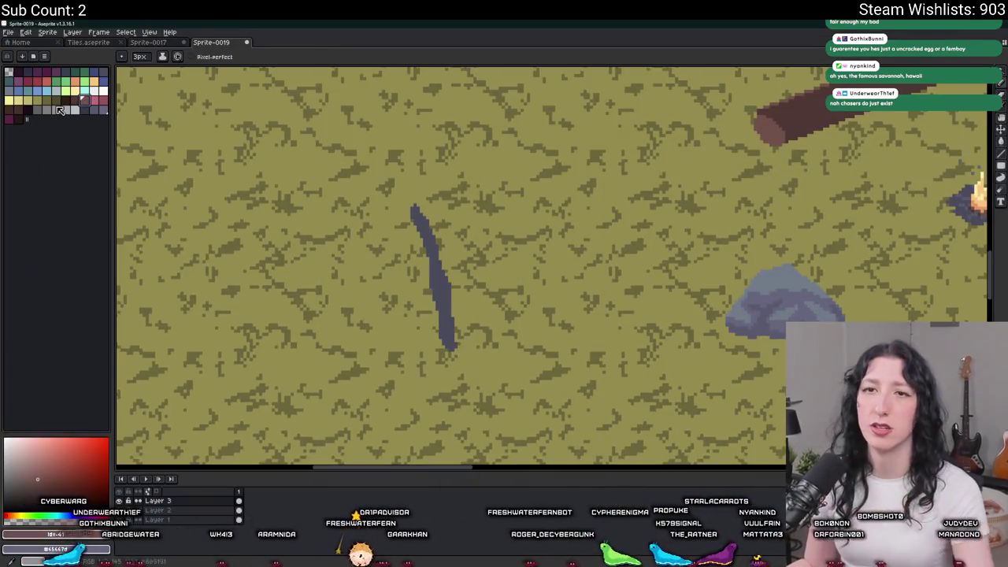
{"action": "scroll", "coordinate": [330, 175], "scroll_direction": "up", "scroll_amount": 1}
{"action": "left_click", "coordinate": [454, 236]}
{"action": "scroll", "coordinate": [454, 315], "scroll_direction": "down", "scroll_amount": 2}
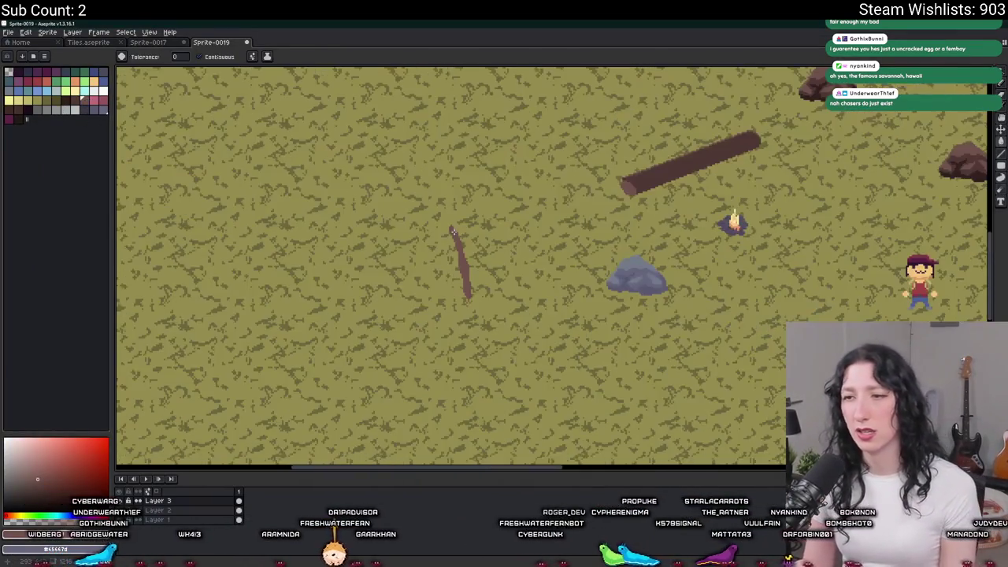
{"action": "scroll", "coordinate": [454, 234], "scroll_direction": "up", "scroll_amount": 2}
{"action": "scroll", "coordinate": [476, 327], "scroll_direction": "up", "scroll_amount": 1}
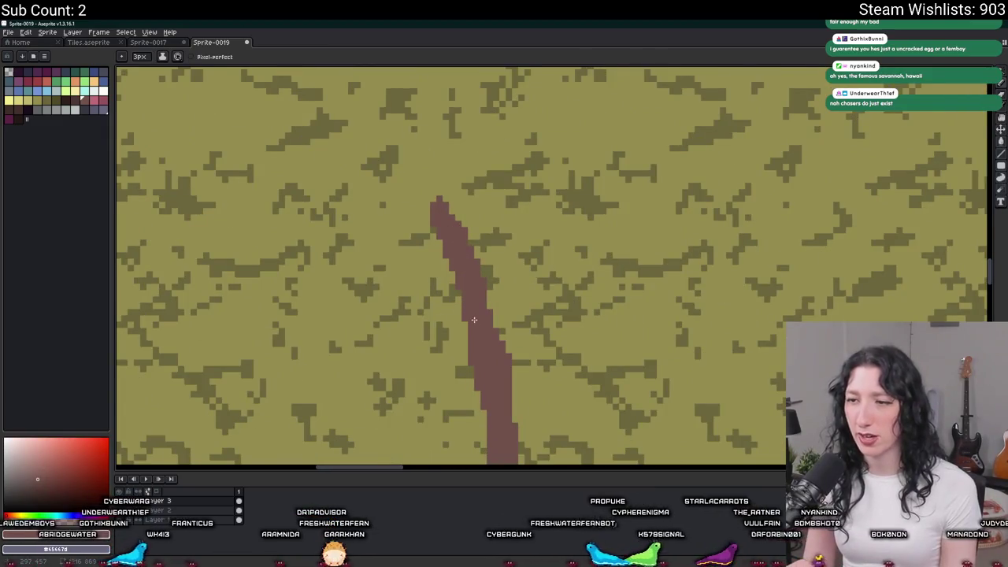
Step: Zoom in along the reddish-brown stick and add pixels at its bottom end
{"action": "scroll", "coordinate": [473, 320], "scroll_direction": "down", "scroll_amount": 1}
{"action": "scroll", "coordinate": [483, 341], "scroll_direction": "down", "scroll_amount": 1}
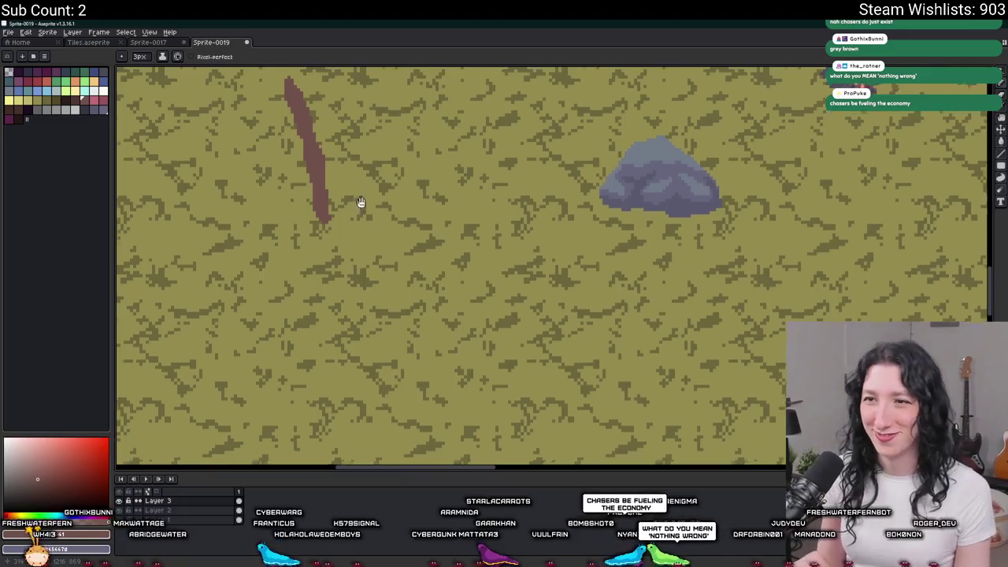
{"action": "scroll", "coordinate": [366, 268], "scroll_direction": "up", "scroll_amount": 1}
{"action": "scroll", "coordinate": [366, 268], "scroll_direction": "up", "scroll_amount": 1}
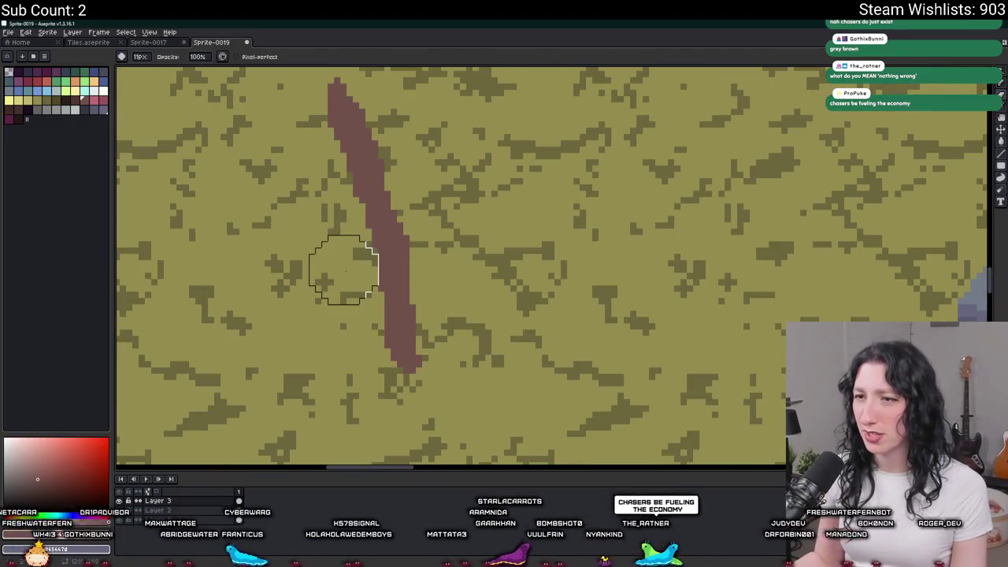
{"action": "left_click_drag", "start_coordinate": [337, 219], "coordinate": [370, 322]}
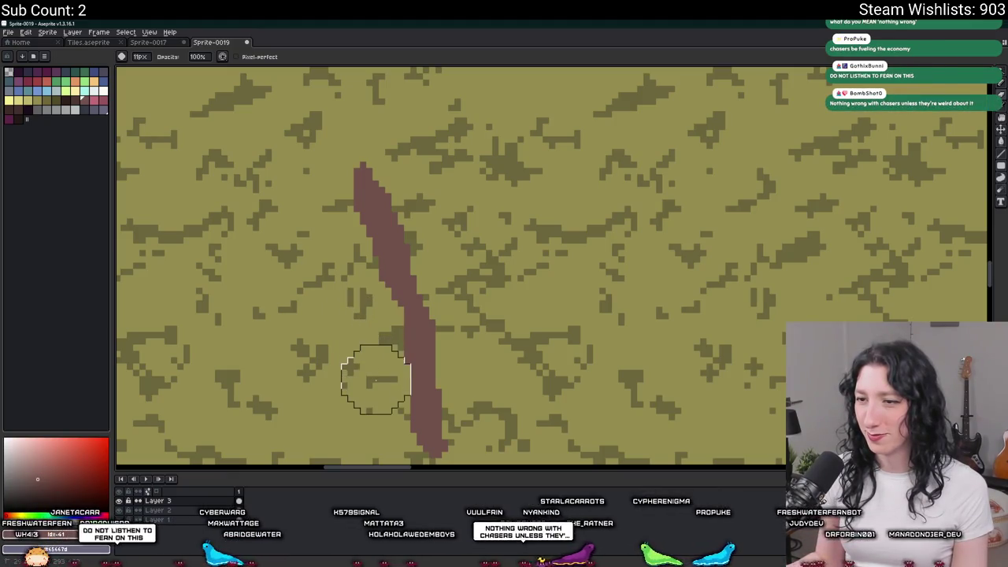
{"action": "scroll", "coordinate": [367, 383], "scroll_direction": "down", "scroll_amount": 2}
{"action": "scroll", "coordinate": [378, 412], "scroll_direction": "up", "scroll_amount": 1}
{"action": "scroll", "coordinate": [405, 383], "scroll_direction": "up", "scroll_amount": 1}
{"action": "scroll", "coordinate": [463, 372], "scroll_direction": "up", "scroll_amount": 2}
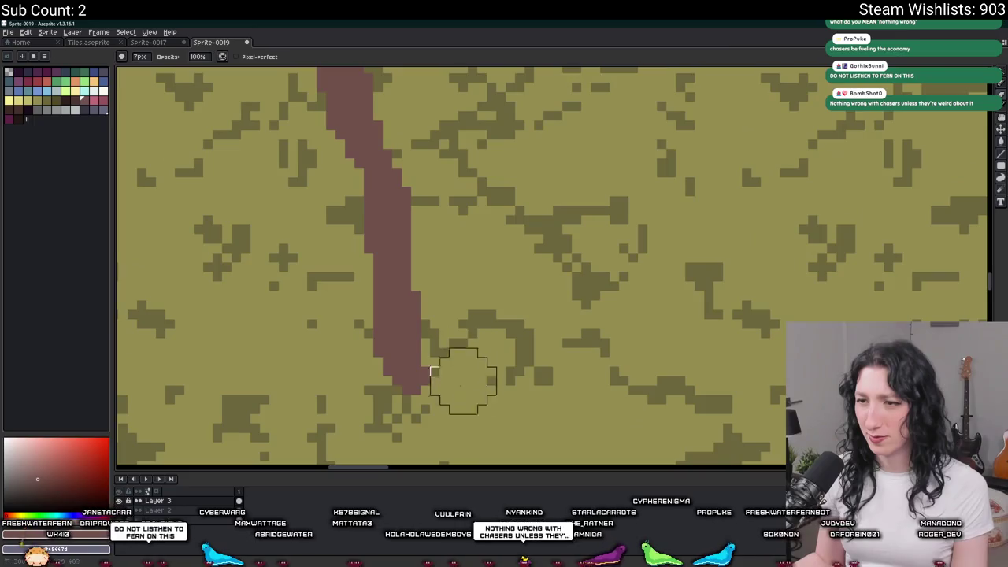
{"action": "scroll", "coordinate": [397, 429], "scroll_direction": "down", "scroll_amount": 2}
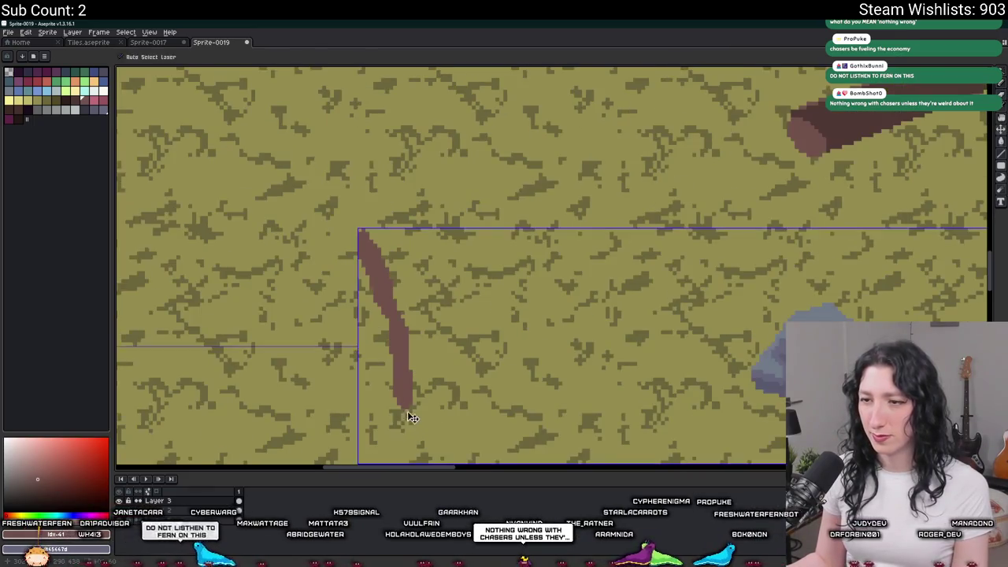
{"action": "scroll", "coordinate": [407, 417], "scroll_direction": "up", "scroll_amount": 2}
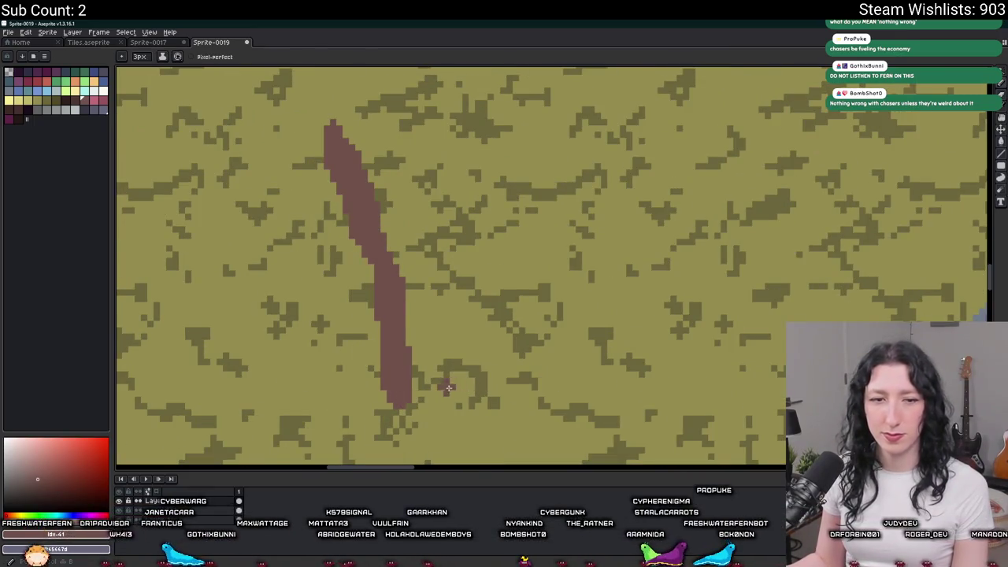
{"action": "scroll", "coordinate": [450, 383], "scroll_direction": "up", "scroll_amount": 1}
{"action": "left_click", "coordinate": [419, 404]}
{"action": "scroll", "coordinate": [418, 405], "scroll_direction": "down", "scroll_amount": 1}
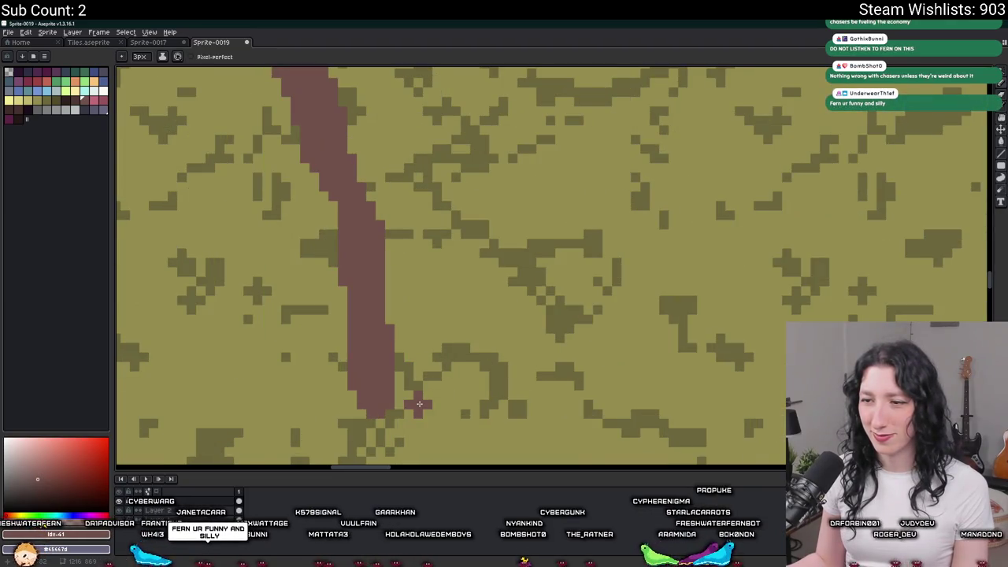
Step: Draw a second branch beside the stick and bend its top out to the right
{"action": "mouse_move", "coordinate": [415, 445]}
{"action": "left_mouse_down"}
{"action": "mouse_move", "coordinate": [429, 367]}
{"action": "mouse_move", "coordinate": [416, 331]}
{"action": "mouse_move", "coordinate": [426, 267]}
{"action": "left_mouse_up"}
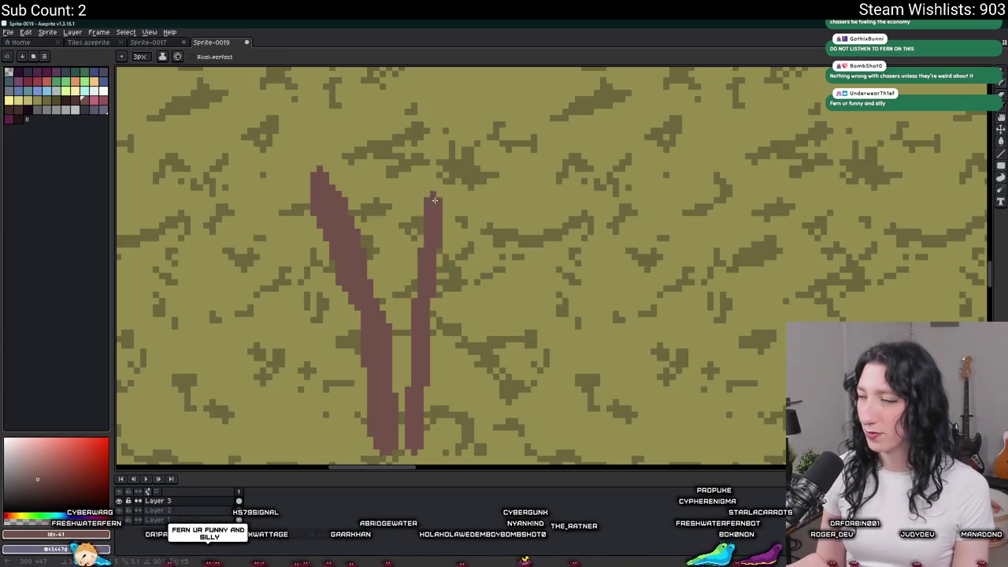
{"action": "left_click_drag", "start_coordinate": [444, 200], "coordinate": [415, 288]}
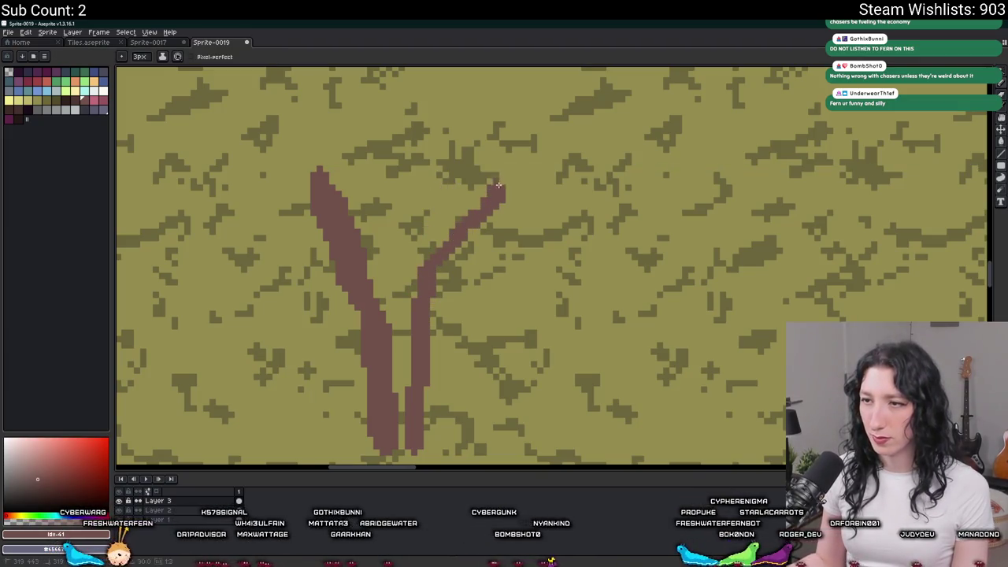
{"action": "scroll", "coordinate": [501, 180], "scroll_direction": "down", "scroll_amount": 2}
{"action": "scroll", "coordinate": [432, 265], "scroll_direction": "up", "scroll_amount": 1}
{"action": "scroll", "coordinate": [432, 266], "scroll_direction": "up", "scroll_amount": 1}
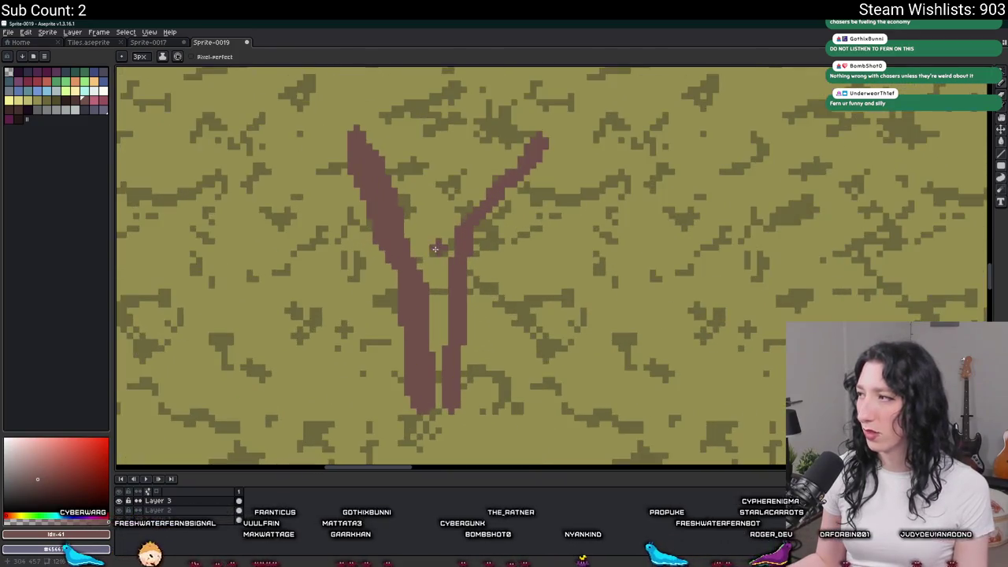
{"action": "scroll", "coordinate": [432, 266], "scroll_direction": "up", "scroll_amount": 3}
{"action": "scroll", "coordinate": [502, 320], "scroll_direction": "down", "scroll_amount": 1}
{"action": "scroll", "coordinate": [502, 320], "scroll_direction": "down", "scroll_amount": 1}
Step: Join the two branch bottoms into a Y and centre the forked stick in view
{"action": "left_click_drag", "start_coordinate": [544, 394], "coordinate": [486, 376]}
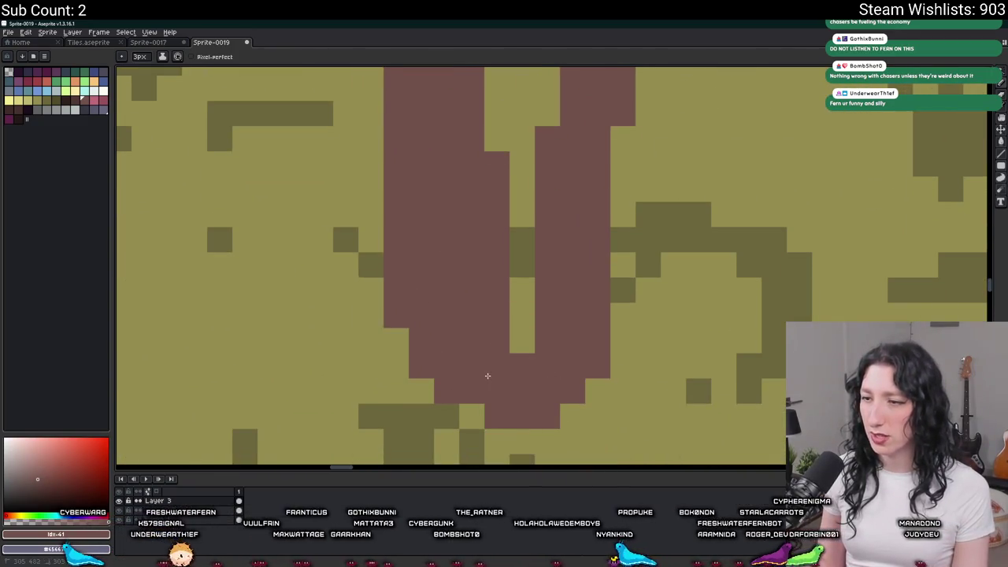
{"action": "scroll", "coordinate": [490, 370], "scroll_direction": "down", "scroll_amount": 2}
{"action": "scroll", "coordinate": [488, 367], "scroll_direction": "down", "scroll_amount": 1}
{"action": "scroll", "coordinate": [488, 367], "scroll_direction": "down", "scroll_amount": 2}
{"action": "scroll", "coordinate": [488, 367], "scroll_direction": "up", "scroll_amount": 2}
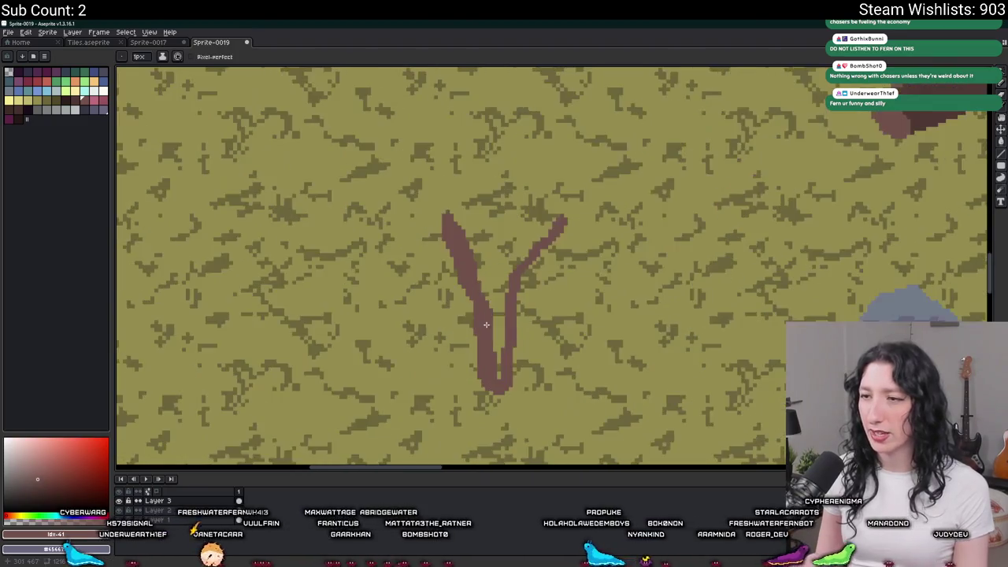
{"action": "scroll", "coordinate": [476, 230], "scroll_direction": "up", "scroll_amount": 2}
{"action": "mouse_move", "coordinate": [476, 229]}
{"action": "left_mouse_down"}
{"action": "mouse_move", "coordinate": [427, 294]}
{"action": "mouse_move", "coordinate": [420, 272]}
{"action": "left_mouse_up"}
{"action": "scroll", "coordinate": [422, 299], "scroll_direction": "down", "scroll_amount": 1}
{"action": "scroll", "coordinate": [402, 262], "scroll_direction": "down", "scroll_amount": 1}
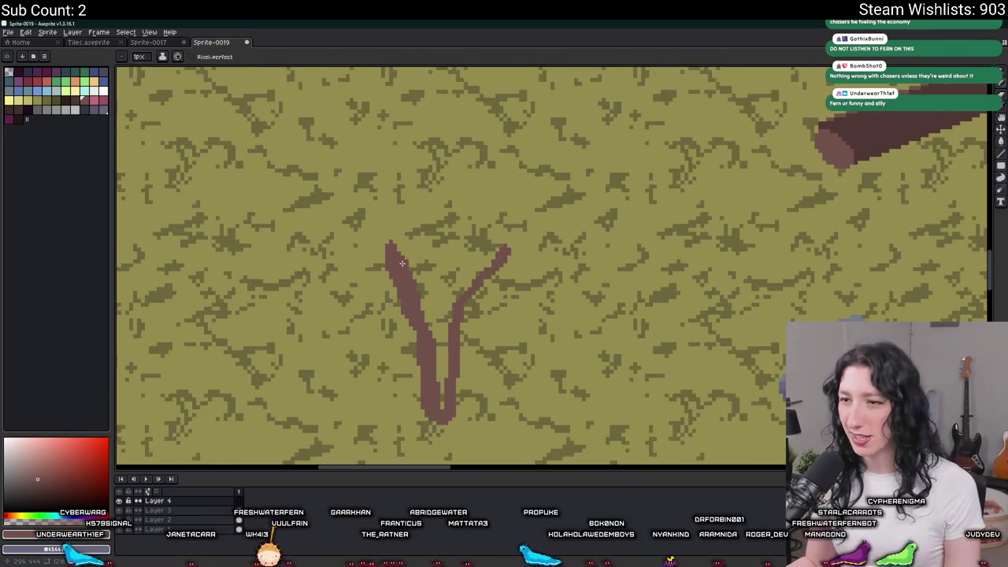
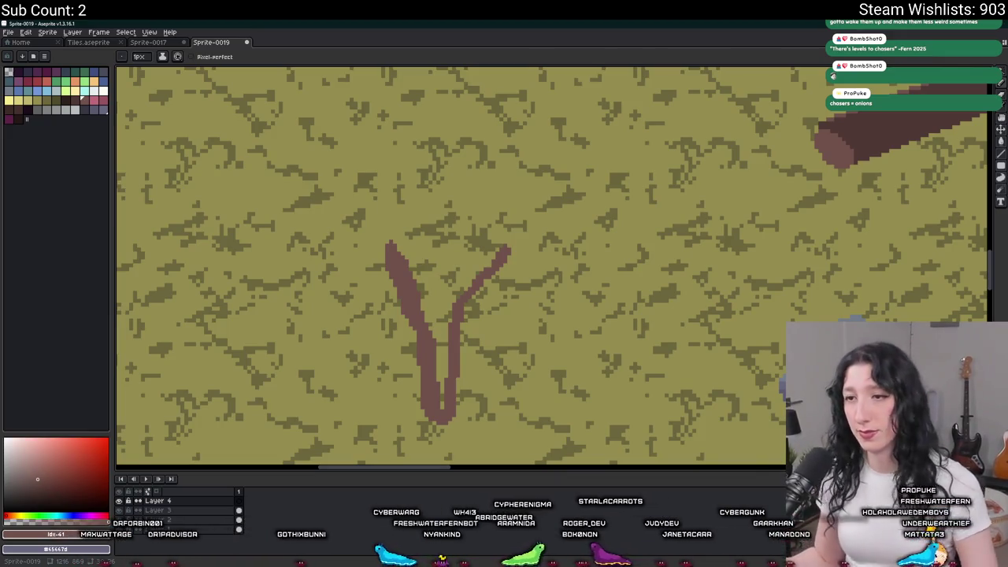
Step: Thicken the right branch of the brown V-shaped trunk with the pencil
{"action": "scroll", "coordinate": [479, 305], "scroll_direction": "up", "scroll_amount": 1}
{"action": "scroll", "coordinate": [479, 305], "scroll_direction": "up", "scroll_amount": 1}
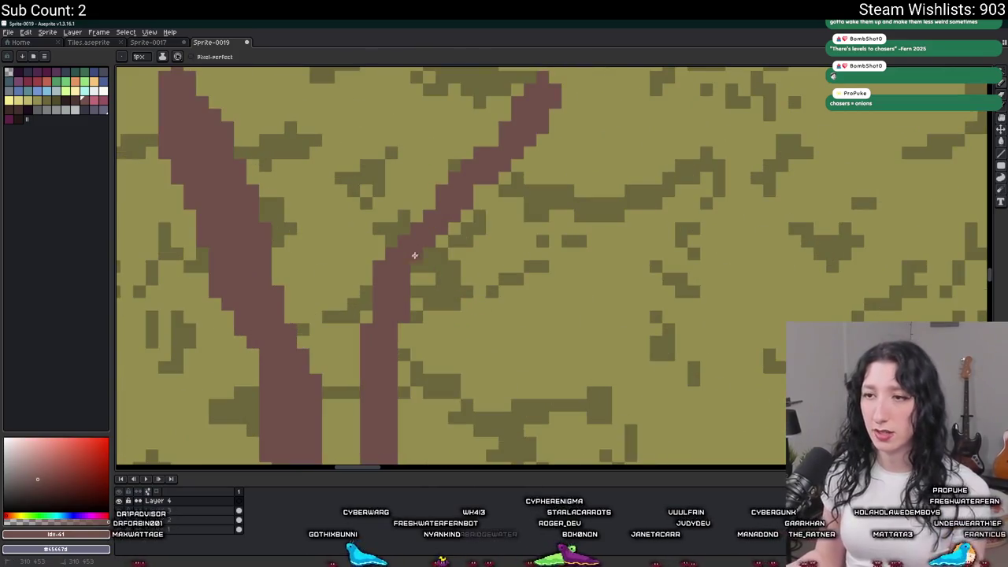
{"action": "left_click_drag", "start_coordinate": [431, 240], "coordinate": [397, 331]}
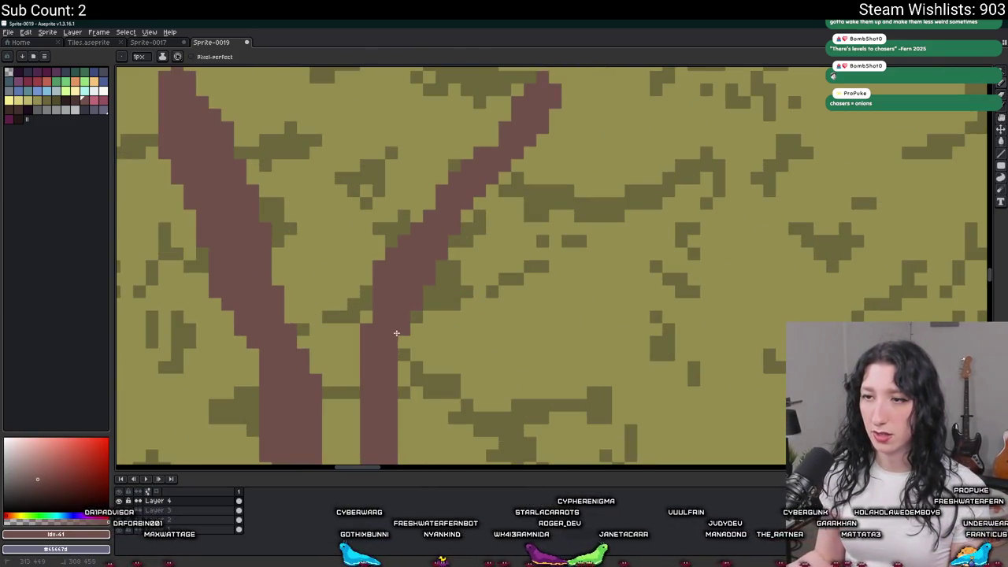
{"action": "scroll", "coordinate": [402, 345], "scroll_direction": "down", "scroll_amount": 2}
{"action": "scroll", "coordinate": [402, 345], "scroll_direction": "down", "scroll_amount": 1}
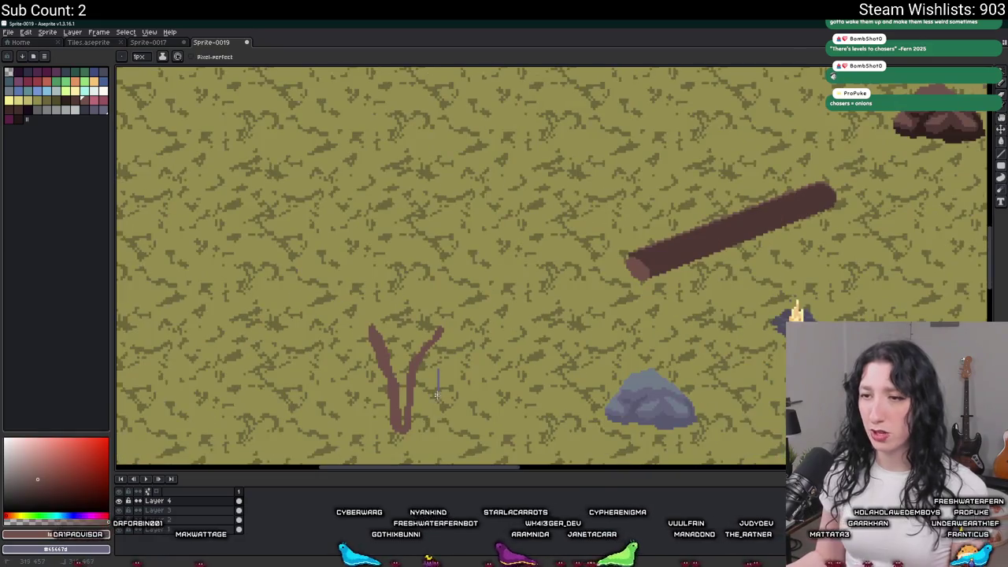
{"action": "left_click_drag", "start_coordinate": [416, 399], "coordinate": [416, 320]}
{"action": "scroll", "coordinate": [416, 319], "scroll_direction": "up", "scroll_amount": 1}
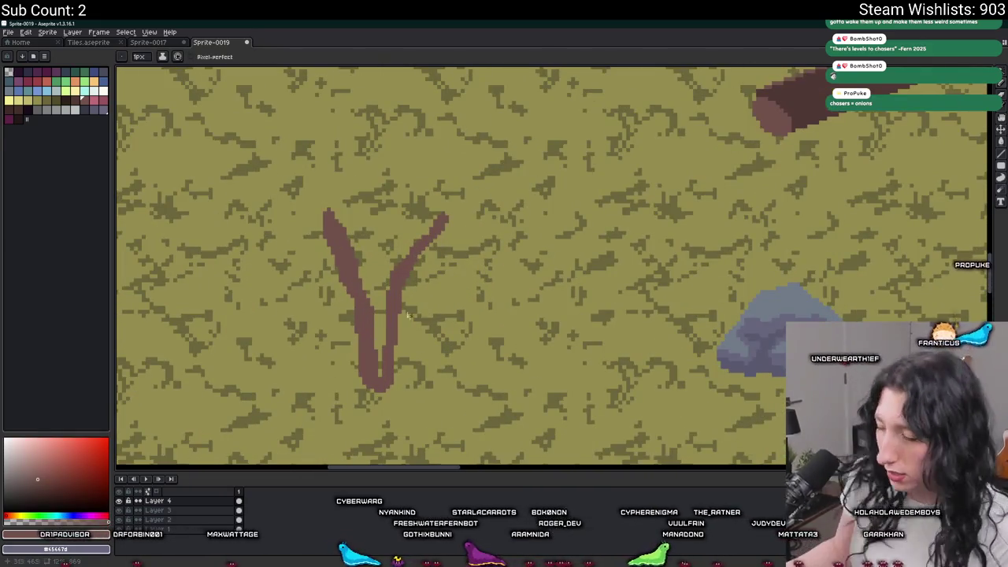
Step: Toggle Layer 4 visibility off and on to compare the tree, then switch to the reference photos
{"action": "left_click", "coordinate": [119, 501]}
{"action": "left_click", "coordinate": [119, 501]}
{"action": "left_click", "coordinate": [147, 491]}
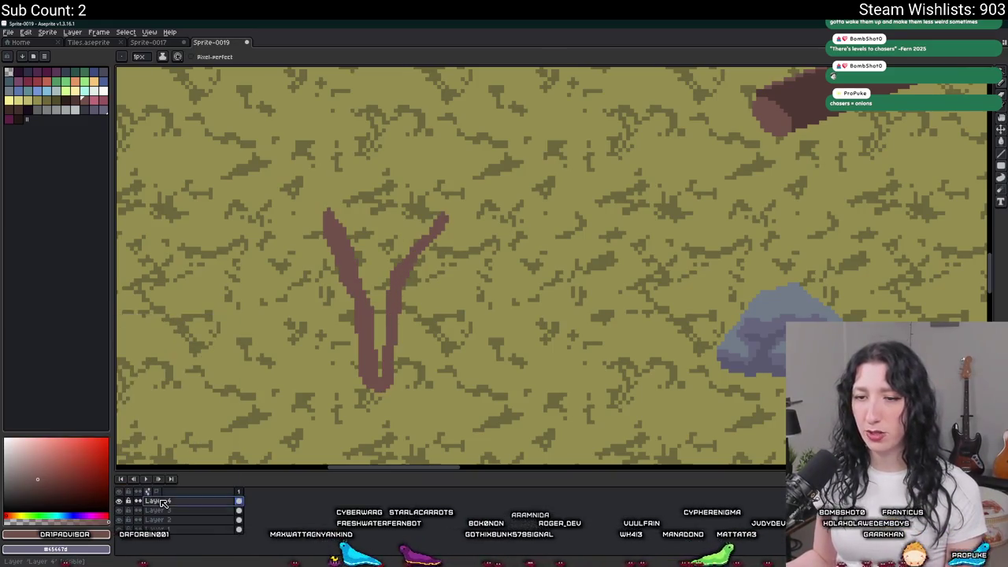
{"action": "right_click", "coordinate": [162, 501]}
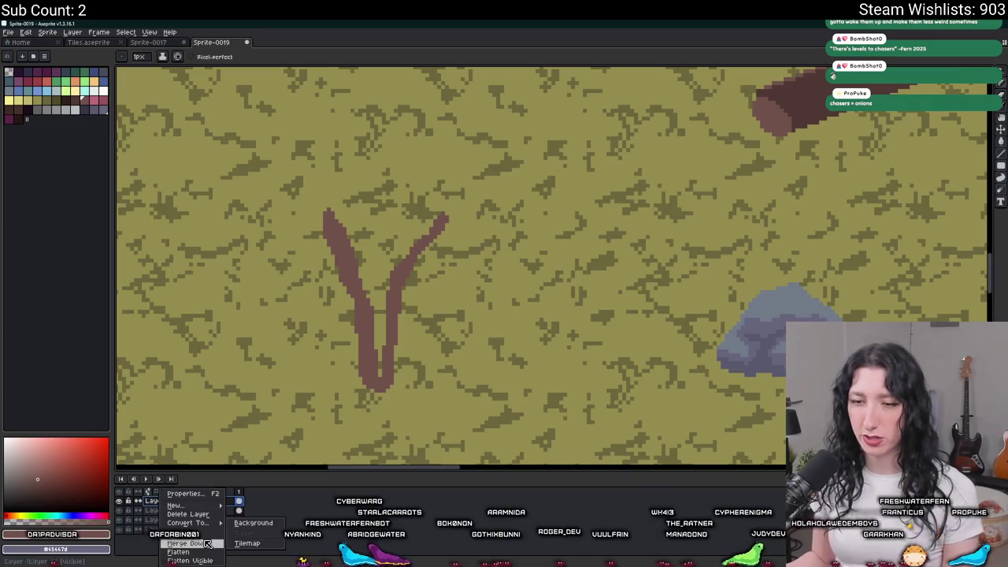
{"action": "key", "text": "Escape"}
{"action": "left_click_drag", "start_coordinate": [235, 231], "coordinate": [247, 248]}
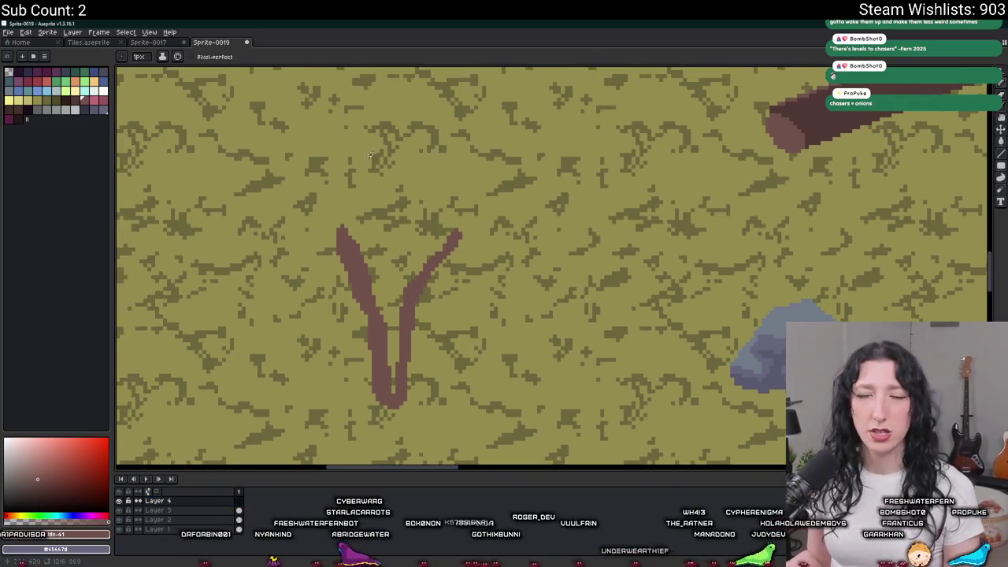
{"action": "key", "text": "alt+Tab"}
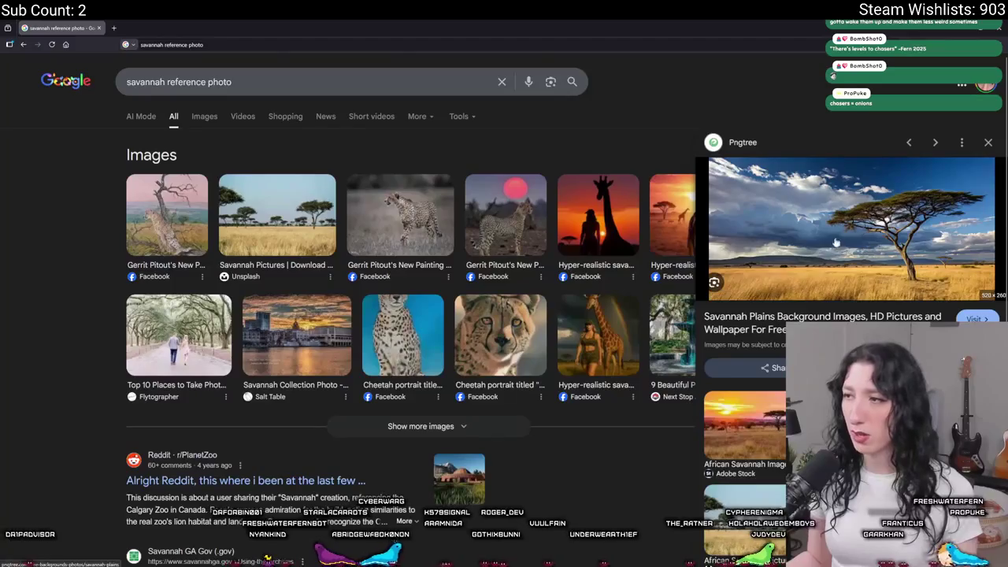
Step: Compare the savannah reference photos with the canvas, then return to Aseprite
{"action": "key", "text": "alt+Tab"}
{"action": "left_click_drag", "start_coordinate": [394, 236], "coordinate": [417, 286]}
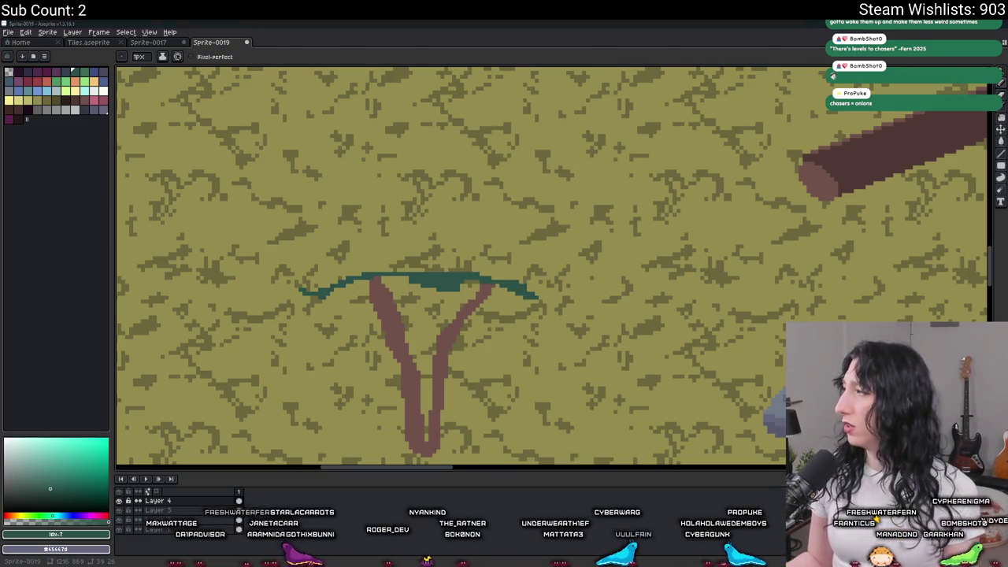
{"action": "key", "text": "alt+Tab"}
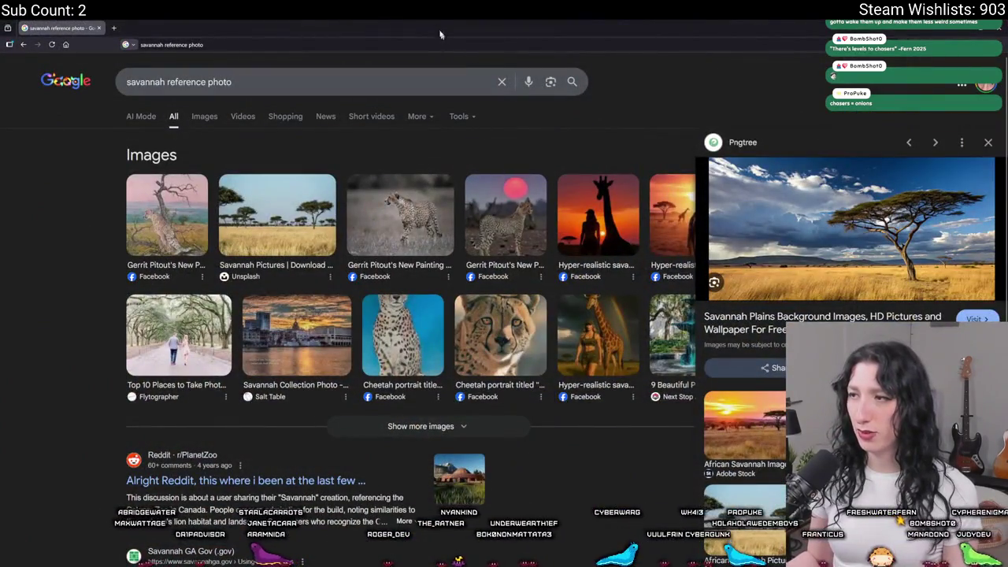
{"action": "key", "text": "alt+Tab"}
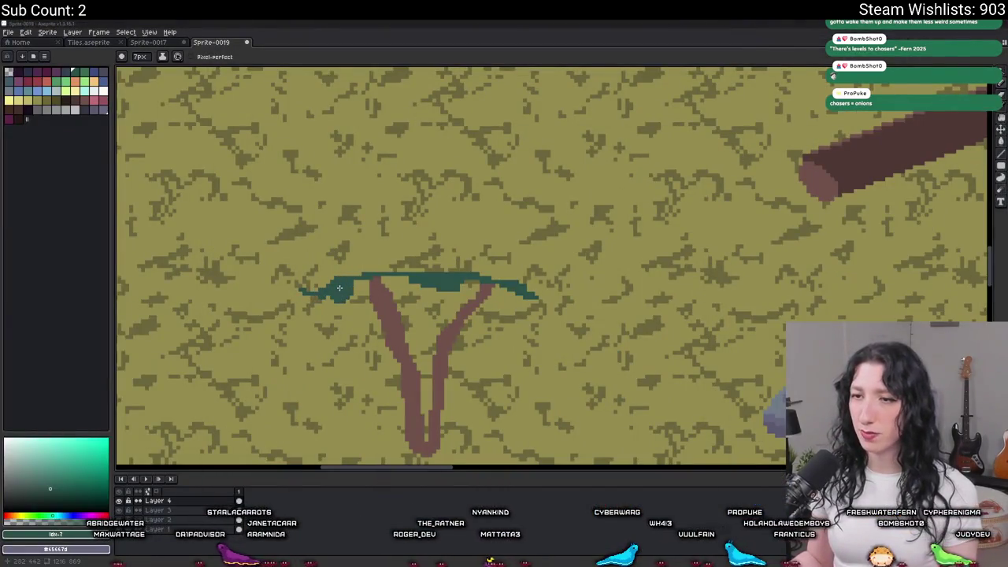
Step: Erase the teal canopy line's left tip and extend its right end upward
{"action": "key", "text": "e"}
{"action": "mouse_move", "coordinate": [315, 290]}
{"action": "left_mouse_down"}
{"action": "mouse_move", "coordinate": [303, 284]}
{"action": "mouse_move", "coordinate": [342, 274]}
{"action": "left_mouse_up"}
{"action": "key", "text": "b"}
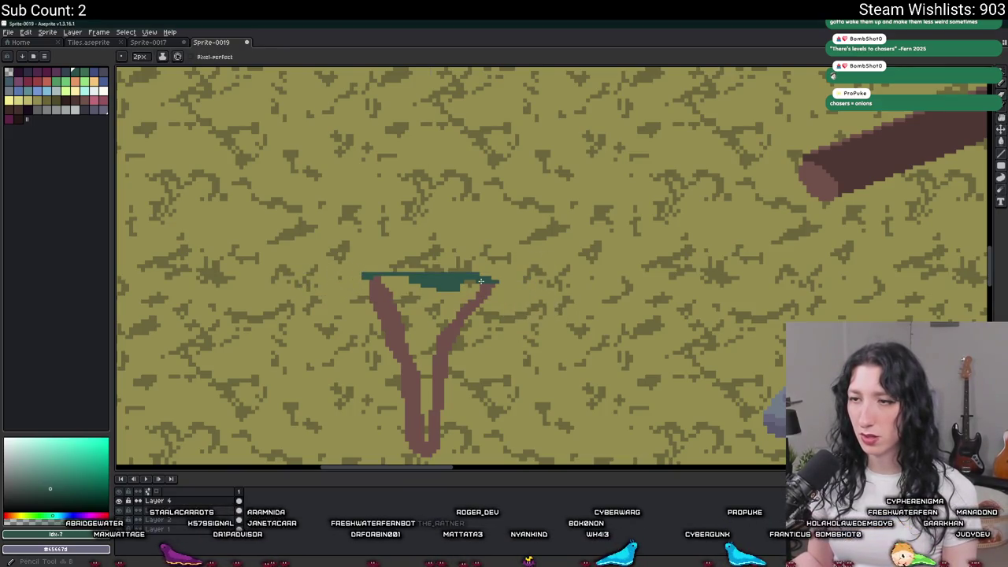
{"action": "left_click_drag", "start_coordinate": [587, 265], "coordinate": [586, 250]}
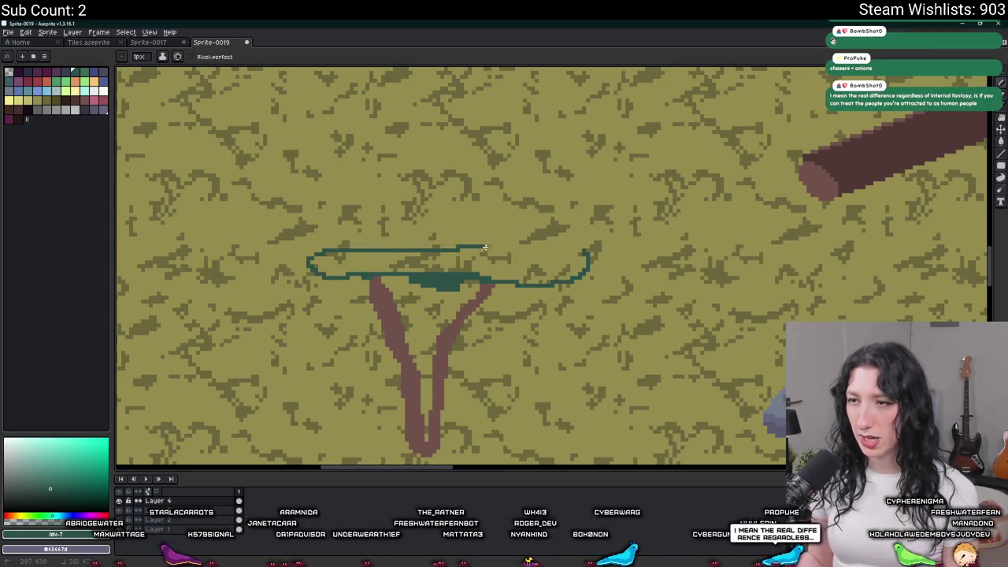
Step: Flood-fill the canopy outline solid teal, adding a small stroke above and filling the gaps
{"action": "key", "text": "g"}
{"action": "left_click", "coordinate": [563, 263]}
{"action": "scroll", "coordinate": [562, 263], "scroll_direction": "down", "scroll_amount": 2}
{"action": "scroll", "coordinate": [562, 263], "scroll_direction": "down", "scroll_amount": 2}
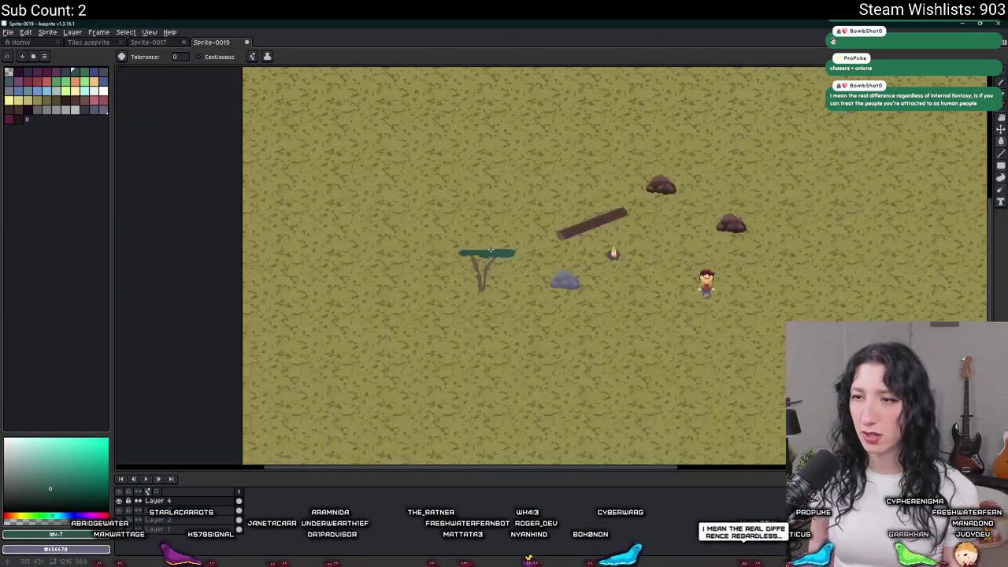
{"action": "scroll", "coordinate": [534, 246], "scroll_direction": "up", "scroll_amount": 4}
{"action": "scroll", "coordinate": [535, 247], "scroll_direction": "up", "scroll_amount": 1}
{"action": "left_click_drag", "start_coordinate": [540, 244], "coordinate": [498, 235]}
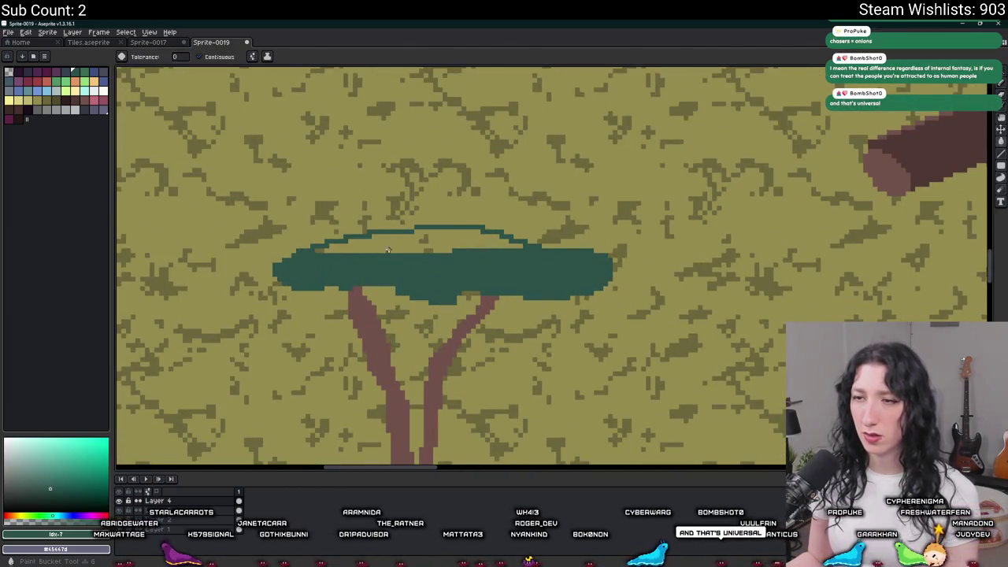
{"action": "left_click", "coordinate": [386, 251]}
{"action": "scroll", "coordinate": [385, 251], "scroll_direction": "down", "scroll_amount": 3}
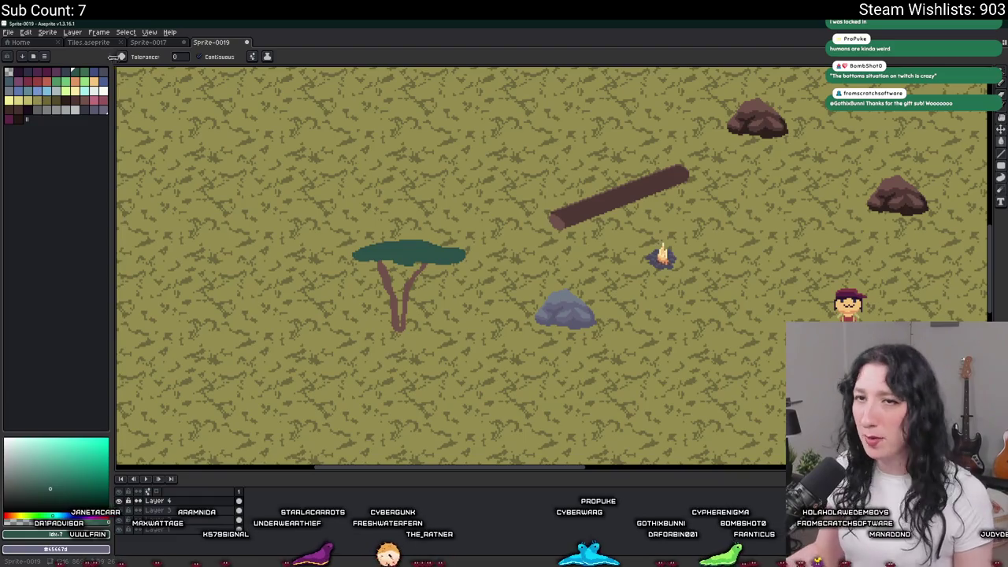
{"action": "left_click", "coordinate": [85, 72]}
Step: Paint a light-green highlight across the tree crown with the pencil
{"action": "key", "text": "b"}
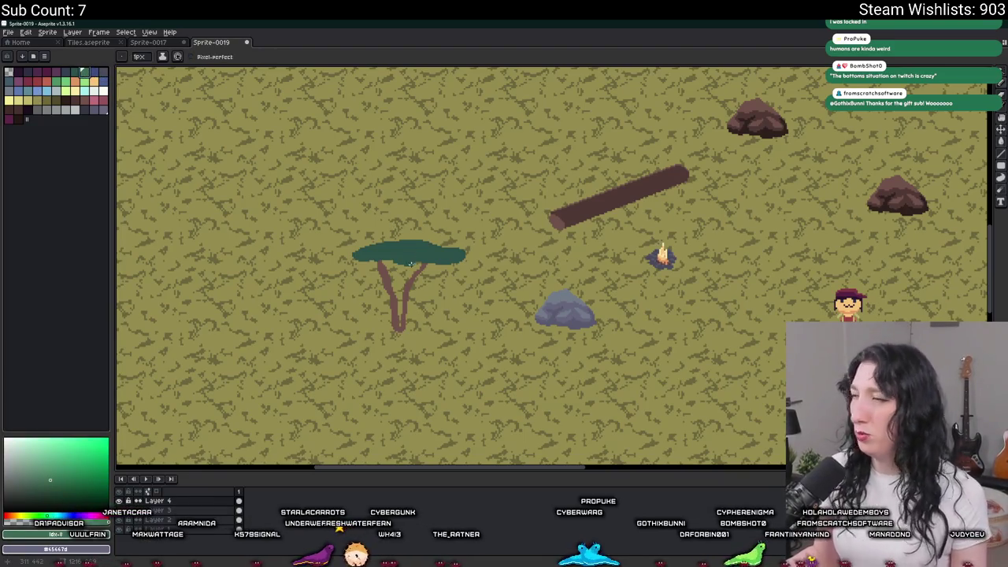
{"action": "scroll", "coordinate": [410, 264], "scroll_direction": "up", "scroll_amount": 2}
{"action": "scroll", "coordinate": [321, 264], "scroll_direction": "up", "scroll_amount": 1}
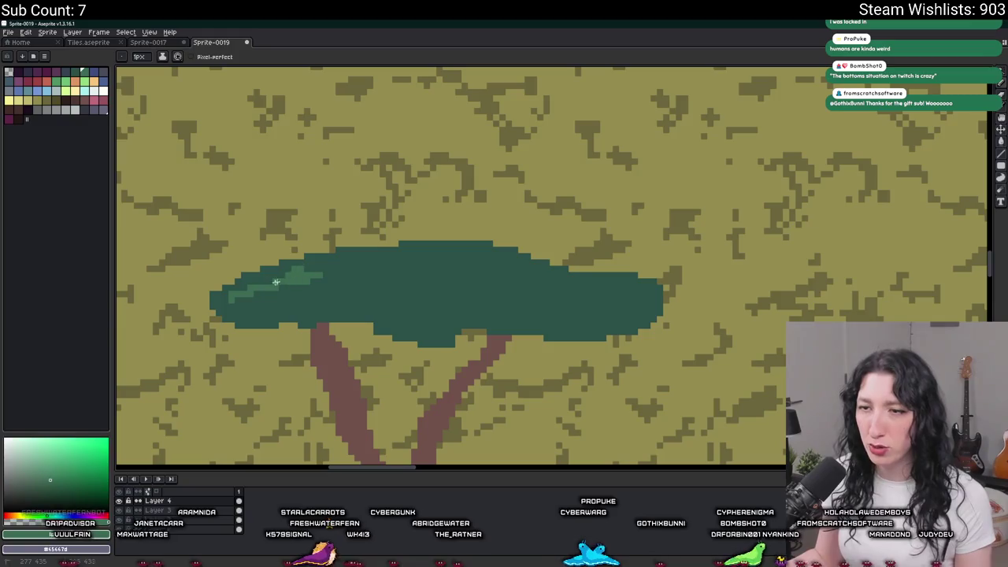
{"action": "scroll", "coordinate": [344, 266], "scroll_direction": "down", "scroll_amount": 2}
{"action": "scroll", "coordinate": [432, 264], "scroll_direction": "up", "scroll_amount": 2}
{"action": "left_click_drag", "start_coordinate": [432, 265], "coordinate": [550, 282]}
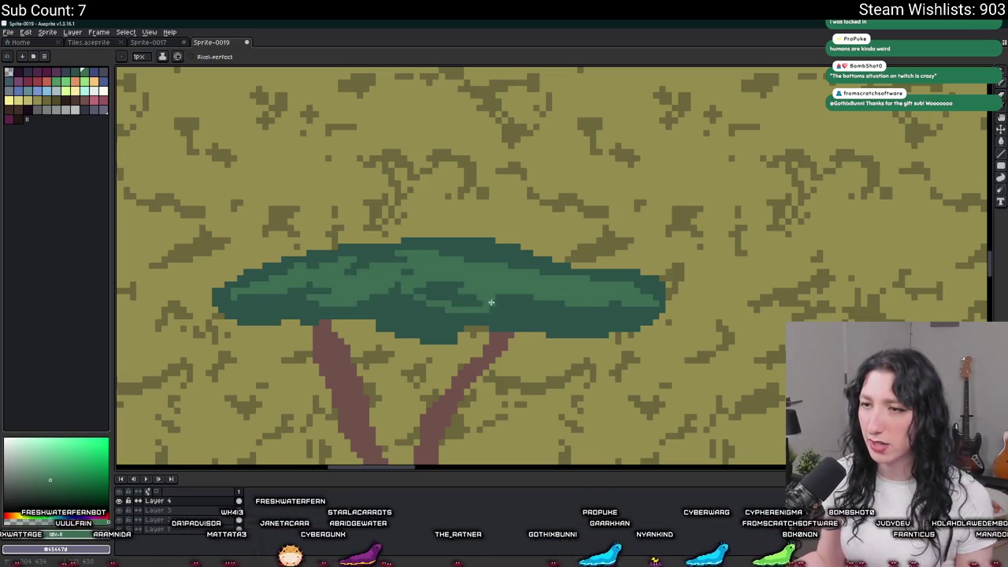
{"action": "scroll", "coordinate": [490, 304], "scroll_direction": "down", "scroll_amount": 2}
{"action": "scroll", "coordinate": [501, 309], "scroll_direction": "down", "scroll_amount": 1}
{"action": "scroll", "coordinate": [482, 295], "scroll_direction": "up", "scroll_amount": 1}
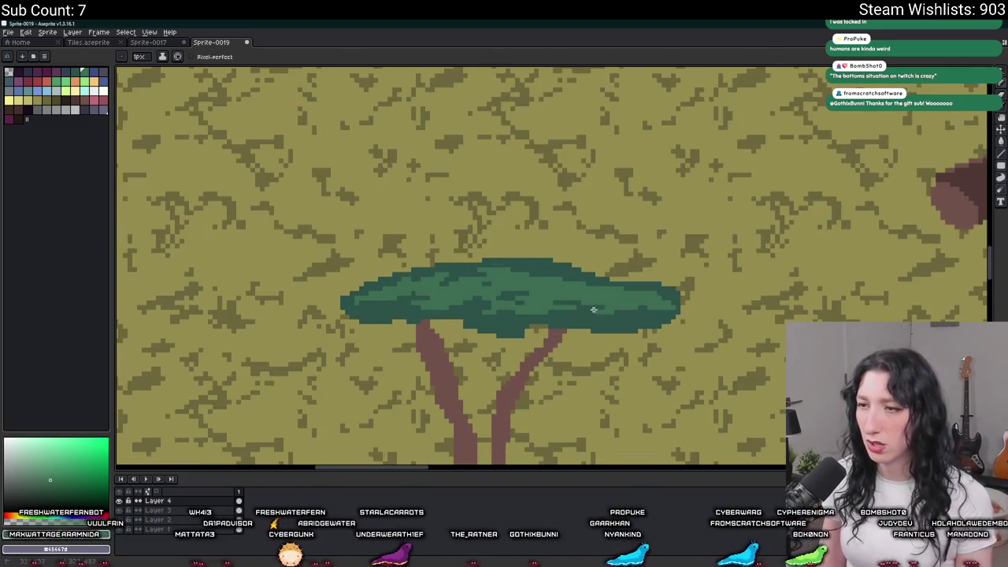
{"action": "scroll", "coordinate": [477, 303], "scroll_direction": "up", "scroll_amount": 1}
{"action": "scroll", "coordinate": [472, 311], "scroll_direction": "up", "scroll_amount": 1}
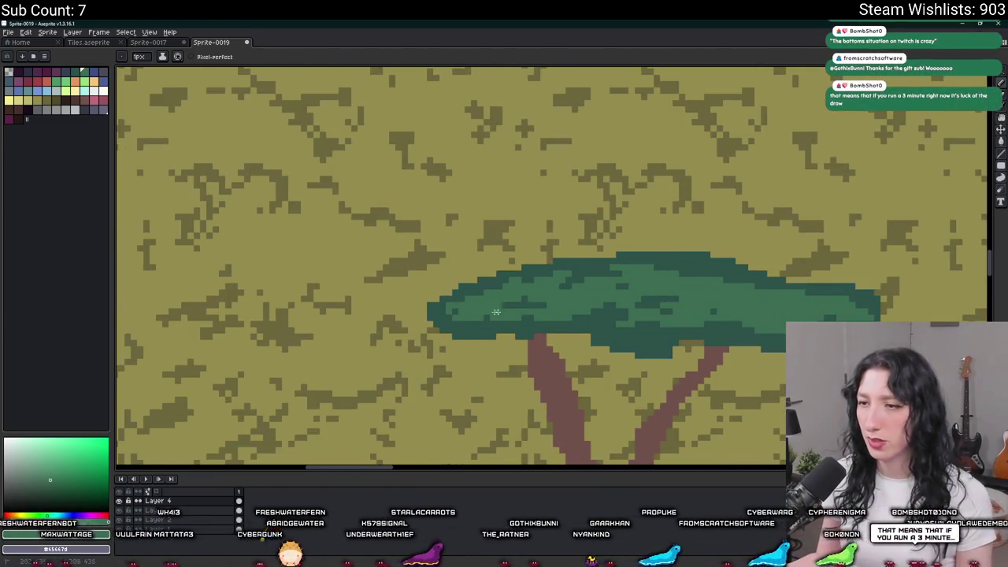
{"action": "scroll", "coordinate": [480, 314], "scroll_direction": "down", "scroll_amount": 3}
{"action": "scroll", "coordinate": [559, 308], "scroll_direction": "up", "scroll_amount": 1}
{"action": "scroll", "coordinate": [574, 288], "scroll_direction": "up", "scroll_amount": 1}
{"action": "scroll", "coordinate": [602, 252], "scroll_direction": "up", "scroll_amount": 1}
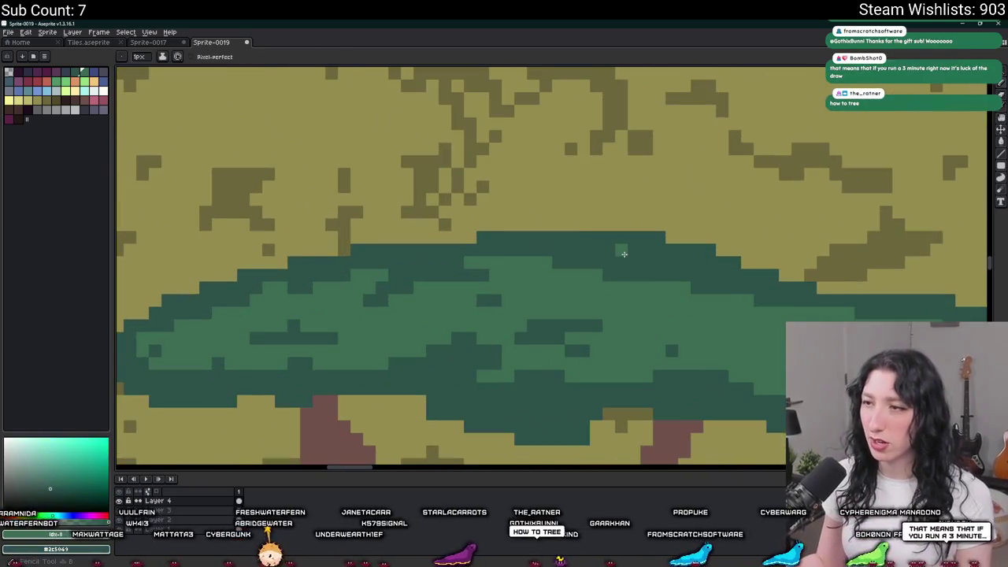
{"action": "scroll", "coordinate": [624, 254], "scroll_direction": "down", "scroll_amount": 1}
{"action": "scroll", "coordinate": [394, 290], "scroll_direction": "up", "scroll_amount": 1}
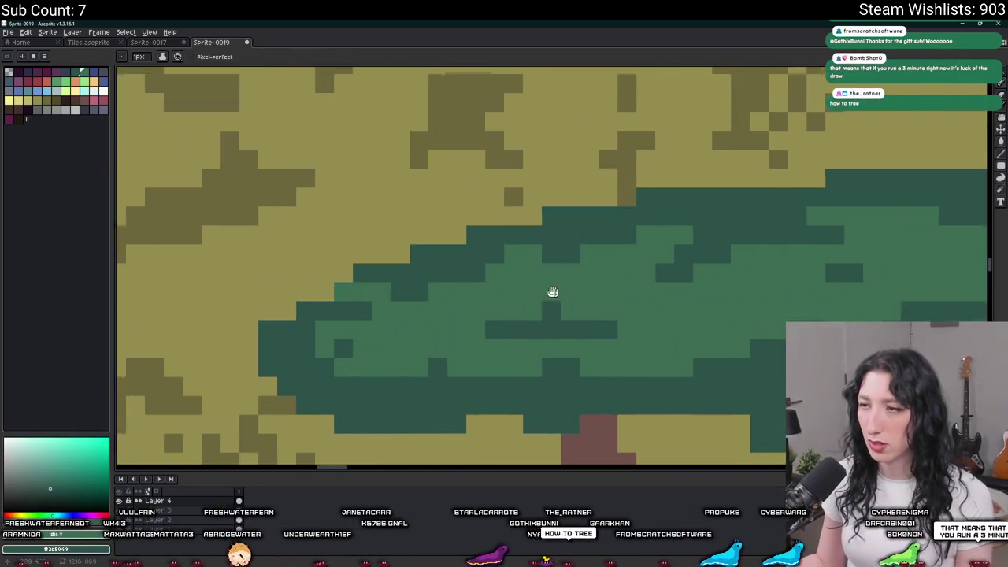
{"action": "scroll", "coordinate": [569, 291], "scroll_direction": "down", "scroll_amount": 2}
{"action": "scroll", "coordinate": [694, 276], "scroll_direction": "up", "scroll_amount": 1}
Step: Apply a paint-bucket fill on the grass left of the tree
{"action": "key", "text": "g"}
{"action": "scroll", "coordinate": [630, 301], "scroll_direction": "down", "scroll_amount": 2}
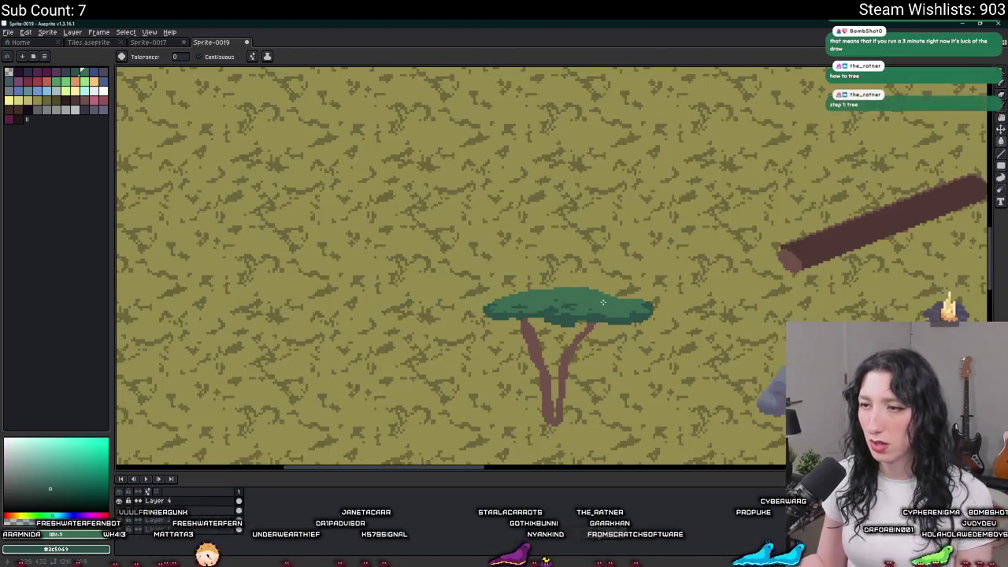
{"action": "scroll", "coordinate": [610, 315], "scroll_direction": "down", "scroll_amount": 1}
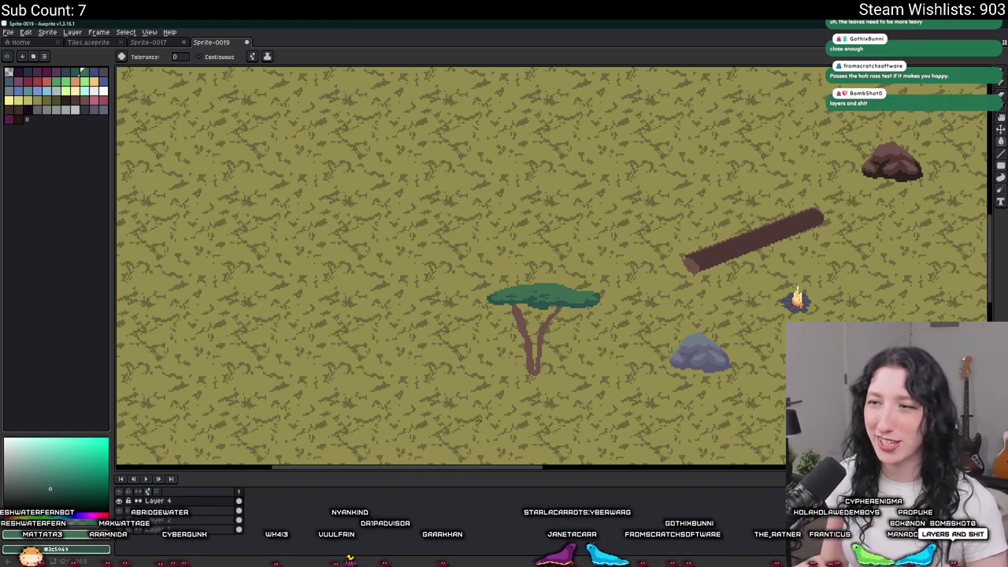
{"action": "scroll", "coordinate": [544, 299], "scroll_direction": "up", "scroll_amount": 1}
{"action": "scroll", "coordinate": [535, 170], "scroll_direction": "down", "scroll_amount": 2}
{"action": "scroll", "coordinate": [536, 169], "scroll_direction": "up", "scroll_amount": 1}
{"action": "left_click", "coordinate": [324, 275]}
Step: Undo the stray fill and sketch a rough teal tree outline on the open ground
{"action": "key", "text": "ctrl+z"}
{"action": "key", "text": "b"}
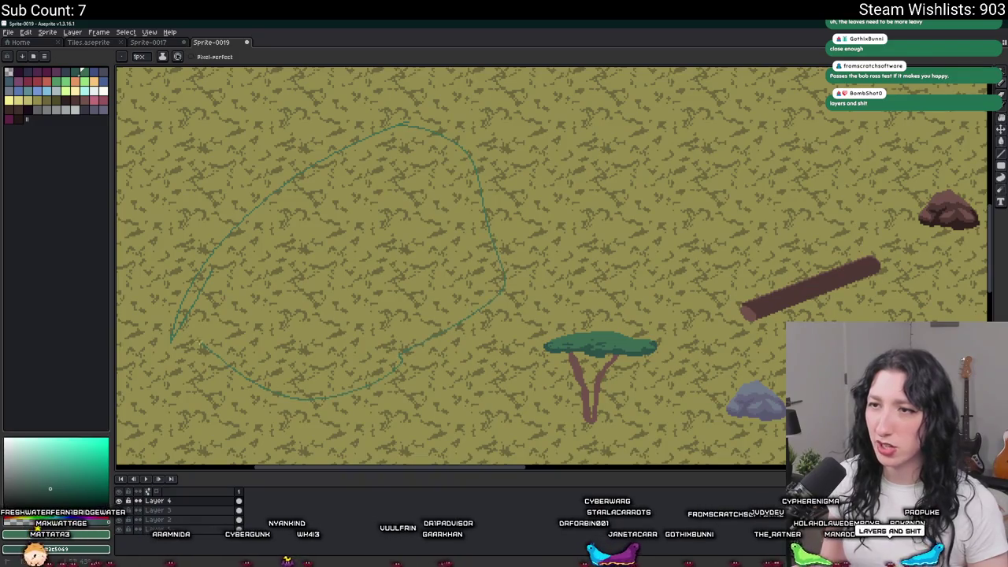
{"action": "left_click_drag", "start_coordinate": [359, 225], "coordinate": [353, 292]}
{"action": "left_click_drag", "start_coordinate": [382, 194], "coordinate": [381, 195]}
{"action": "left_click_drag", "start_coordinate": [286, 275], "coordinate": [345, 276]}
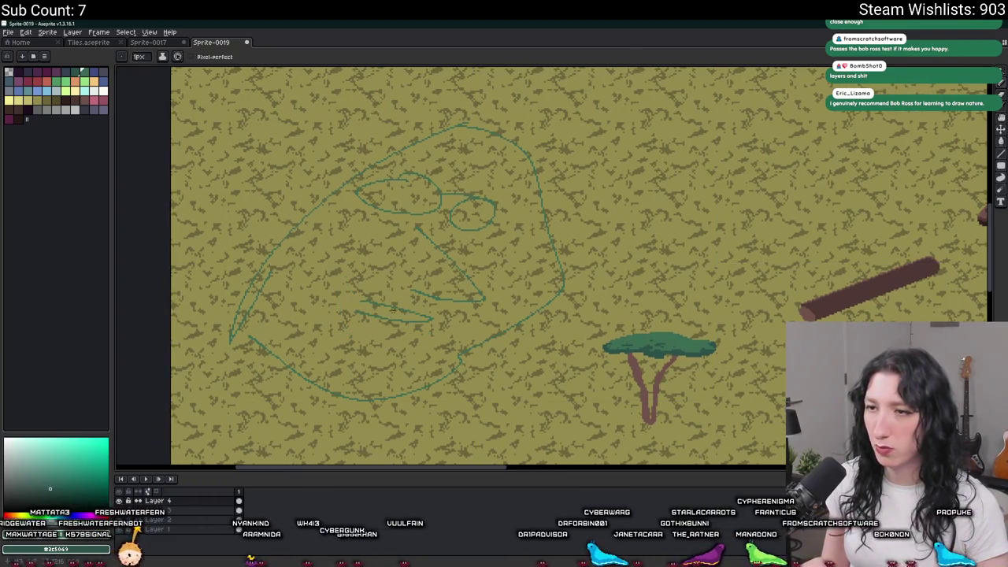
Step: Delete the teal sketch and pan to bring the character back into view
{"action": "scroll", "coordinate": [488, 296], "scroll_direction": "up", "scroll_amount": 2}
{"action": "scroll", "coordinate": [380, 264], "scroll_direction": "down", "scroll_amount": 3}
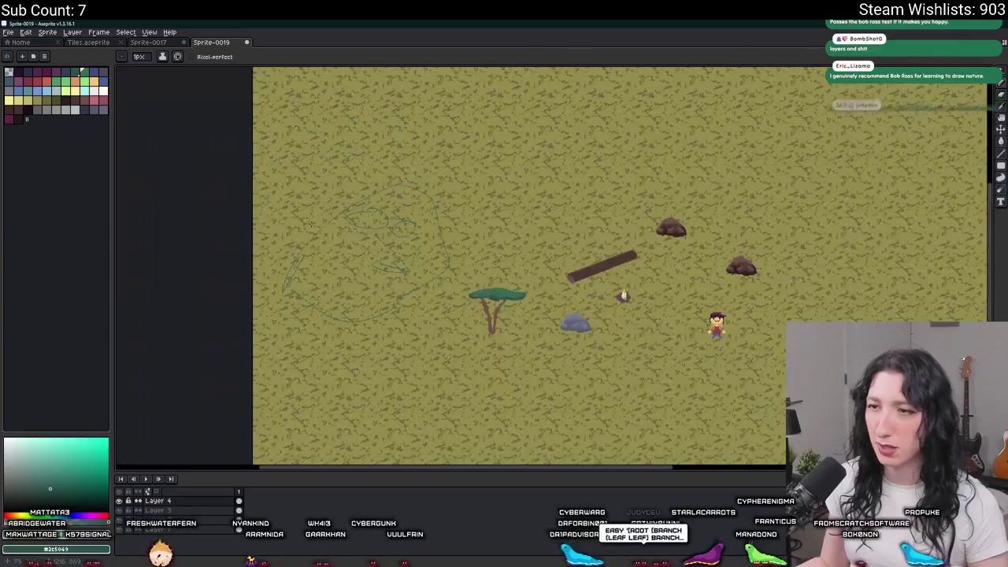
{"action": "scroll", "coordinate": [418, 216], "scroll_direction": "up", "scroll_amount": 3}
{"action": "scroll", "coordinate": [284, 293], "scroll_direction": "down", "scroll_amount": 1}
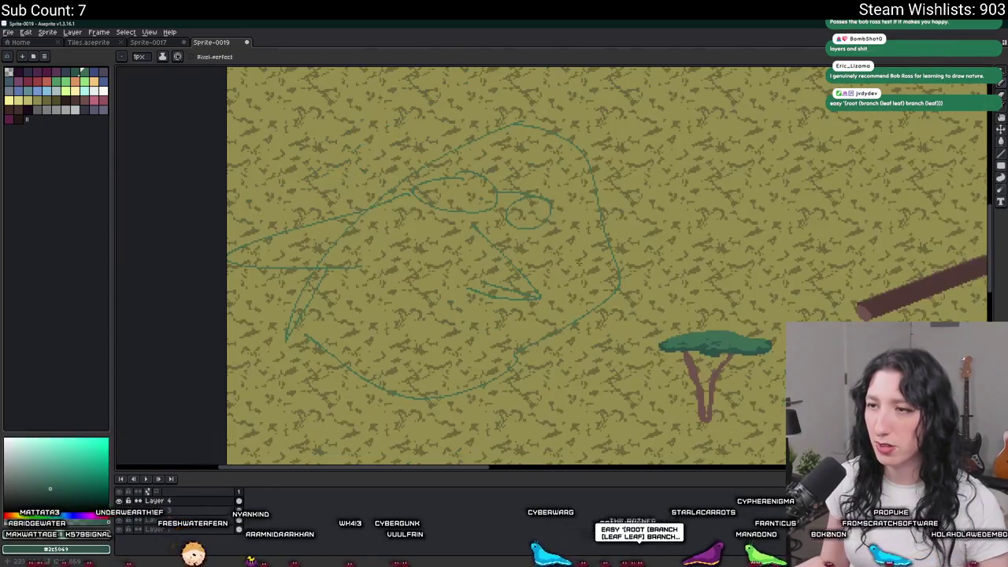
{"action": "scroll", "coordinate": [540, 296], "scroll_direction": "down", "scroll_amount": 3}
{"action": "scroll", "coordinate": [482, 238], "scroll_direction": "up", "scroll_amount": 3}
{"action": "key", "text": "v"}
{"action": "key", "text": "Delete"}
{"action": "key", "text": "b"}
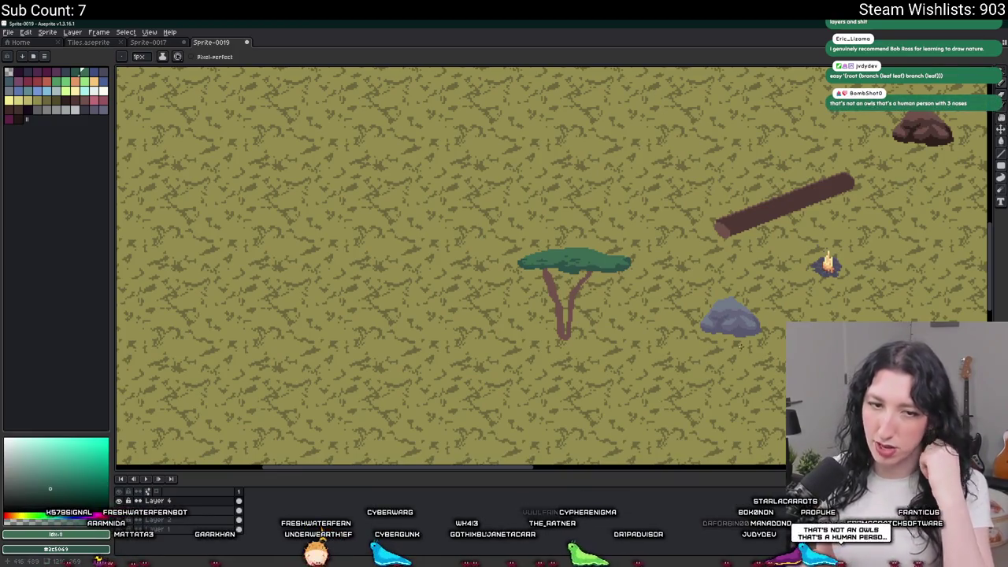
{"action": "left_click_drag", "start_coordinate": [653, 254], "coordinate": [523, 207]}
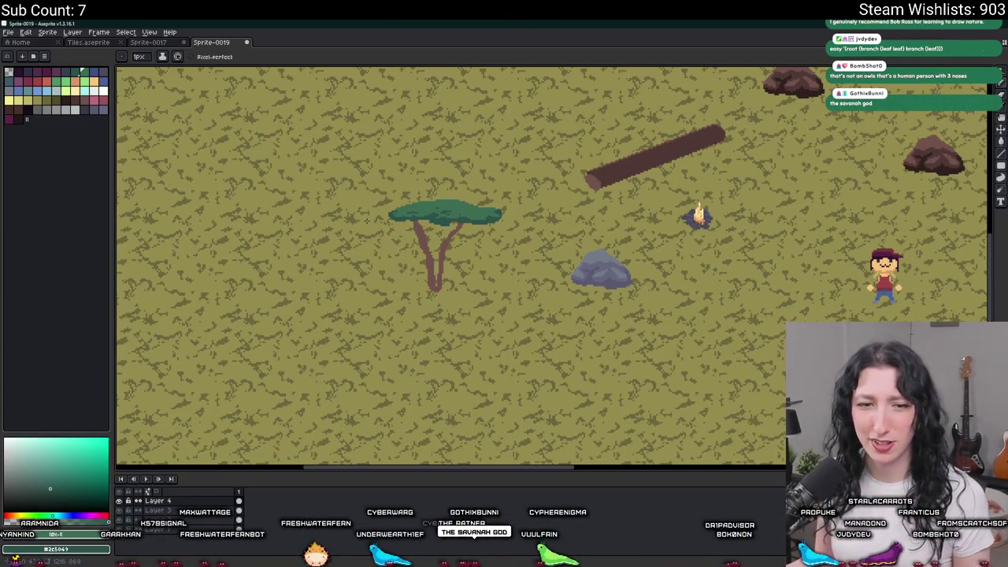
Step: Draw a large green head arc, redoing it twice, plus a V-shaped beak inside
{"action": "scroll", "coordinate": [369, 175], "scroll_direction": "down", "scroll_amount": 2}
{"action": "scroll", "coordinate": [369, 174], "scroll_direction": "up", "scroll_amount": 2}
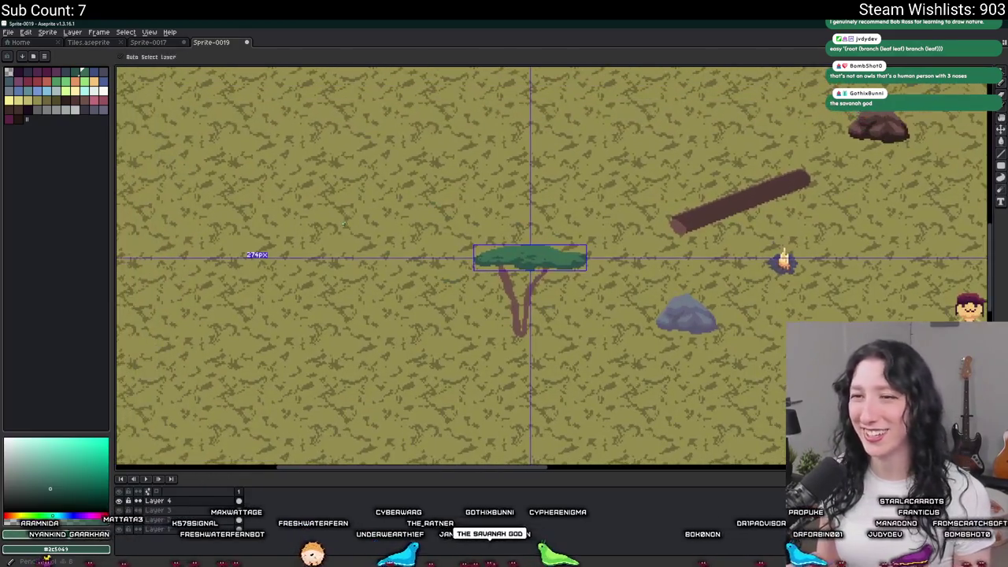
{"action": "scroll", "coordinate": [363, 221], "scroll_direction": "down", "scroll_amount": 3}
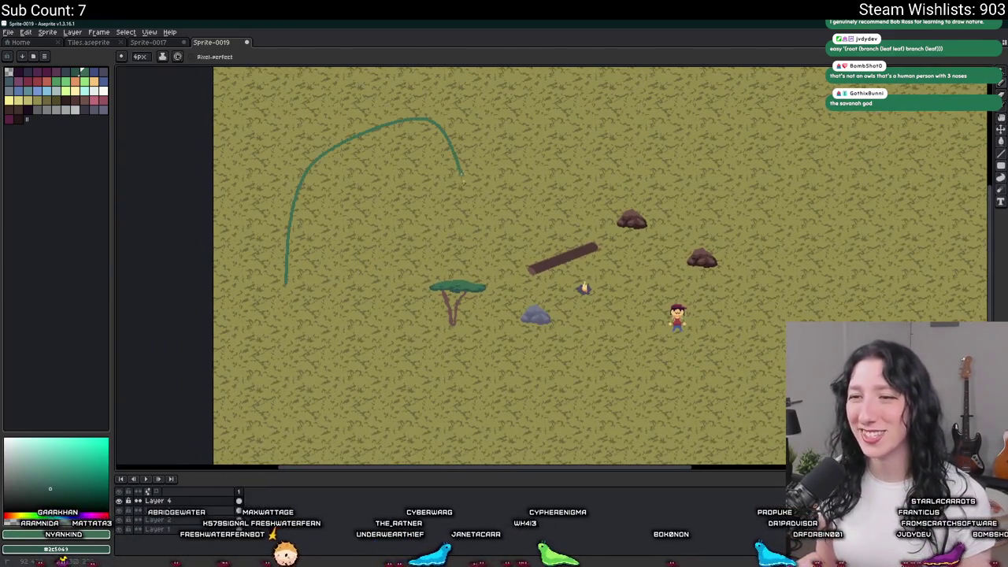
{"action": "key", "text": "ctrl+z"}
{"action": "left_click_drag", "start_coordinate": [378, 104], "coordinate": [364, 275]}
{"action": "key", "text": "ctrl+z"}
{"action": "left_click_drag", "start_coordinate": [398, 98], "coordinate": [407, 297]}
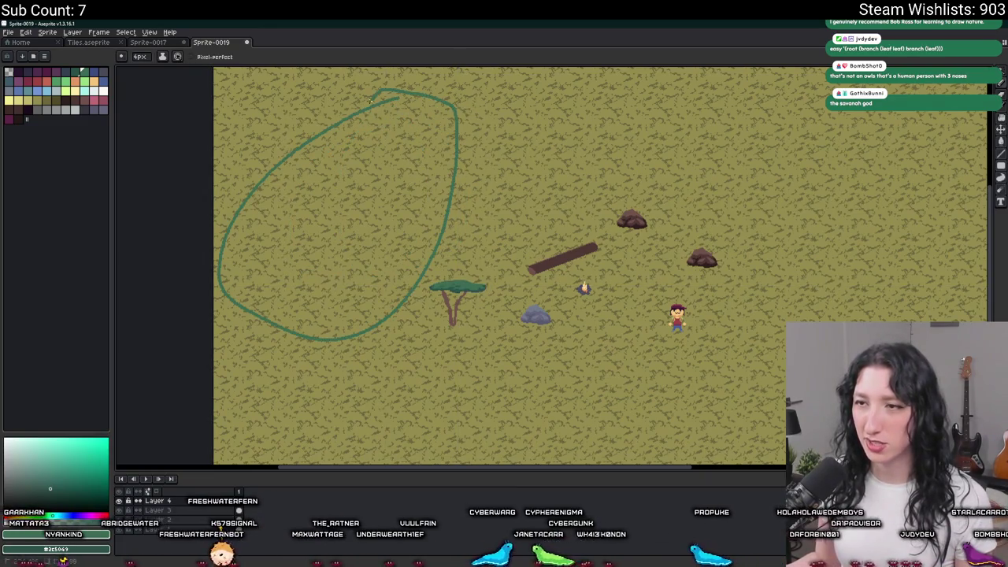
{"action": "key", "text": "ctrl+z"}
{"action": "left_click_drag", "start_coordinate": [289, 175], "coordinate": [299, 223]}
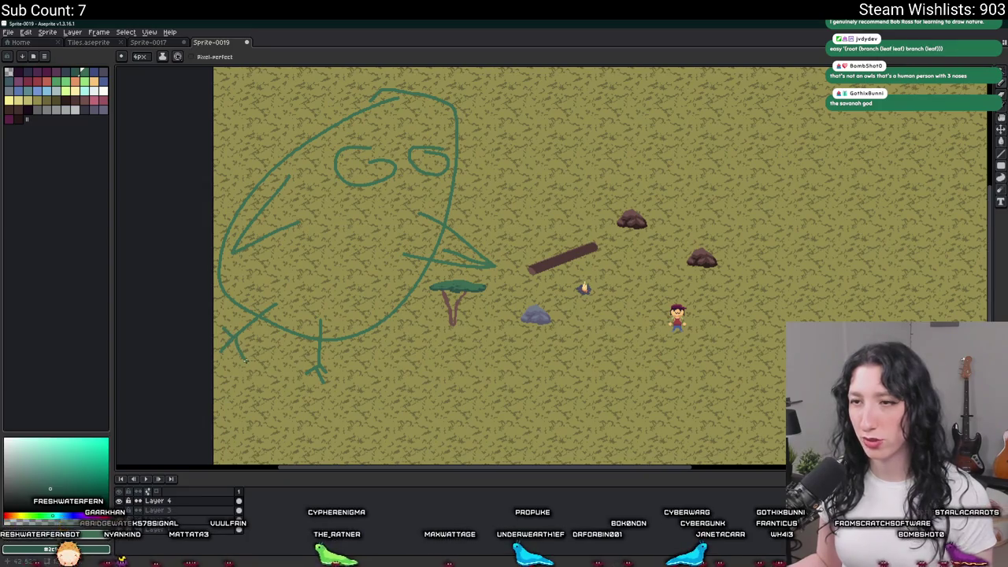
Step: Add a jagged green beard and extra strokes near the top of the face
{"action": "scroll", "coordinate": [245, 361], "scroll_direction": "down", "scroll_amount": 2}
{"action": "scroll", "coordinate": [315, 361], "scroll_direction": "up", "scroll_amount": 1}
{"action": "scroll", "coordinate": [376, 361], "scroll_direction": "up", "scroll_amount": 1}
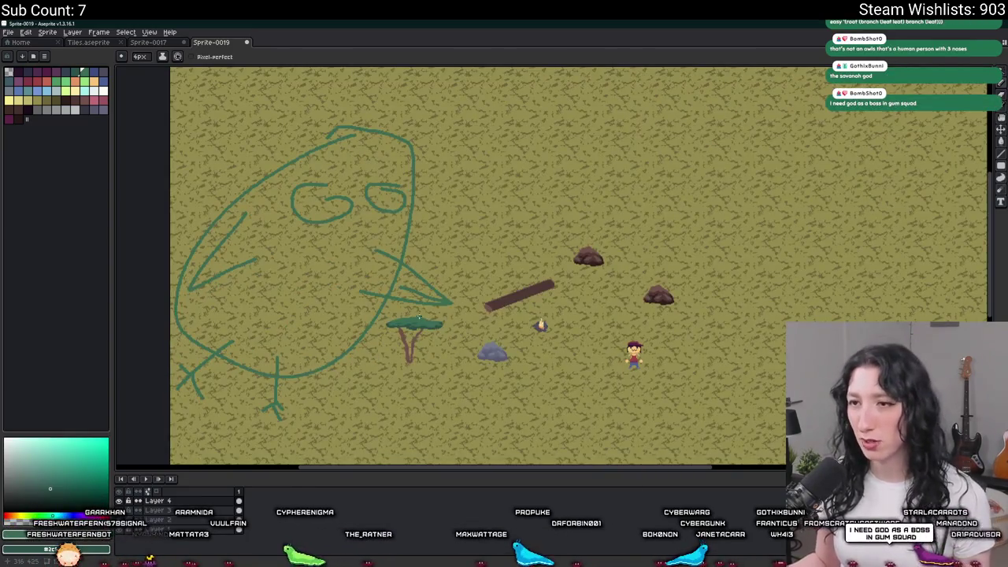
{"action": "scroll", "coordinate": [420, 318], "scroll_direction": "up", "scroll_amount": 1}
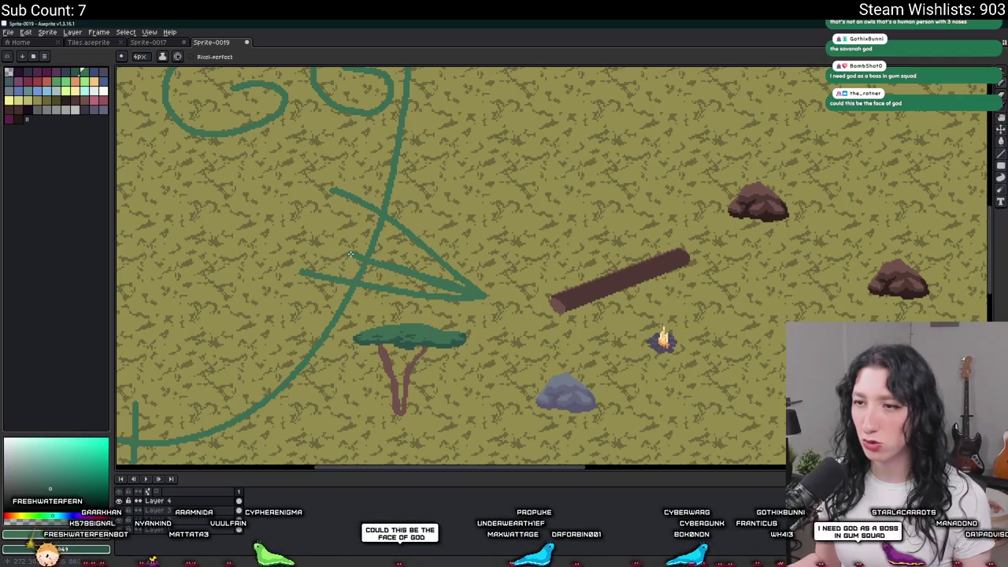
{"action": "scroll", "coordinate": [351, 254], "scroll_direction": "down", "scroll_amount": 1}
{"action": "scroll", "coordinate": [441, 221], "scroll_direction": "up", "scroll_amount": 1}
{"action": "scroll", "coordinate": [472, 247], "scroll_direction": "up", "scroll_amount": 1}
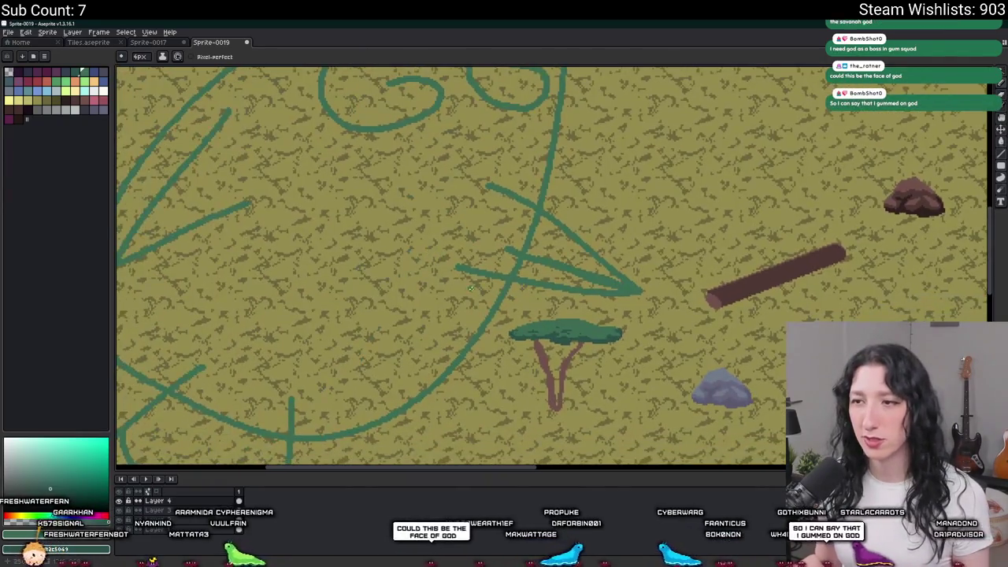
{"action": "scroll", "coordinate": [481, 339], "scroll_direction": "down", "scroll_amount": 1}
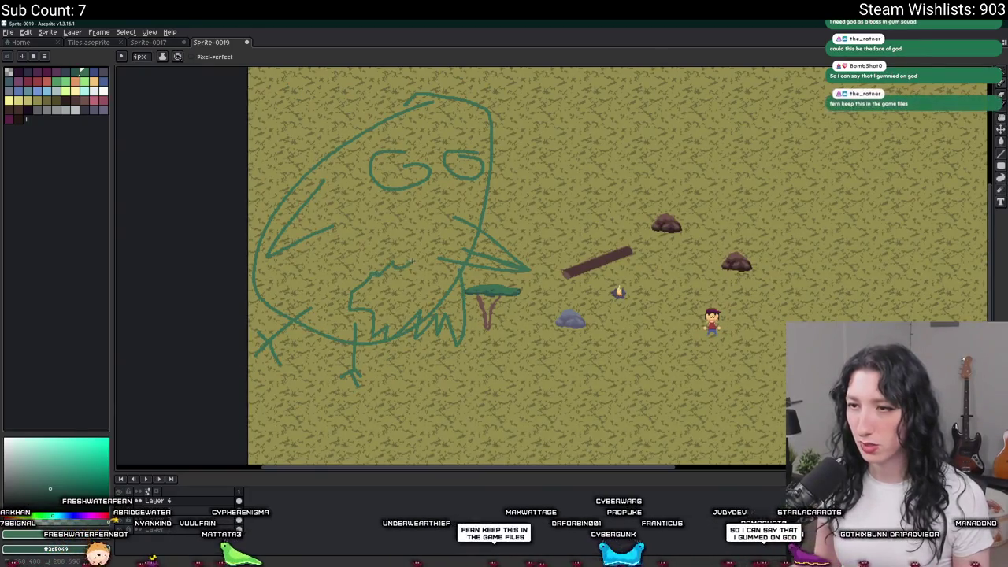
{"action": "scroll", "coordinate": [440, 275], "scroll_direction": "up", "scroll_amount": 1}
{"action": "scroll", "coordinate": [440, 275], "scroll_direction": "down", "scroll_amount": 1}
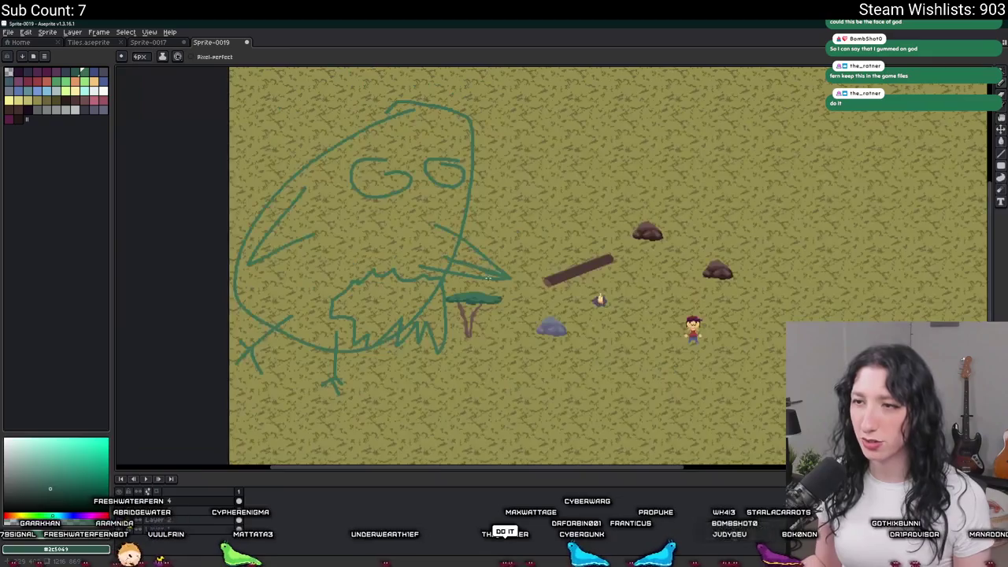
{"action": "scroll", "coordinate": [448, 228], "scroll_direction": "up", "scroll_amount": 1}
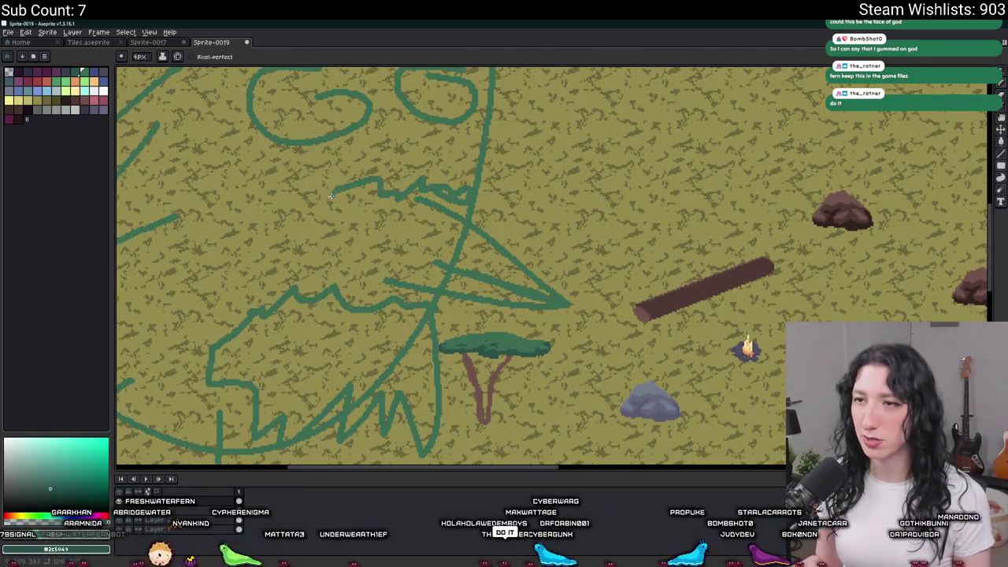
{"action": "scroll", "coordinate": [333, 191], "scroll_direction": "down", "scroll_amount": 1}
{"action": "scroll", "coordinate": [333, 192], "scroll_direction": "up", "scroll_amount": 1}
{"action": "mouse_move", "coordinate": [314, 183]}
{"action": "left_mouse_down"}
{"action": "mouse_move", "coordinate": [306, 175]}
{"action": "mouse_move", "coordinate": [473, 157]}
{"action": "left_mouse_up"}
{"action": "left_click_drag", "start_coordinate": [320, 205], "coordinate": [393, 229]}
{"action": "scroll", "coordinate": [267, 330], "scroll_direction": "down", "scroll_amount": 2}
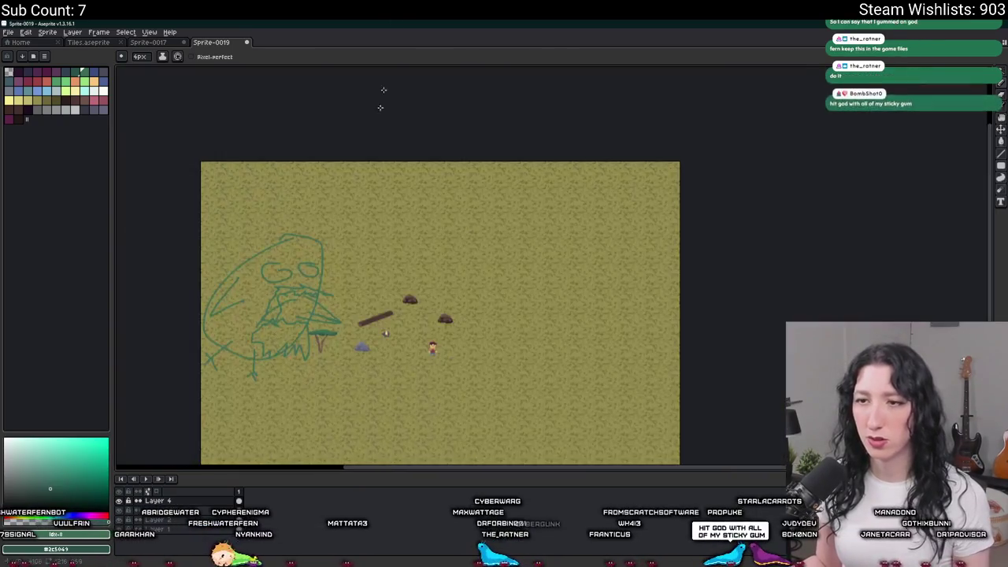
Step: Undo all the green face strokes and return to the Pencil
{"action": "key", "text": "v"}
{"action": "key", "text": "ctrl+z"}
{"action": "key", "text": "ctrl+z"}
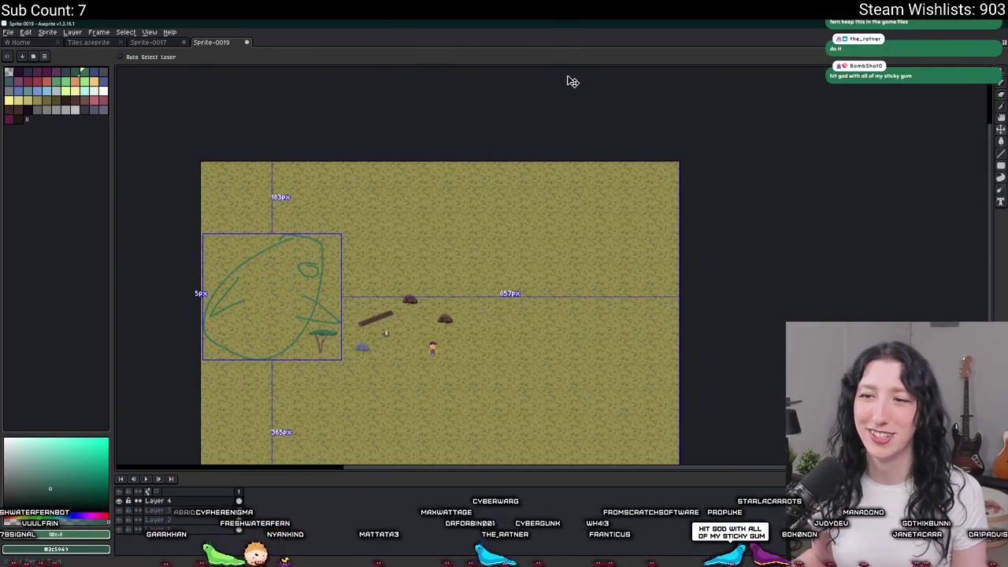
{"action": "key", "text": "ctrl+z"}
{"action": "key", "text": "ctrl+z"}
{"action": "key", "text": "ctrl+z"}
{"action": "key", "text": "b"}
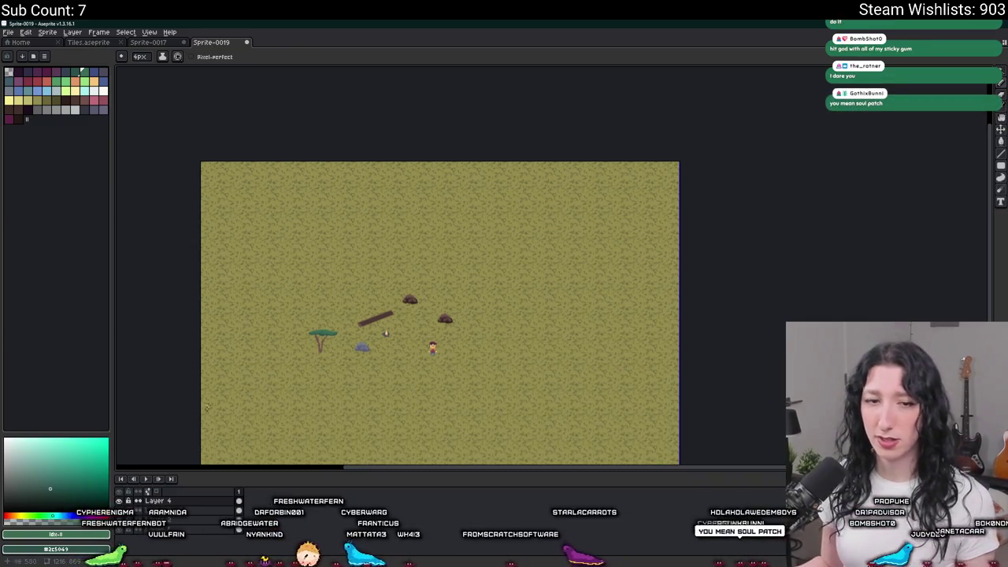
Step: Zoom in on the canopy and repaint two stray dark-green pixels light green
{"action": "scroll", "coordinate": [398, 232], "scroll_direction": "up", "scroll_amount": 1}
{"action": "scroll", "coordinate": [398, 233], "scroll_direction": "up", "scroll_amount": 2}
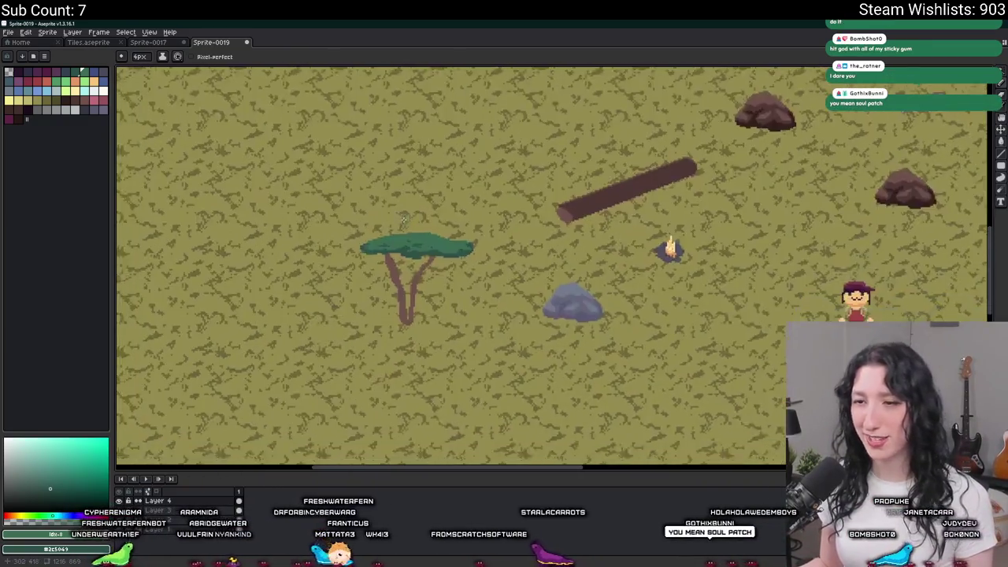
{"action": "scroll", "coordinate": [403, 219], "scroll_direction": "up", "scroll_amount": 2}
{"action": "scroll", "coordinate": [425, 202], "scroll_direction": "up", "scroll_amount": 2}
{"action": "scroll", "coordinate": [439, 214], "scroll_direction": "up", "scroll_amount": 1}
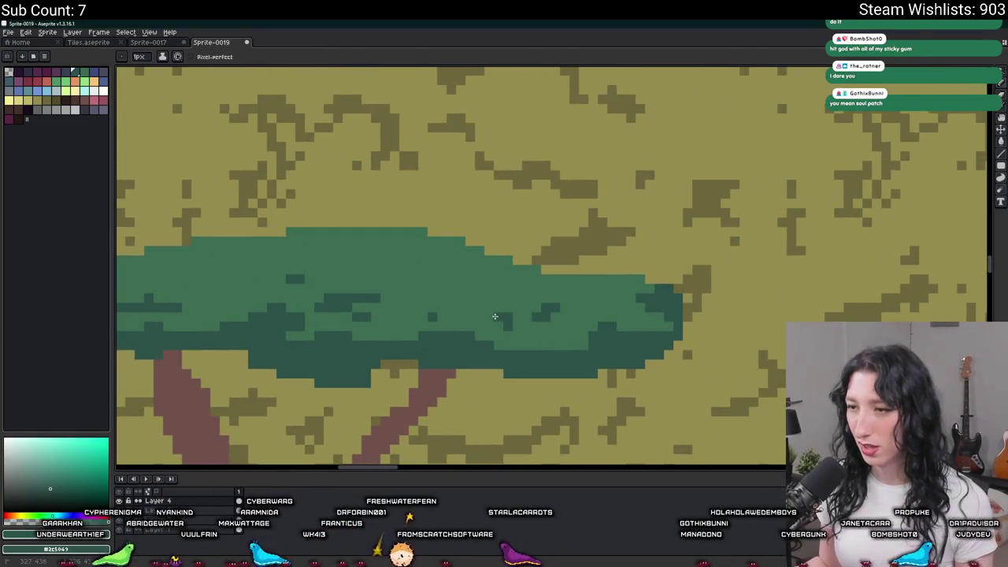
{"action": "left_click_drag", "start_coordinate": [495, 317], "coordinate": [717, 329]}
{"action": "scroll", "coordinate": [750, 337], "scroll_direction": "down", "scroll_amount": 3}
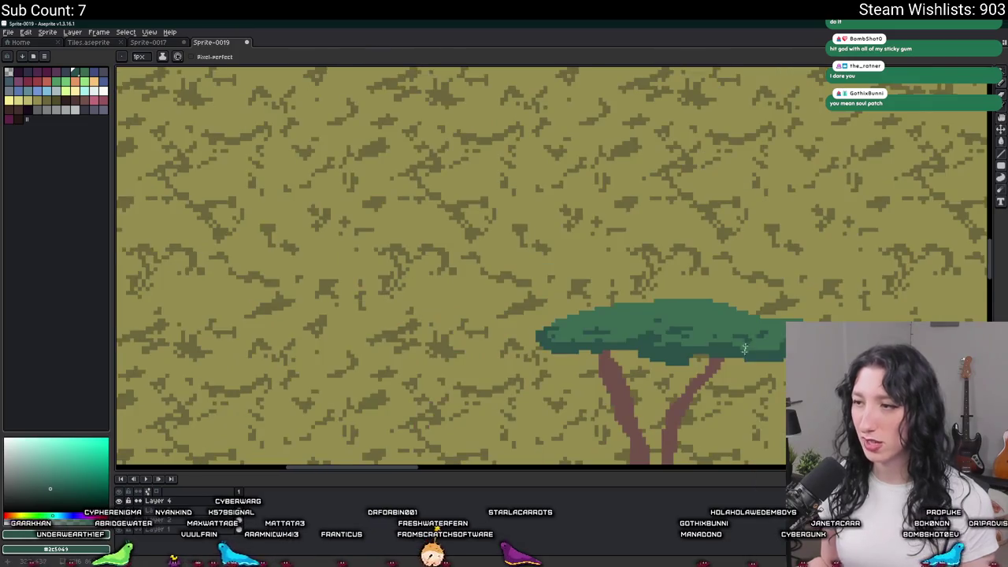
{"action": "scroll", "coordinate": [725, 334], "scroll_direction": "up", "scroll_amount": 2}
{"action": "scroll", "coordinate": [669, 337], "scroll_direction": "up", "scroll_amount": 3}
{"action": "left_click_drag", "start_coordinate": [694, 337], "coordinate": [672, 337]}
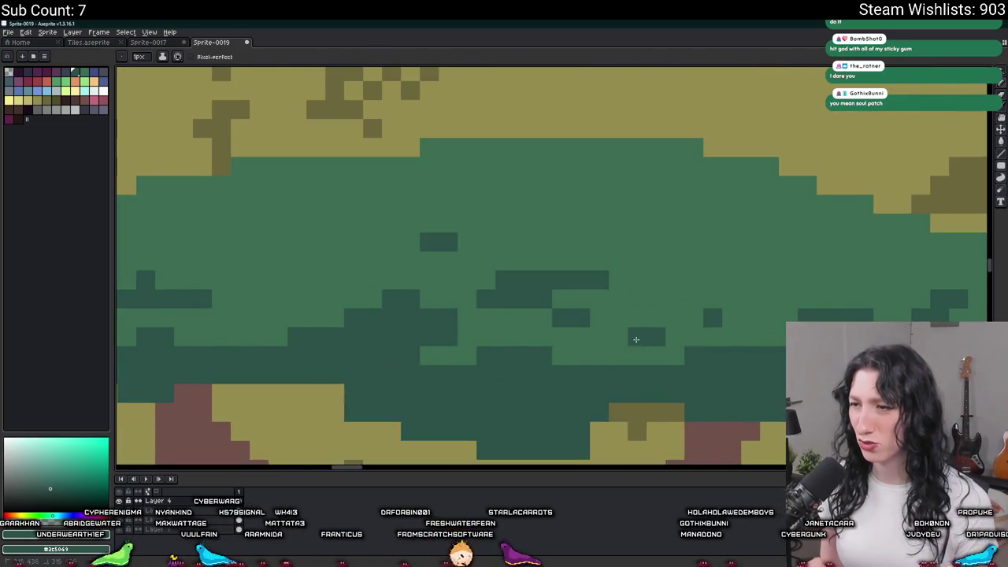
Step: Zoom in and out to inspect the tidied two-tone acacia canopy
{"action": "scroll", "coordinate": [634, 319], "scroll_direction": "down", "scroll_amount": 3}
{"action": "scroll", "coordinate": [677, 303], "scroll_direction": "up", "scroll_amount": 1}
{"action": "scroll", "coordinate": [693, 327], "scroll_direction": "up", "scroll_amount": 1}
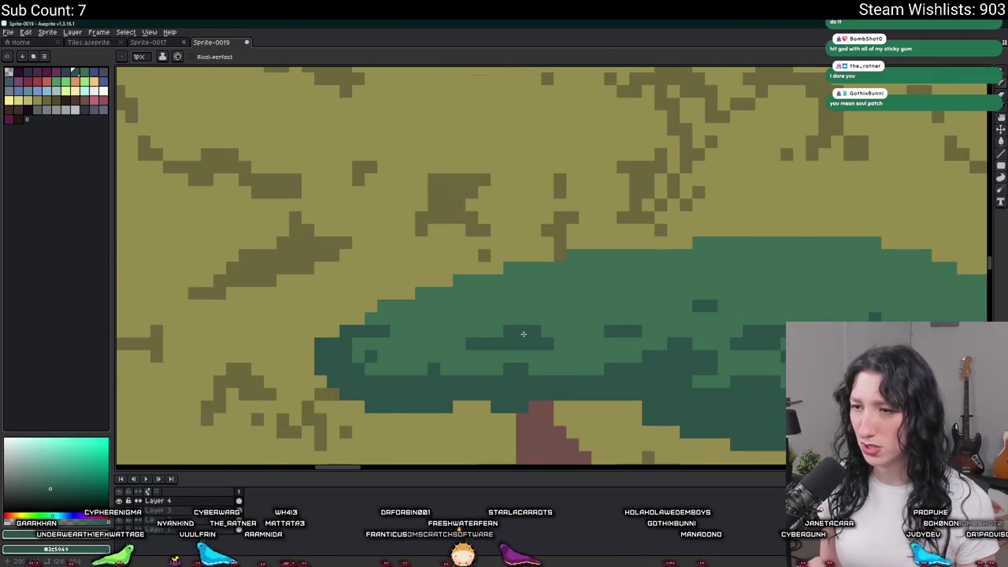
{"action": "scroll", "coordinate": [523, 334], "scroll_direction": "down", "scroll_amount": 1}
{"action": "scroll", "coordinate": [523, 315], "scroll_direction": "down", "scroll_amount": 2}
{"action": "scroll", "coordinate": [523, 299], "scroll_direction": "up", "scroll_amount": 3}
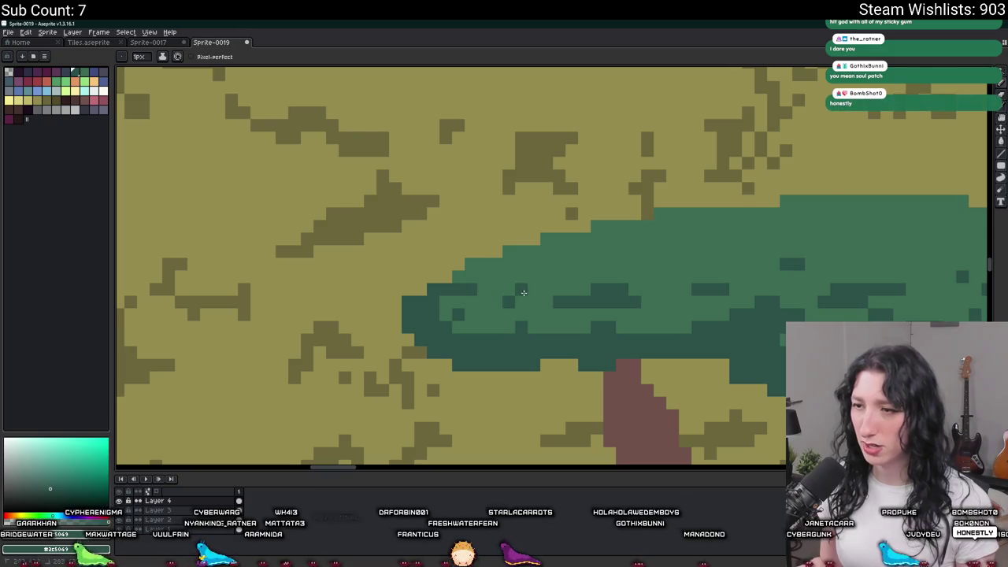
{"action": "scroll", "coordinate": [500, 300], "scroll_direction": "down", "scroll_amount": 2}
{"action": "scroll", "coordinate": [525, 321], "scroll_direction": "up", "scroll_amount": 1}
{"action": "scroll", "coordinate": [650, 298], "scroll_direction": "up", "scroll_amount": 1}
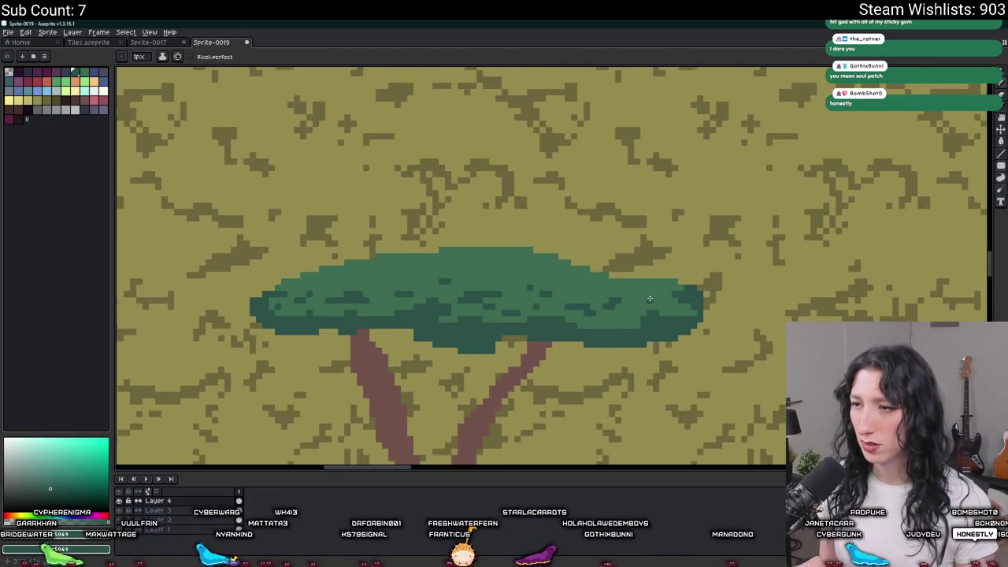
{"action": "scroll", "coordinate": [650, 299], "scroll_direction": "up", "scroll_amount": 1}
{"action": "scroll", "coordinate": [585, 297], "scroll_direction": "down", "scroll_amount": 1}
{"action": "scroll", "coordinate": [585, 297], "scroll_direction": "up", "scroll_amount": 1}
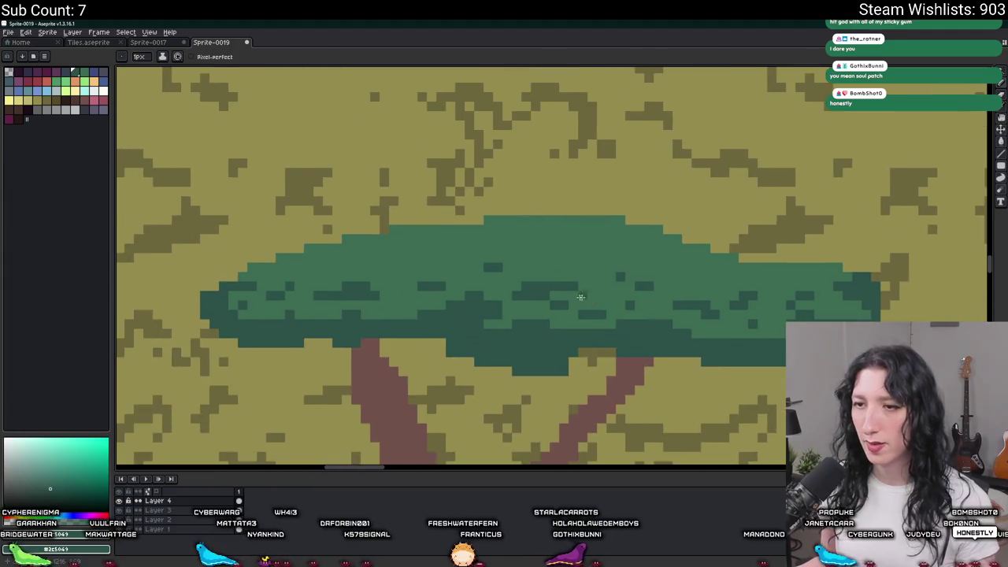
{"action": "scroll", "coordinate": [585, 297], "scroll_direction": "down", "scroll_amount": 2}
{"action": "scroll", "coordinate": [498, 319], "scroll_direction": "down", "scroll_amount": 1}
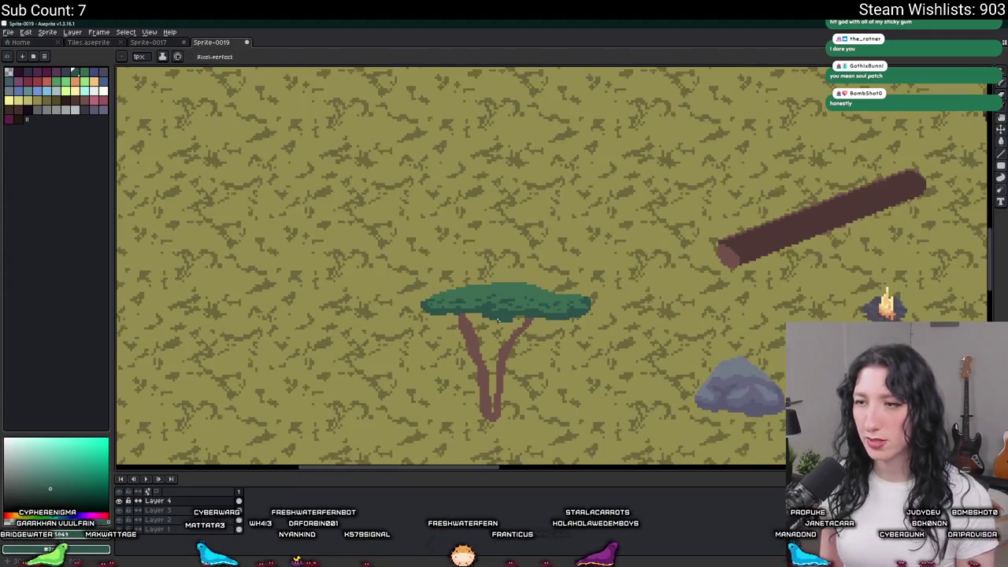
{"action": "scroll", "coordinate": [498, 319], "scroll_direction": "down", "scroll_amount": 1}
{"action": "scroll", "coordinate": [473, 299], "scroll_direction": "up", "scroll_amount": 2}
{"action": "scroll", "coordinate": [442, 298], "scroll_direction": "up", "scroll_amount": 2}
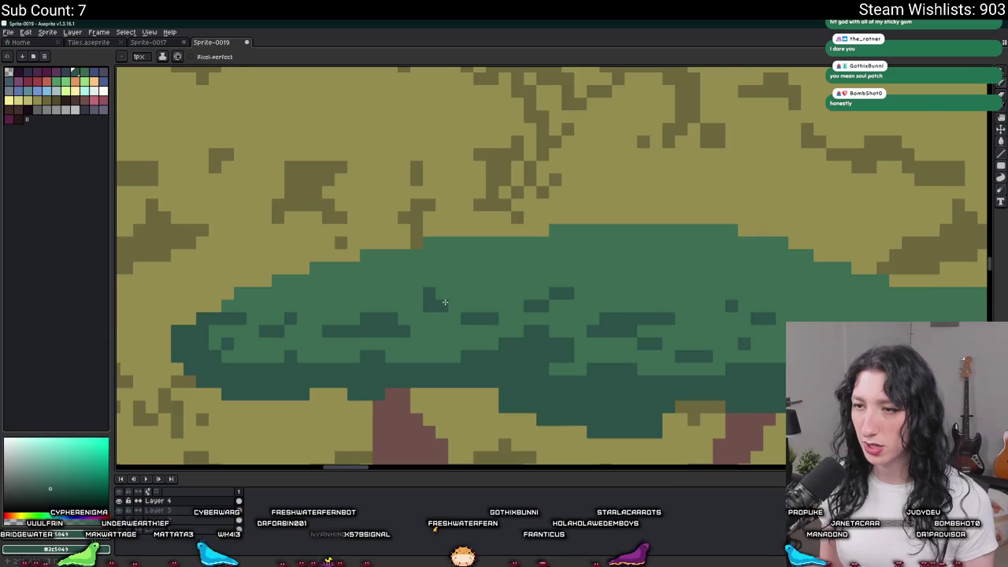
{"action": "scroll", "coordinate": [447, 307], "scroll_direction": "down", "scroll_amount": 3}
{"action": "scroll", "coordinate": [450, 311], "scroll_direction": "down", "scroll_amount": 2}
{"action": "scroll", "coordinate": [457, 304], "scroll_direction": "up", "scroll_amount": 3}
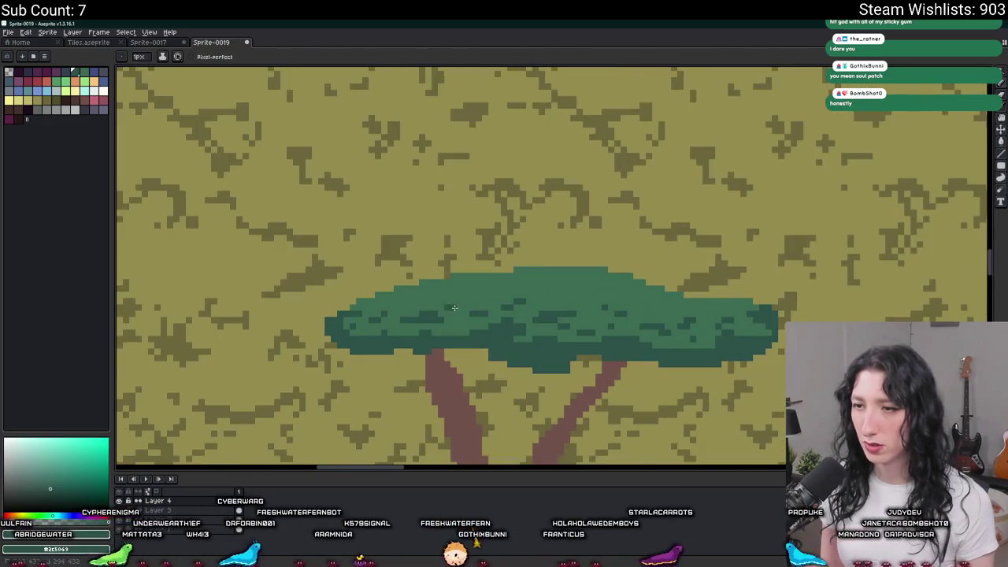
{"action": "scroll", "coordinate": [457, 303], "scroll_direction": "down", "scroll_amount": 2}
{"action": "scroll", "coordinate": [488, 319], "scroll_direction": "down", "scroll_amount": 2}
{"action": "scroll", "coordinate": [510, 332], "scroll_direction": "down", "scroll_amount": 1}
{"action": "scroll", "coordinate": [510, 331], "scroll_direction": "up", "scroll_amount": 2}
{"action": "scroll", "coordinate": [435, 302], "scroll_direction": "up", "scroll_amount": 2}
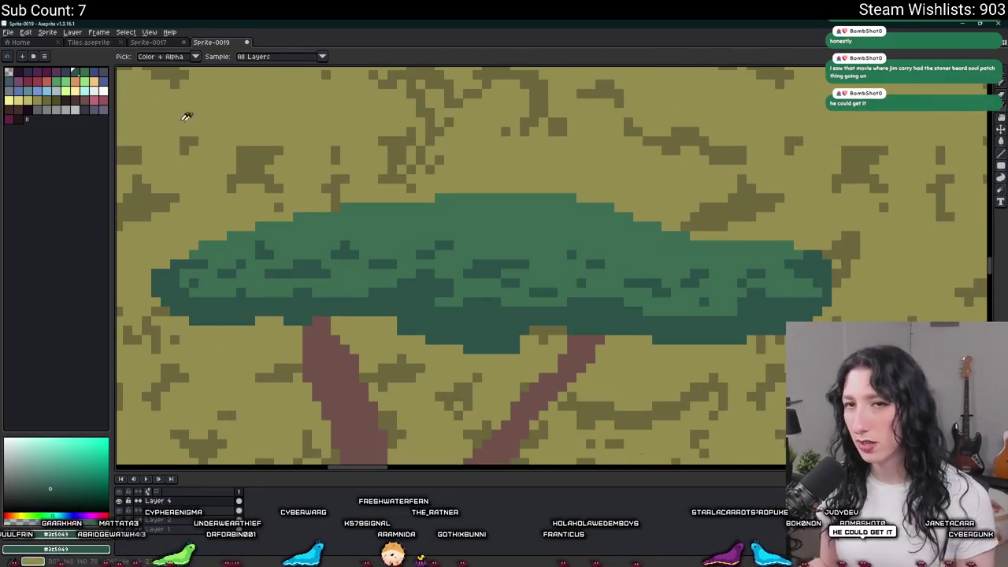
Step: Paint a dark blue-grey shadow line along the canopy's lower edge and fill its yellow gap
{"action": "left_click_drag", "start_coordinate": [514, 329], "coordinate": [581, 329]}
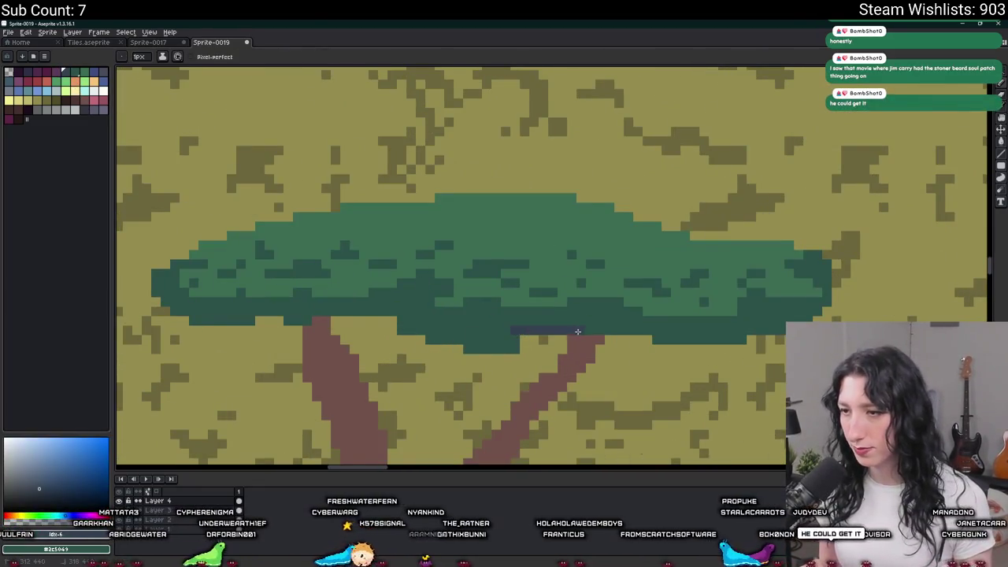
{"action": "mouse_move", "coordinate": [482, 321]}
{"action": "left_mouse_down"}
{"action": "mouse_move", "coordinate": [442, 331]}
{"action": "mouse_move", "coordinate": [579, 356]}
{"action": "mouse_move", "coordinate": [704, 347]}
{"action": "left_mouse_up"}
{"action": "scroll", "coordinate": [488, 342], "scroll_direction": "up", "scroll_amount": 1}
{"action": "scroll", "coordinate": [488, 342], "scroll_direction": "down", "scroll_amount": 1}
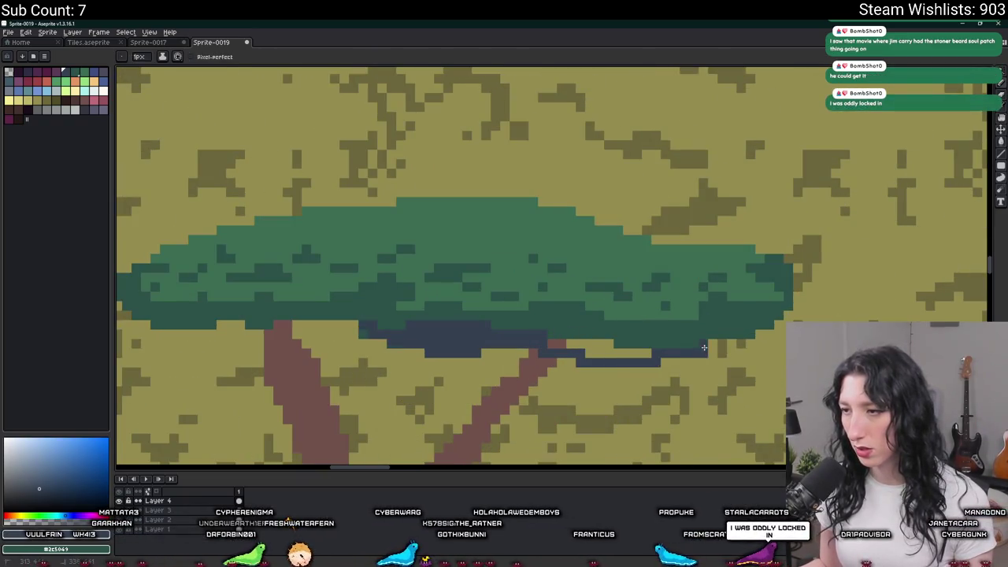
{"action": "left_click_drag", "start_coordinate": [584, 344], "coordinate": [596, 349]}
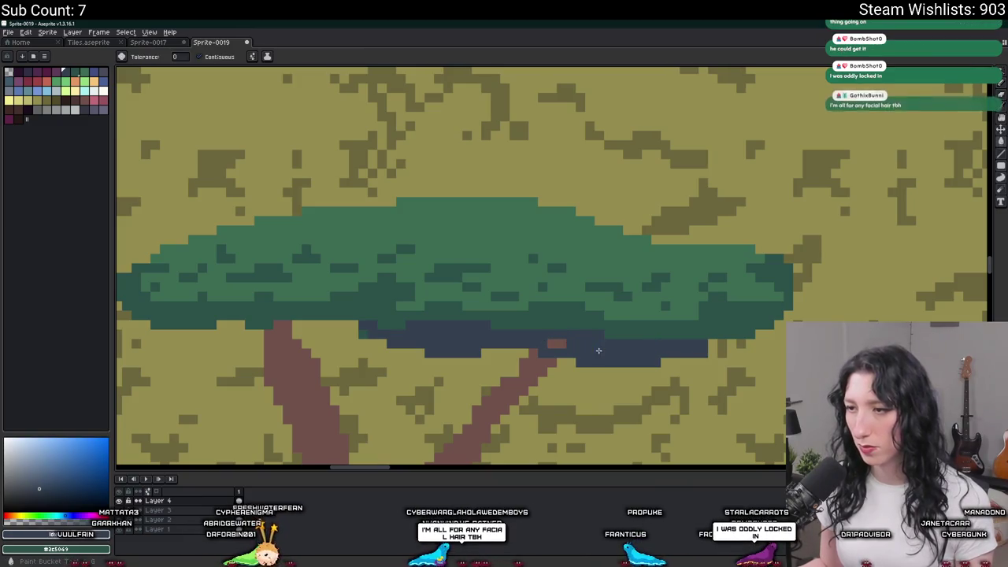
{"action": "scroll", "coordinate": [556, 342], "scroll_direction": "down", "scroll_amount": 4}
Step: Redraw the shadow rows under the canopy with the pencil, covering yellow and brown gaps to the trunk
{"action": "key", "text": "g"}
{"action": "scroll", "coordinate": [461, 344], "scroll_direction": "up", "scroll_amount": 3}
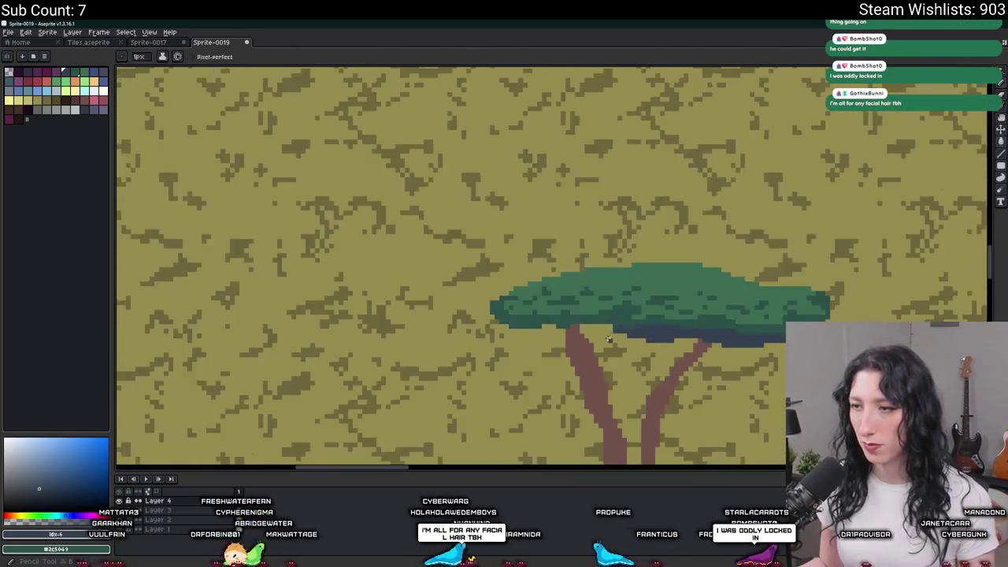
{"action": "scroll", "coordinate": [462, 344], "scroll_direction": "up", "scroll_amount": 2}
{"action": "key", "text": "b"}
{"action": "left_click_drag", "start_coordinate": [621, 329], "coordinate": [431, 331]}
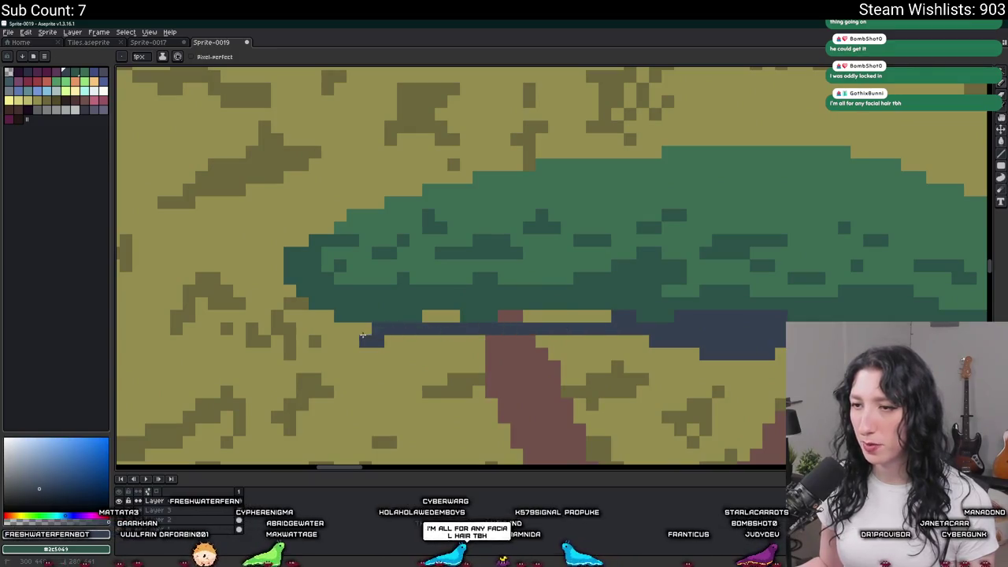
{"action": "left_click_drag", "start_coordinate": [356, 330], "coordinate": [520, 341]}
{"action": "left_click_drag", "start_coordinate": [612, 315], "coordinate": [432, 323]}
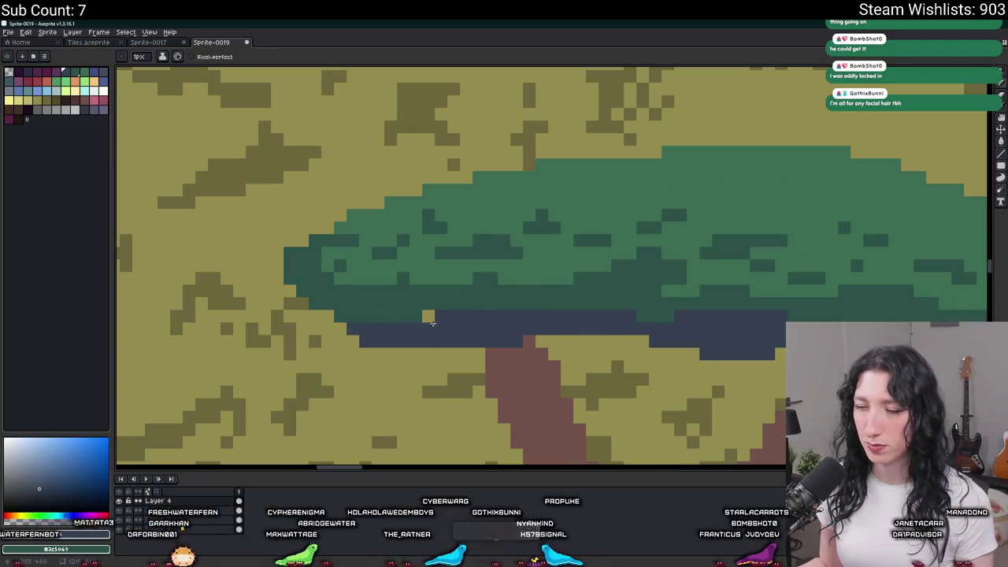
Step: Sample the dark navy shadow colour from the canvas with the eyedropper
{"action": "scroll", "coordinate": [497, 336], "scroll_direction": "down", "scroll_amount": 4}
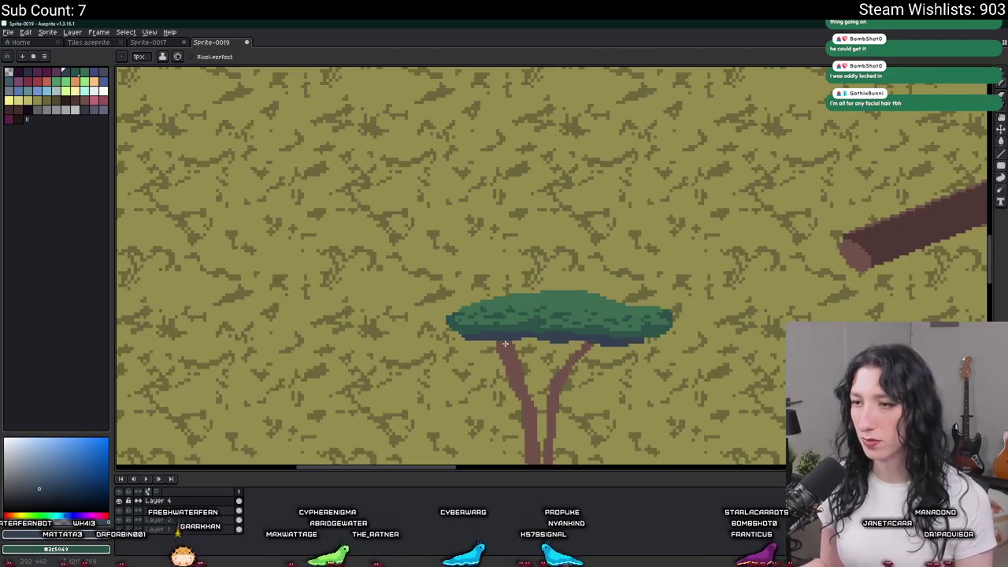
{"action": "scroll", "coordinate": [501, 327], "scroll_direction": "up", "scroll_amount": 1}
{"action": "scroll", "coordinate": [492, 323], "scroll_direction": "up", "scroll_amount": 2}
{"action": "scroll", "coordinate": [436, 334], "scroll_direction": "up", "scroll_amount": 2}
{"action": "scroll", "coordinate": [435, 333], "scroll_direction": "down", "scroll_amount": 4}
{"action": "scroll", "coordinate": [254, 285], "scroll_direction": "up", "scroll_amount": 3}
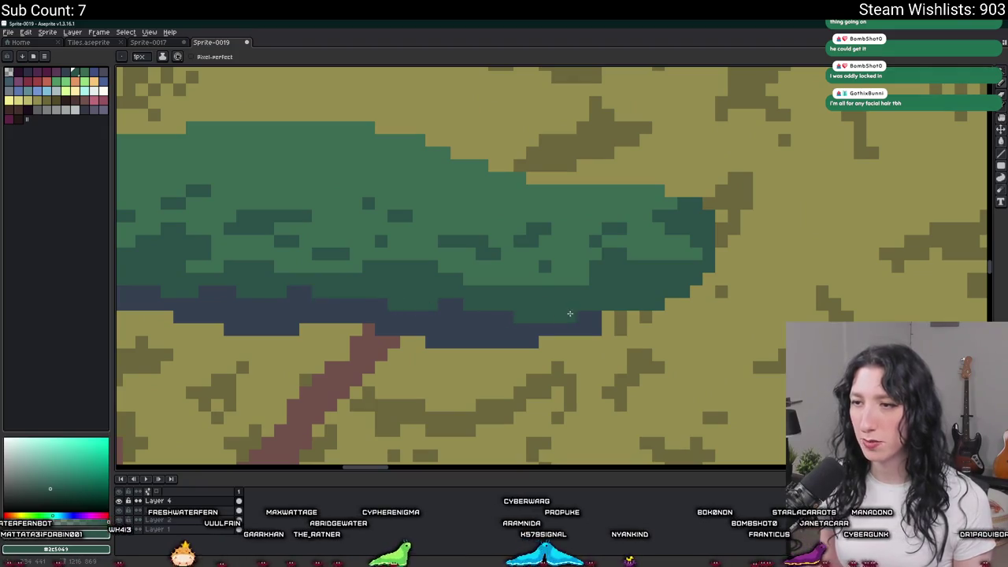
{"action": "scroll", "coordinate": [501, 311], "scroll_direction": "down", "scroll_amount": 4}
{"action": "scroll", "coordinate": [567, 316], "scroll_direction": "up", "scroll_amount": 1}
{"action": "scroll", "coordinate": [646, 323], "scroll_direction": "up", "scroll_amount": 3}
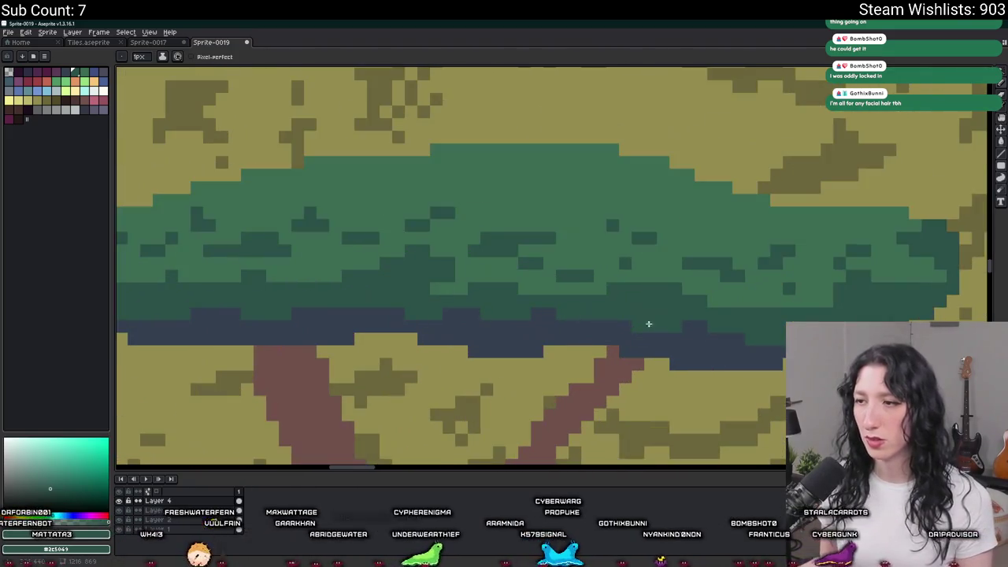
{"action": "scroll", "coordinate": [704, 328], "scroll_direction": "down", "scroll_amount": 1}
{"action": "scroll", "coordinate": [596, 315], "scroll_direction": "down", "scroll_amount": 2}
{"action": "key", "text": "i"}
{"action": "left_click", "coordinate": [500, 333]}
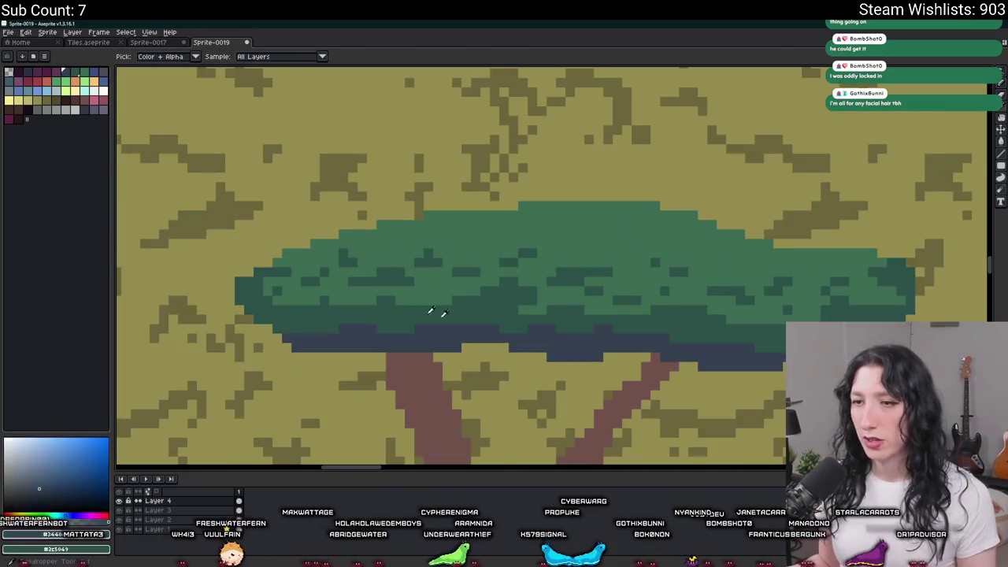
Step: Pick a lighter green swatch and bucket-fill the medium-green canopy area with it
{"action": "left_click", "coordinate": [81, 77]}
{"action": "scroll", "coordinate": [394, 299], "scroll_direction": "up", "scroll_amount": 2}
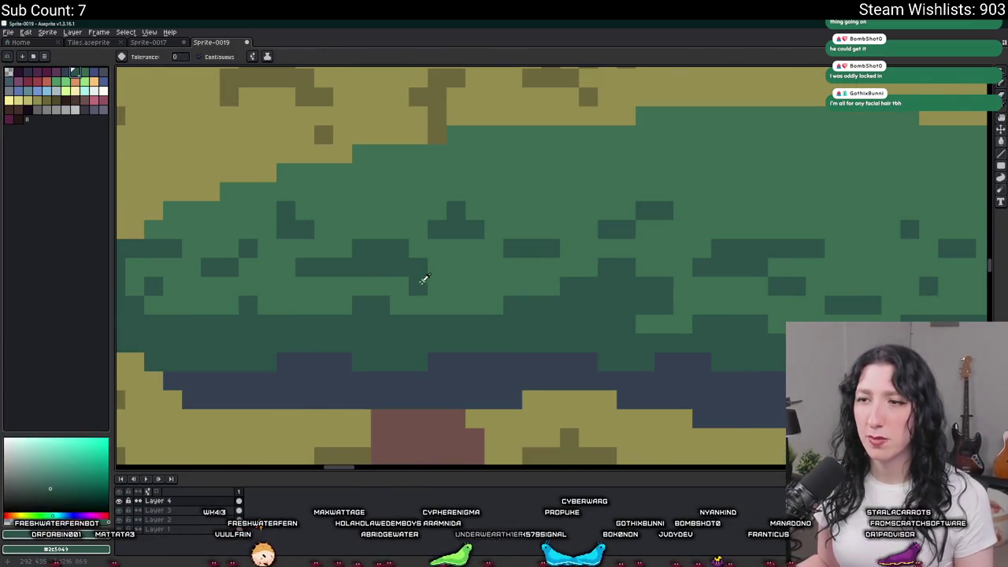
{"action": "key", "text": "g"}
{"action": "left_click", "coordinate": [398, 189]}
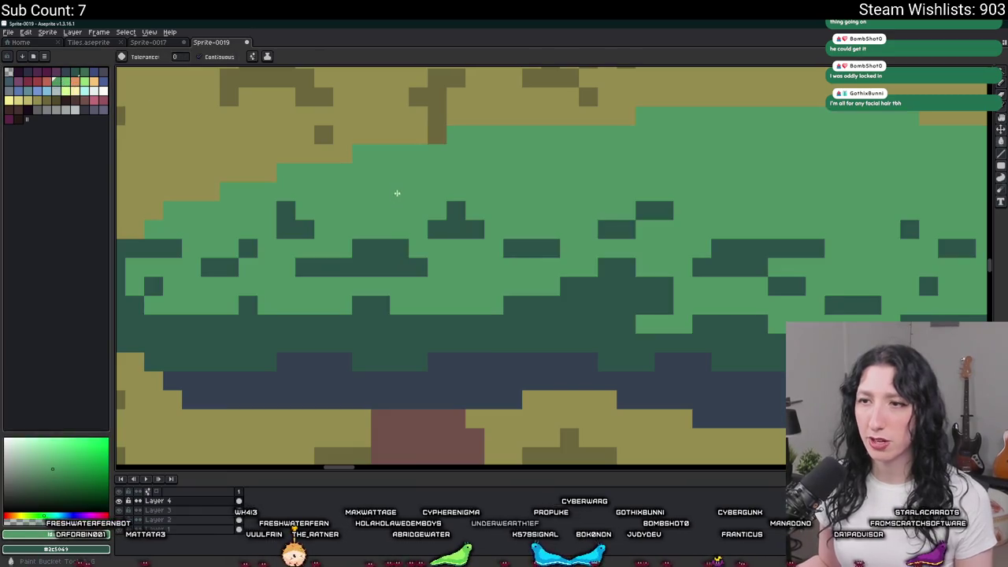
Step: Sample the dark green and slate shadow colours, opening and cancelling Replace Color each time
{"action": "key", "text": "i"}
{"action": "left_click", "coordinate": [382, 248]}
{"action": "key", "text": "shift+r"}
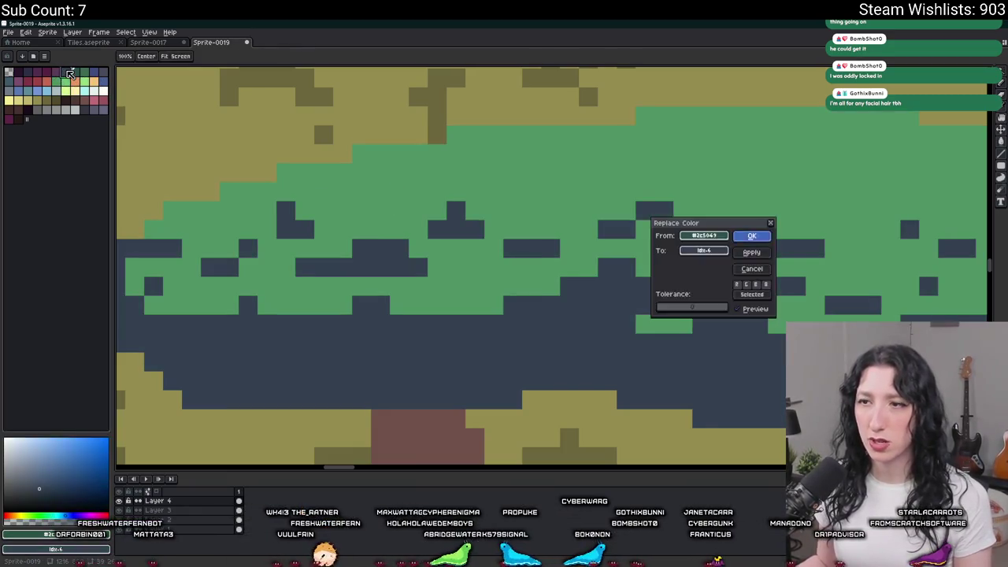
{"action": "key", "text": "Escape"}
{"action": "left_click", "coordinate": [396, 252]}
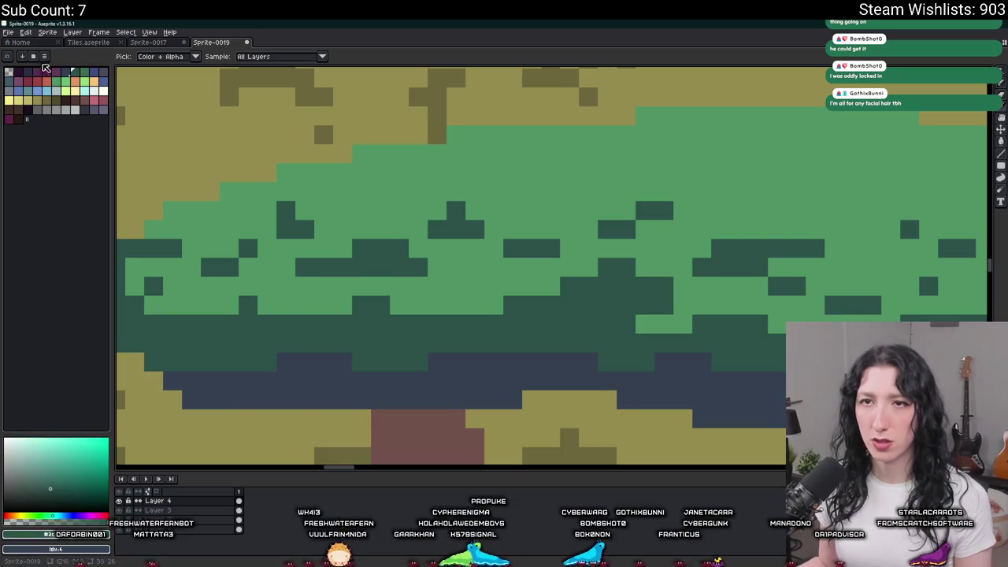
{"action": "left_click", "coordinate": [501, 384]}
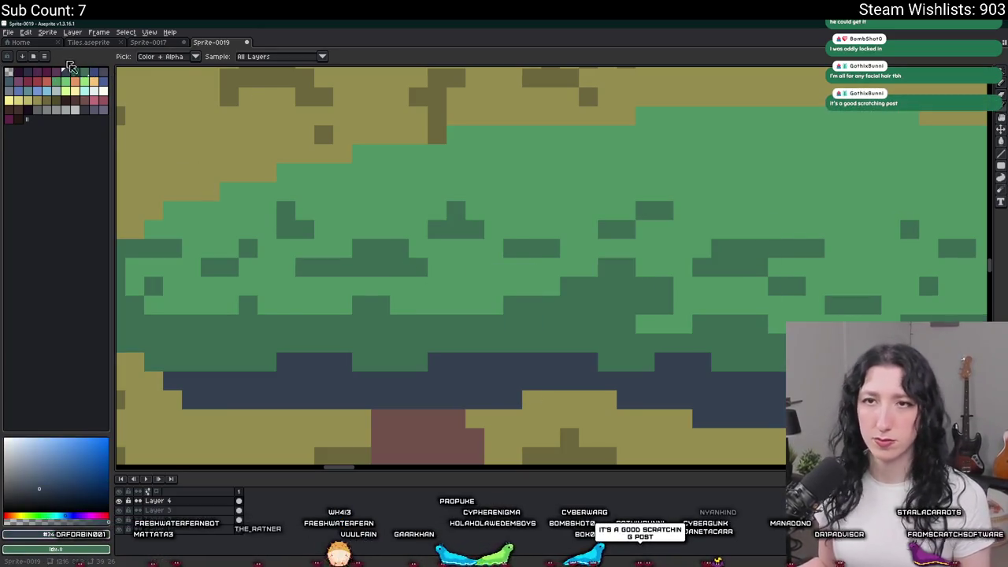
{"action": "key", "text": "shift+r"}
{"action": "key", "text": "Escape"}
{"action": "scroll", "coordinate": [607, 198], "scroll_direction": "down", "scroll_amount": 3}
{"action": "scroll", "coordinate": [567, 217], "scroll_direction": "down", "scroll_amount": 2}
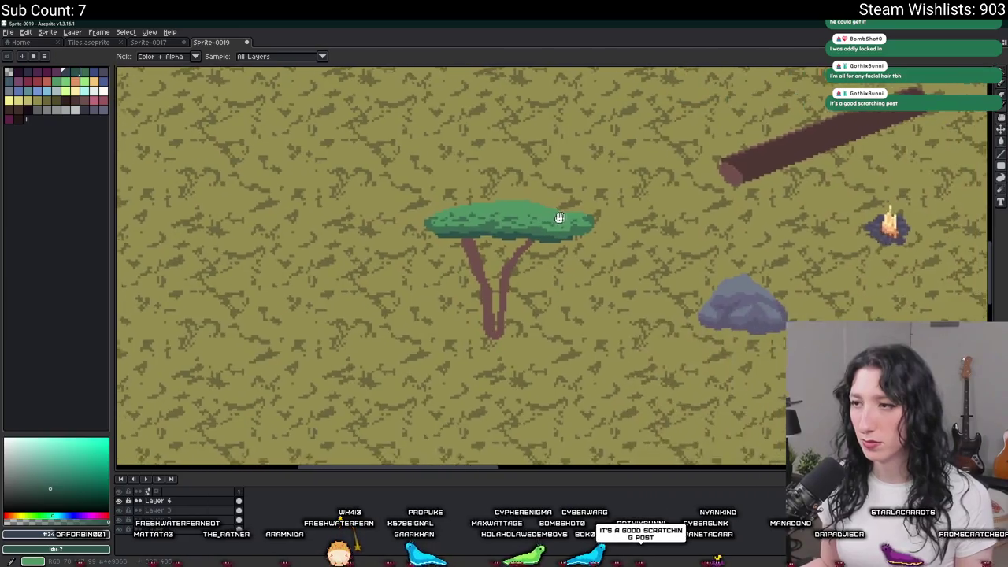
{"action": "scroll", "coordinate": [567, 218], "scroll_direction": "down", "scroll_amount": 1}
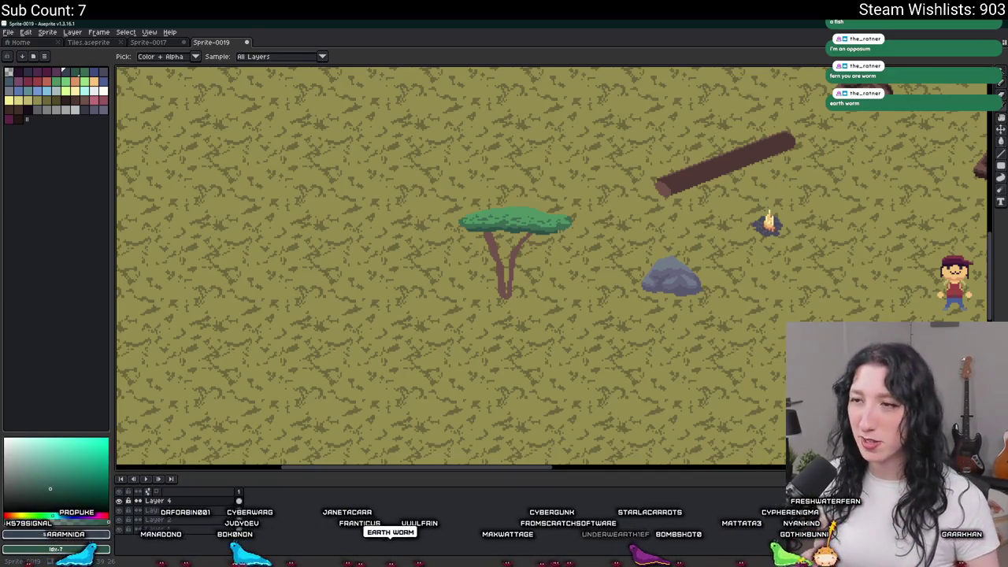
{"action": "scroll", "coordinate": [477, 217], "scroll_direction": "up", "scroll_amount": 1}
Step: Pick the trunk brown from the canvas and paint the khaki row above the trunk
{"action": "scroll", "coordinate": [485, 184], "scroll_direction": "up", "scroll_amount": 1}
{"action": "scroll", "coordinate": [484, 184], "scroll_direction": "up", "scroll_amount": 1}
{"action": "left_click", "coordinate": [264, 341], "text": "alt"}
{"action": "scroll", "coordinate": [289, 337], "scroll_direction": "down", "scroll_amount": 3}
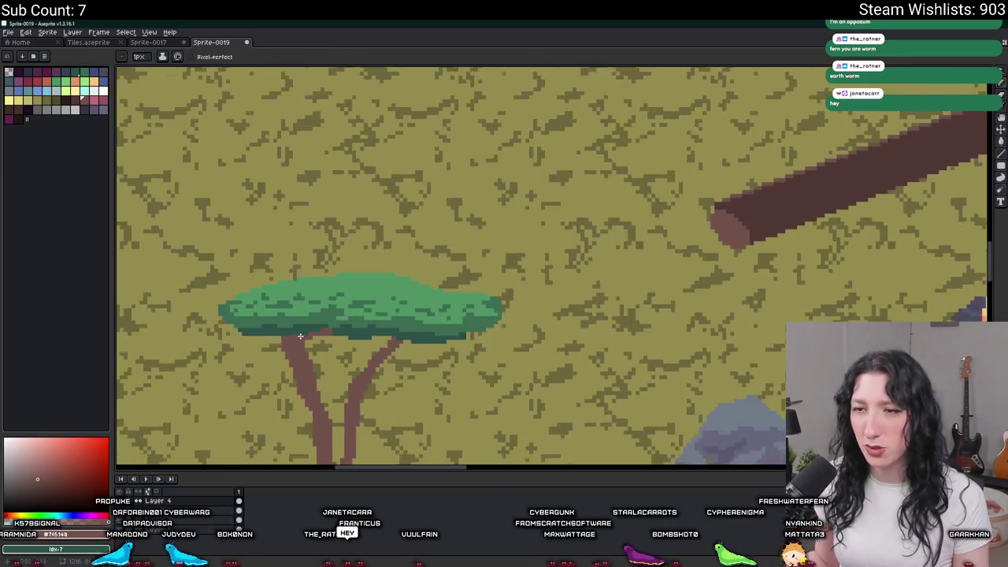
{"action": "scroll", "coordinate": [299, 339], "scroll_direction": "up", "scroll_amount": 1}
{"action": "scroll", "coordinate": [315, 339], "scroll_direction": "up", "scroll_amount": 2}
{"action": "scroll", "coordinate": [567, 317], "scroll_direction": "down", "scroll_amount": 1}
{"action": "scroll", "coordinate": [567, 317], "scroll_direction": "down", "scroll_amount": 1}
{"action": "scroll", "coordinate": [551, 323], "scroll_direction": "up", "scroll_amount": 2}
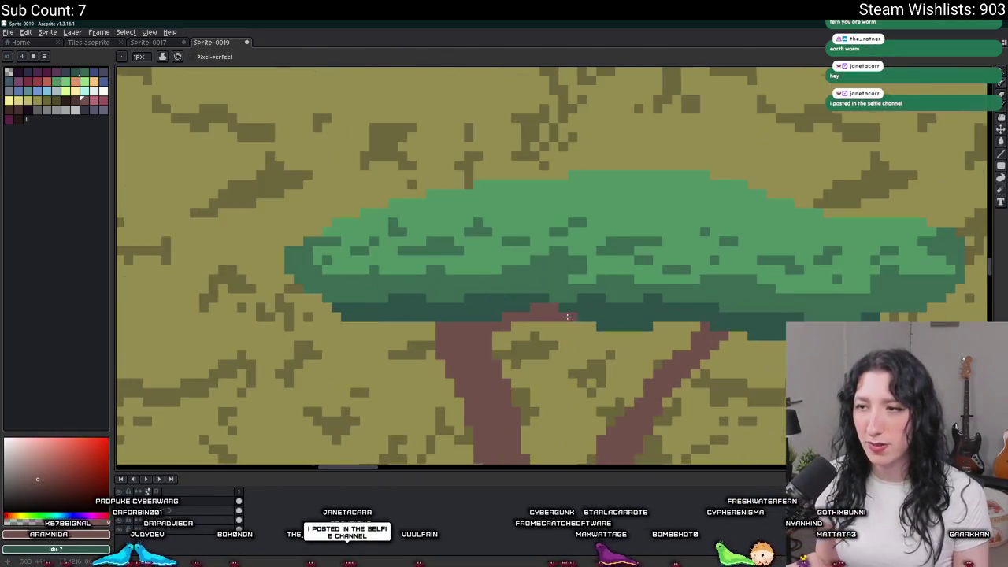
{"action": "scroll", "coordinate": [491, 337], "scroll_direction": "up", "scroll_amount": 2}
{"action": "left_click_drag", "start_coordinate": [541, 302], "coordinate": [612, 302]}
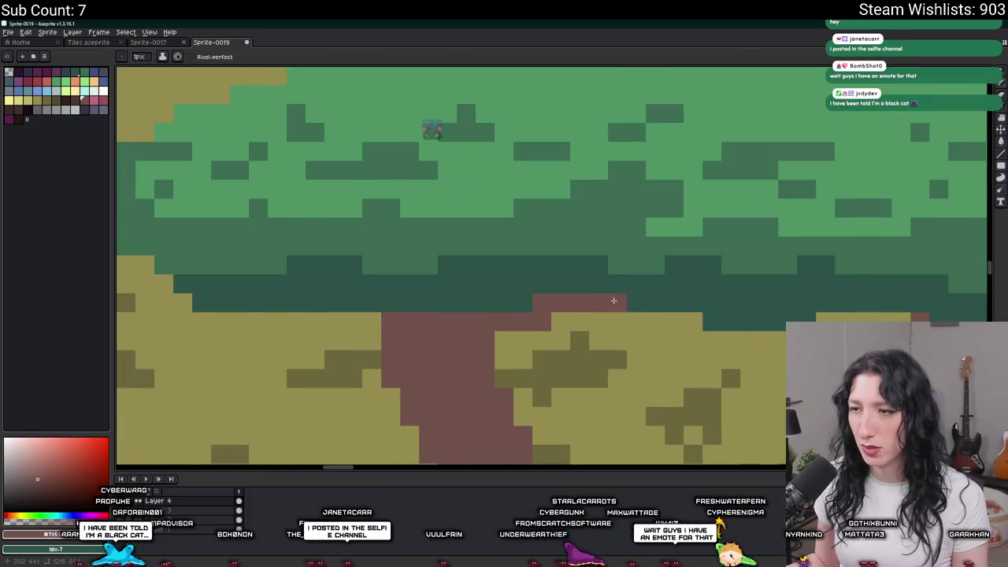
{"action": "scroll", "coordinate": [599, 305], "scroll_direction": "down", "scroll_amount": 1}
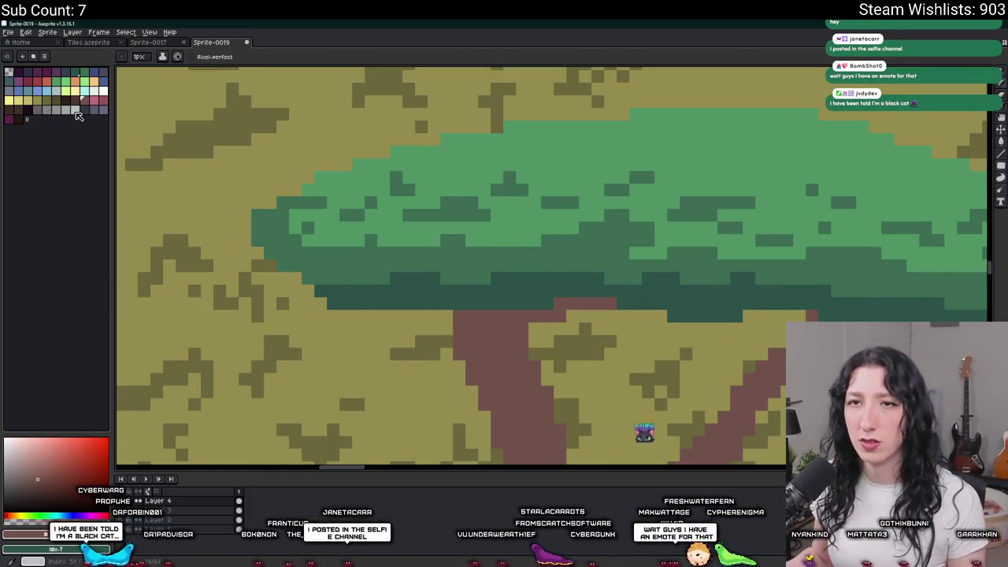
{"action": "scroll", "coordinate": [556, 255], "scroll_direction": "down", "scroll_amount": 3}
{"action": "scroll", "coordinate": [492, 249], "scroll_direction": "down", "scroll_amount": 1}
Step: Draw a dark shading stroke on the left trunk, undoing an unwanted brown fill
{"action": "left_click_drag", "start_coordinate": [492, 249], "coordinate": [453, 222]}
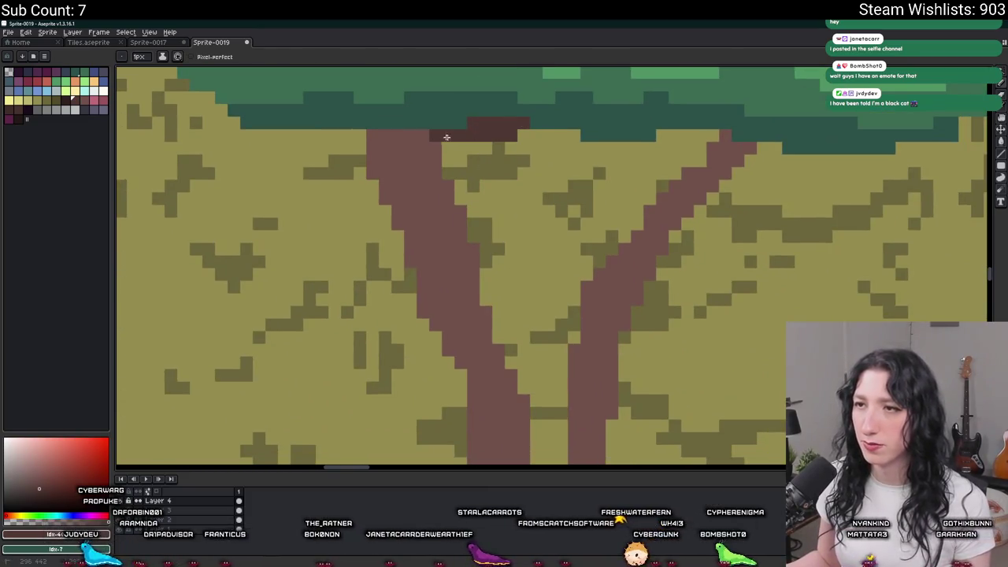
{"action": "scroll", "coordinate": [451, 137], "scroll_direction": "down", "scroll_amount": 5}
{"action": "scroll", "coordinate": [442, 173], "scroll_direction": "up", "scroll_amount": 1}
{"action": "scroll", "coordinate": [437, 189], "scroll_direction": "up", "scroll_amount": 3}
{"action": "scroll", "coordinate": [435, 202], "scroll_direction": "up", "scroll_amount": 3}
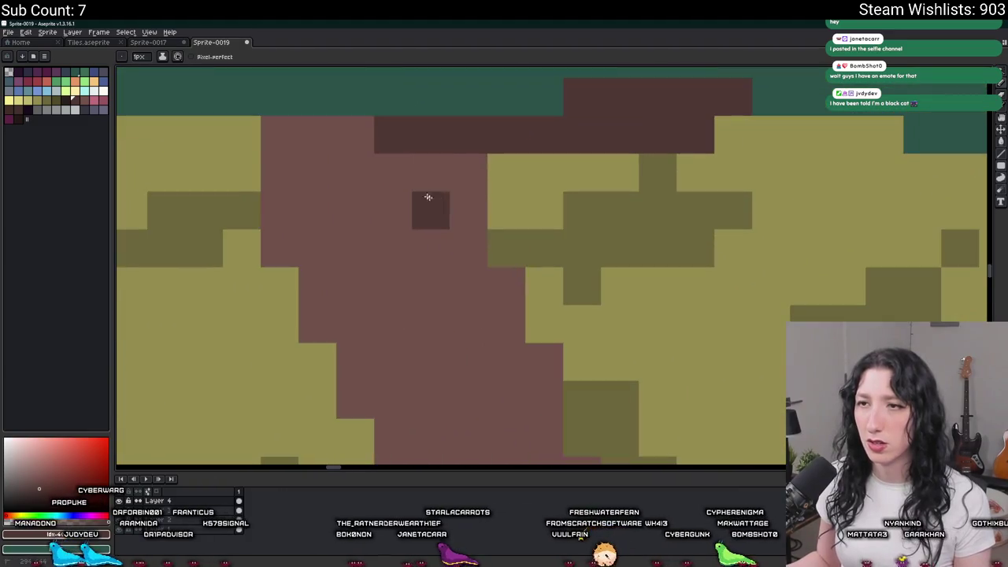
{"action": "scroll", "coordinate": [435, 202], "scroll_direction": "down", "scroll_amount": 5}
{"action": "scroll", "coordinate": [417, 234], "scroll_direction": "up", "scroll_amount": 3}
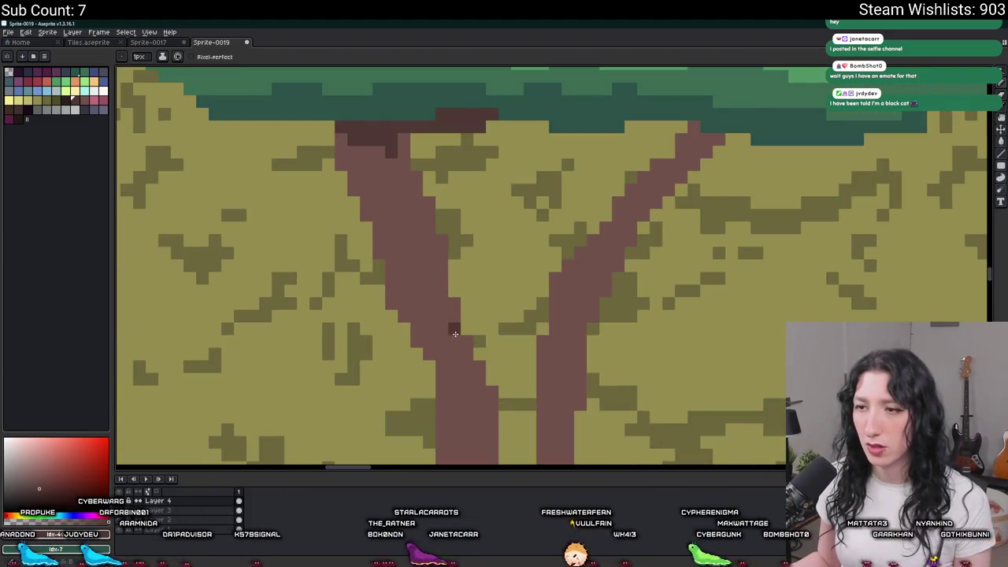
{"action": "left_click_drag", "start_coordinate": [455, 334], "coordinate": [387, 281]}
{"action": "scroll", "coordinate": [386, 282], "scroll_direction": "down", "scroll_amount": 2}
{"action": "key", "text": "g"}
{"action": "left_click", "coordinate": [412, 245]}
{"action": "key", "text": "ctrl+z"}
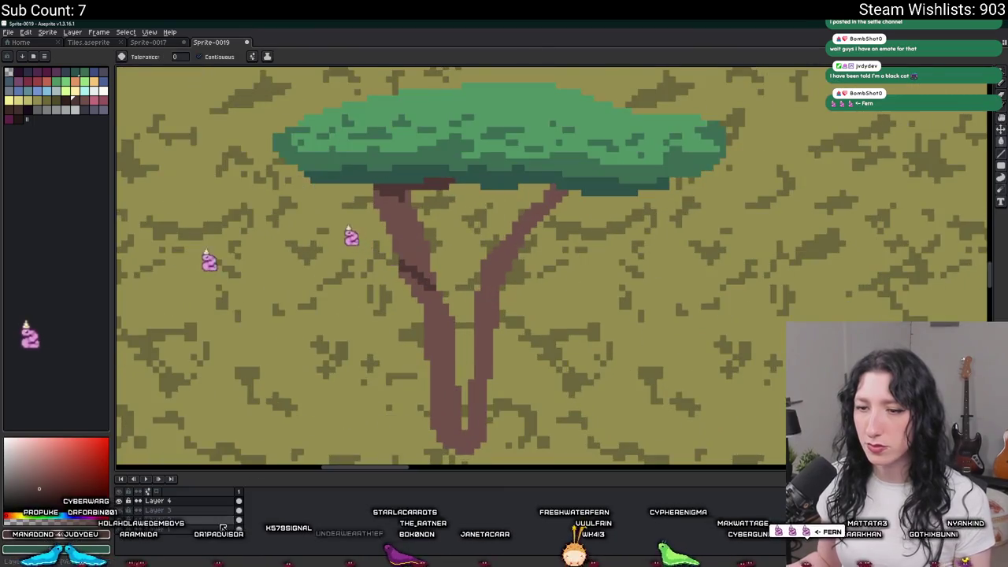
Step: Paint a dark band along the trunk top, undoing stray strokes on the left trunk
{"action": "key", "text": "v"}
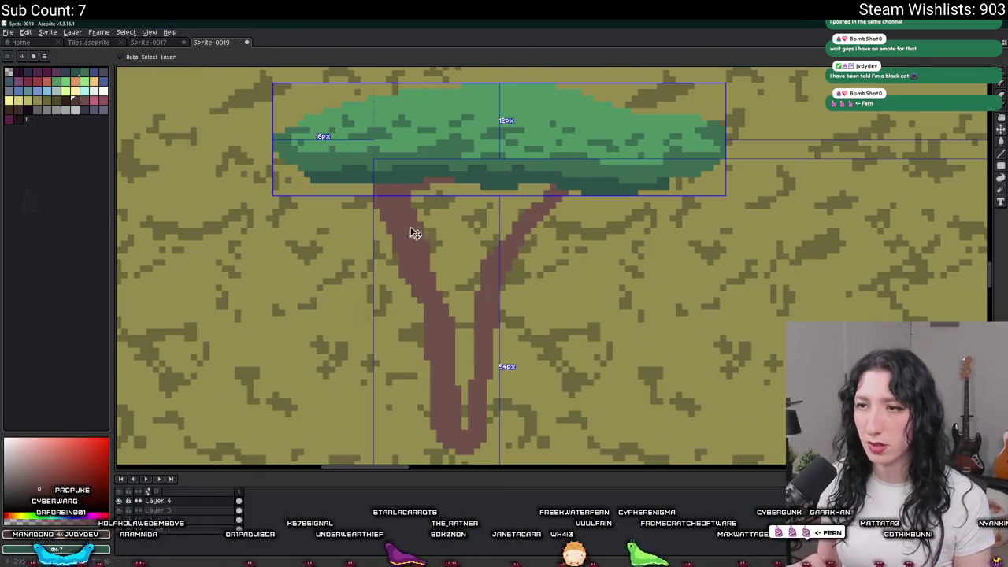
{"action": "scroll", "coordinate": [411, 240], "scroll_direction": "up", "scroll_amount": 2}
{"action": "key", "text": "b"}
{"action": "left_click_drag", "start_coordinate": [466, 184], "coordinate": [426, 184]}
{"action": "left_click_drag", "start_coordinate": [415, 333], "coordinate": [370, 359]}
{"action": "key", "text": "ctrl+z"}
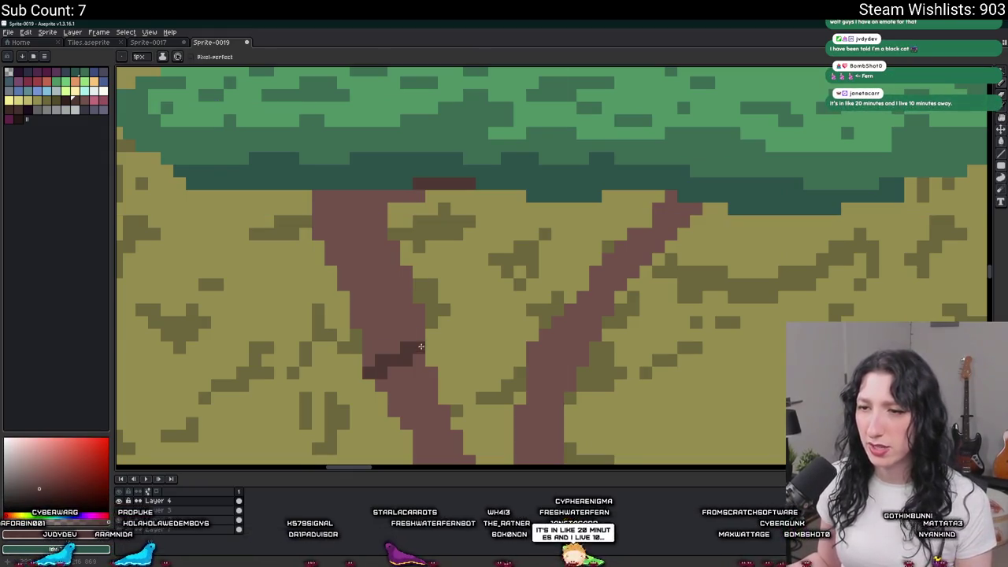
{"action": "scroll", "coordinate": [403, 331], "scroll_direction": "down", "scroll_amount": 4}
{"action": "scroll", "coordinate": [394, 297], "scroll_direction": "up", "scroll_amount": 3}
{"action": "key", "text": "g"}
{"action": "key", "text": "ctrl+z"}
{"action": "key", "text": "ctrl+z"}
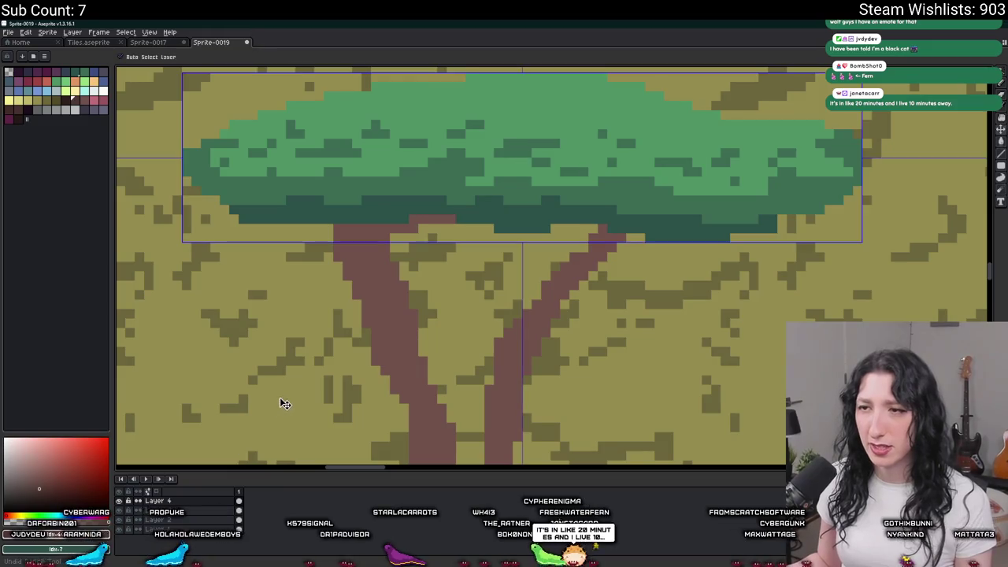
Step: Select the tree layer and darken the left trunk with a shadow fill and pencil strokes
{"action": "left_click", "coordinate": [140, 513]}
{"action": "key", "text": "b"}
{"action": "key", "text": "g"}
{"action": "left_click", "coordinate": [413, 349]}
{"action": "scroll", "coordinate": [412, 349], "scroll_direction": "down", "scroll_amount": 3}
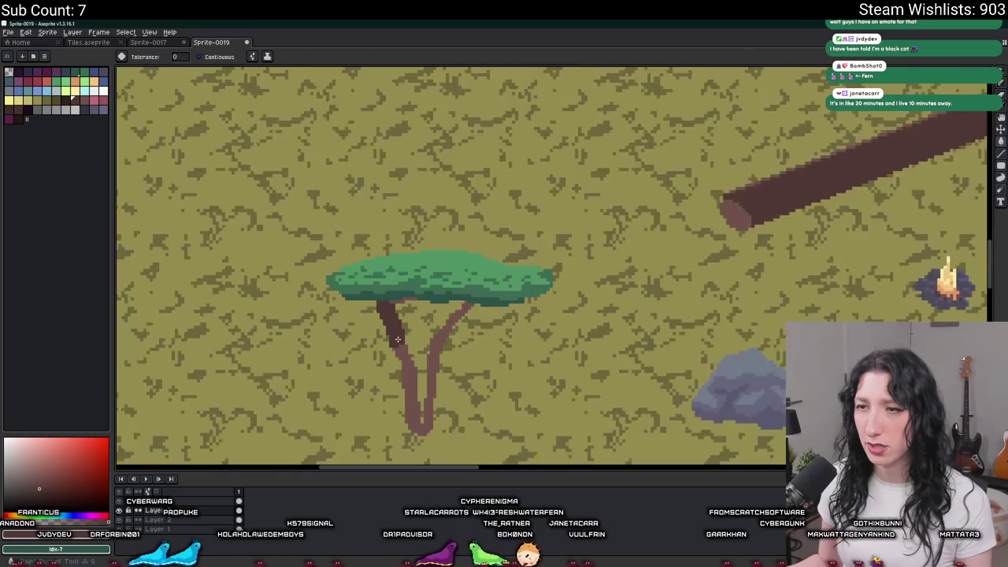
{"action": "scroll", "coordinate": [417, 345], "scroll_direction": "up", "scroll_amount": 2}
{"action": "scroll", "coordinate": [424, 341], "scroll_direction": "down", "scroll_amount": 3}
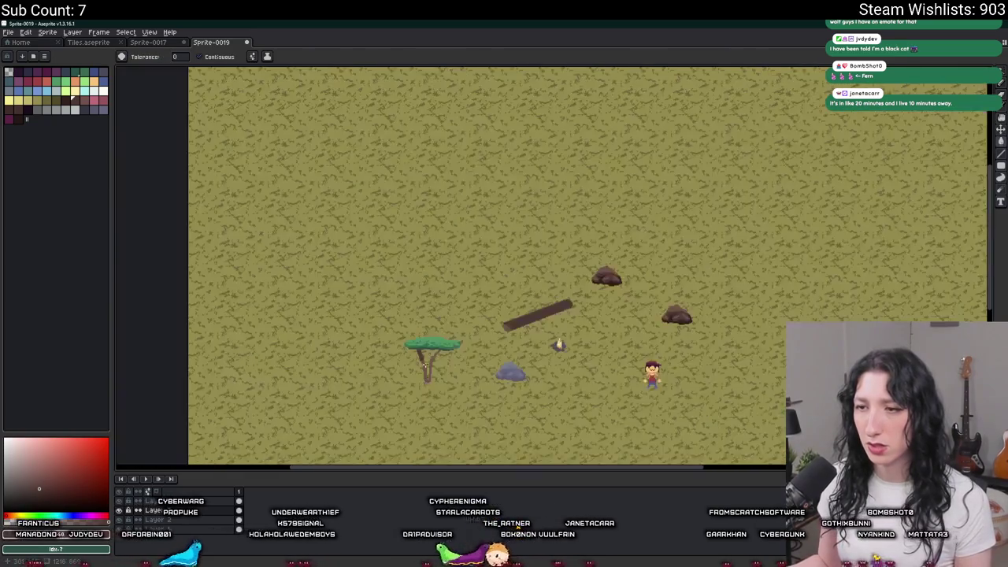
{"action": "scroll", "coordinate": [424, 341], "scroll_direction": "up", "scroll_amount": 4}
{"action": "key", "text": "b"}
{"action": "left_click_drag", "start_coordinate": [400, 408], "coordinate": [426, 380]}
{"action": "scroll", "coordinate": [413, 371], "scroll_direction": "down", "scroll_amount": 2}
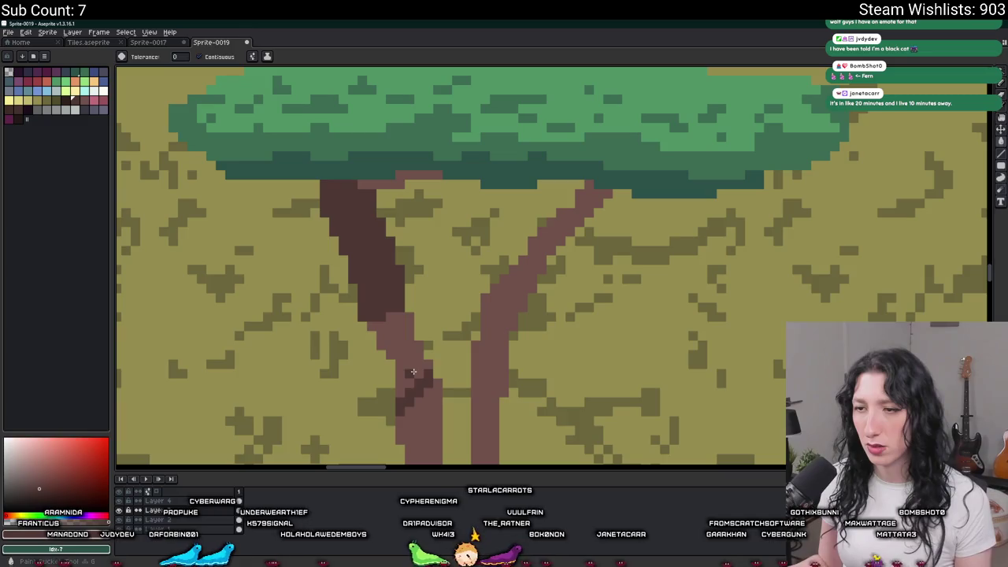
{"action": "scroll", "coordinate": [417, 378], "scroll_direction": "down", "scroll_amount": 2}
{"action": "scroll", "coordinate": [421, 389], "scroll_direction": "up", "scroll_amount": 3}
{"action": "scroll", "coordinate": [421, 390], "scroll_direction": "up", "scroll_amount": 2}
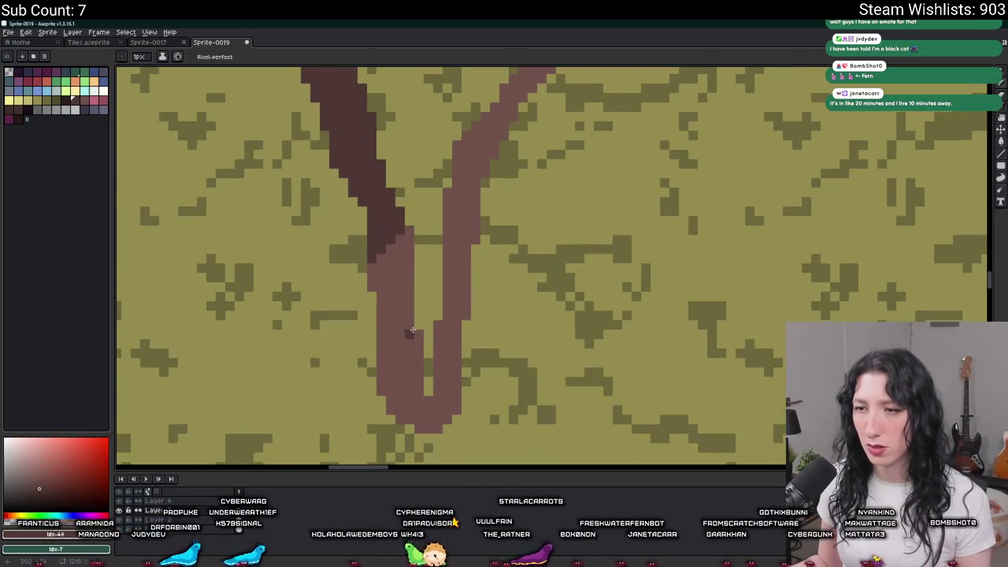
Step: Bucket-fill the left trunk with the darker brown
{"action": "key", "text": "g"}
{"action": "left_click", "coordinate": [398, 331]}
{"action": "scroll", "coordinate": [399, 324], "scroll_direction": "down", "scroll_amount": 4}
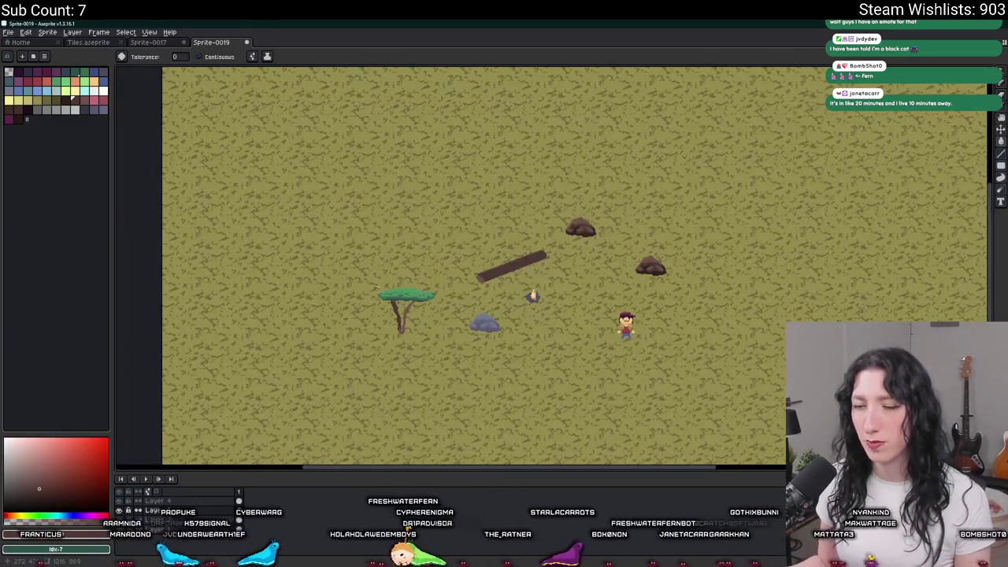
{"action": "scroll", "coordinate": [377, 288], "scroll_direction": "up", "scroll_amount": 2}
{"action": "scroll", "coordinate": [376, 288], "scroll_direction": "up", "scroll_amount": 2}
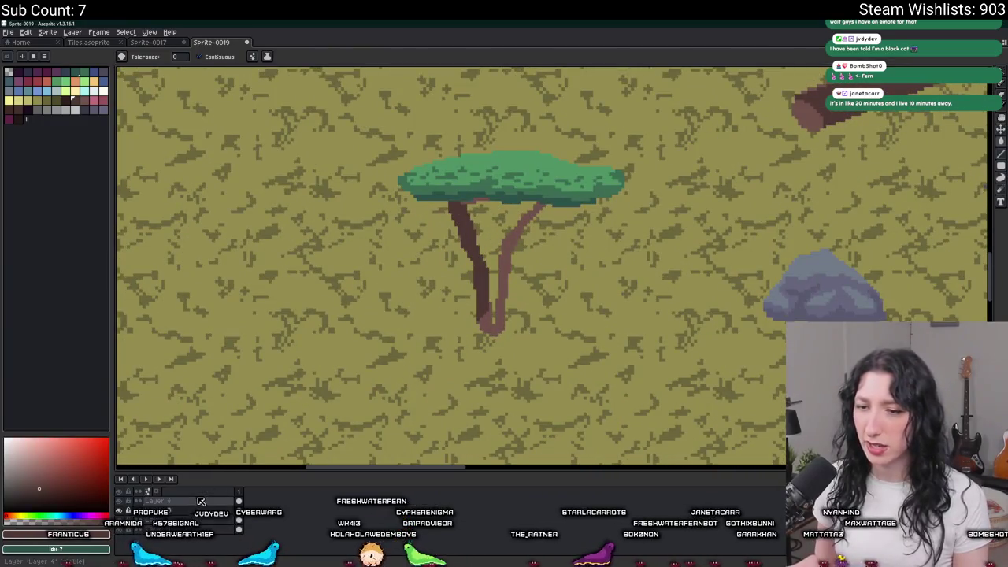
{"action": "scroll", "coordinate": [497, 213], "scroll_direction": "up", "scroll_amount": 1}
{"action": "scroll", "coordinate": [498, 212], "scroll_direction": "up", "scroll_amount": 2}
{"action": "key", "text": "e"}
{"action": "scroll", "coordinate": [509, 208], "scroll_direction": "up", "scroll_amount": 2}
{"action": "scroll", "coordinate": [507, 220], "scroll_direction": "up", "scroll_amount": 1}
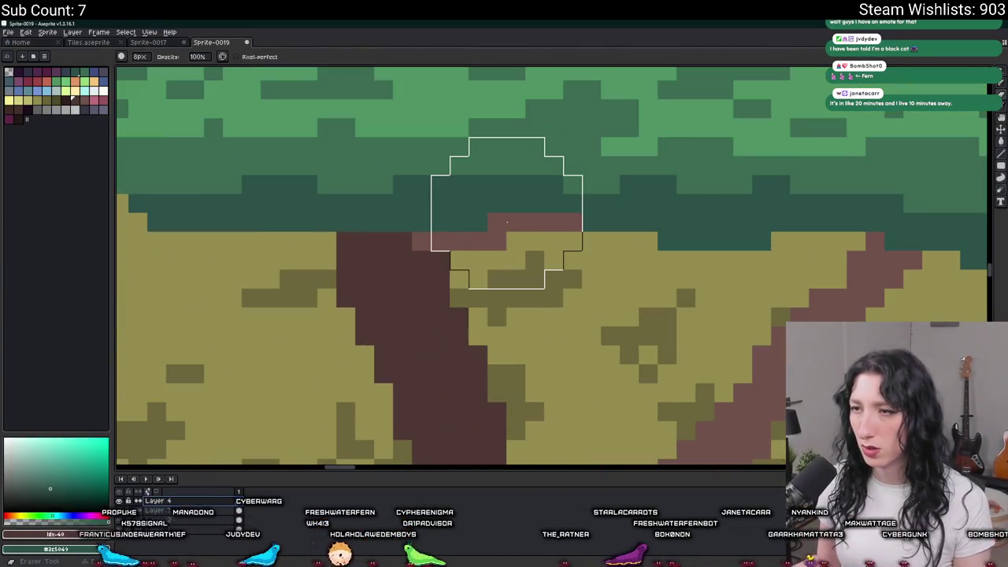
Step: Refill the left trunk so its brown matches the right trunk
{"action": "key", "text": "g"}
{"action": "scroll", "coordinate": [505, 221], "scroll_direction": "down", "scroll_amount": 1}
{"action": "scroll", "coordinate": [504, 221], "scroll_direction": "down", "scroll_amount": 3}
{"action": "scroll", "coordinate": [473, 213], "scroll_direction": "up", "scroll_amount": 1}
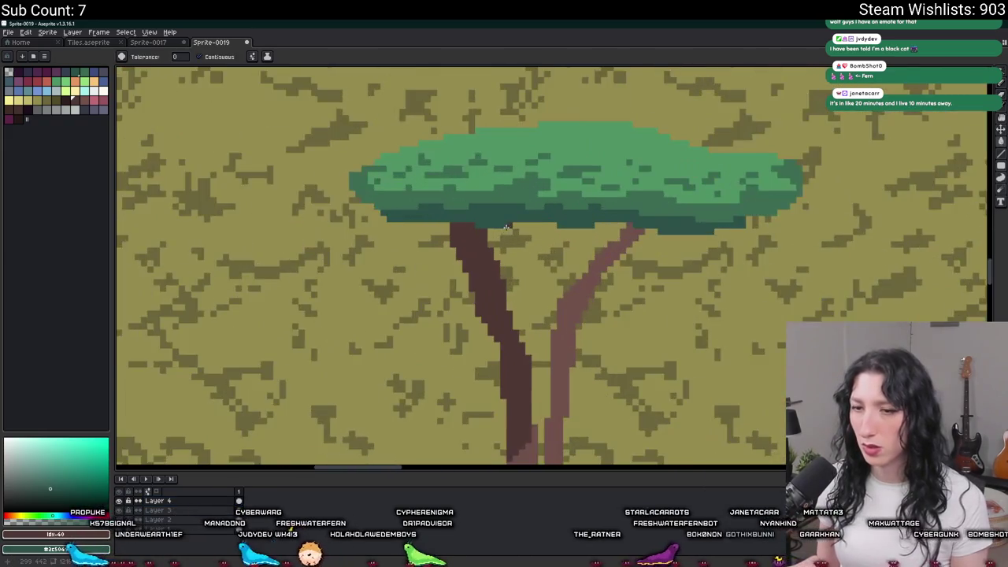
{"action": "scroll", "coordinate": [415, 208], "scroll_direction": "up", "scroll_amount": 1}
{"action": "scroll", "coordinate": [415, 207], "scroll_direction": "down", "scroll_amount": 1}
{"action": "scroll", "coordinate": [434, 274], "scroll_direction": "down", "scroll_amount": 2}
{"action": "scroll", "coordinate": [418, 294], "scroll_direction": "up", "scroll_amount": 2}
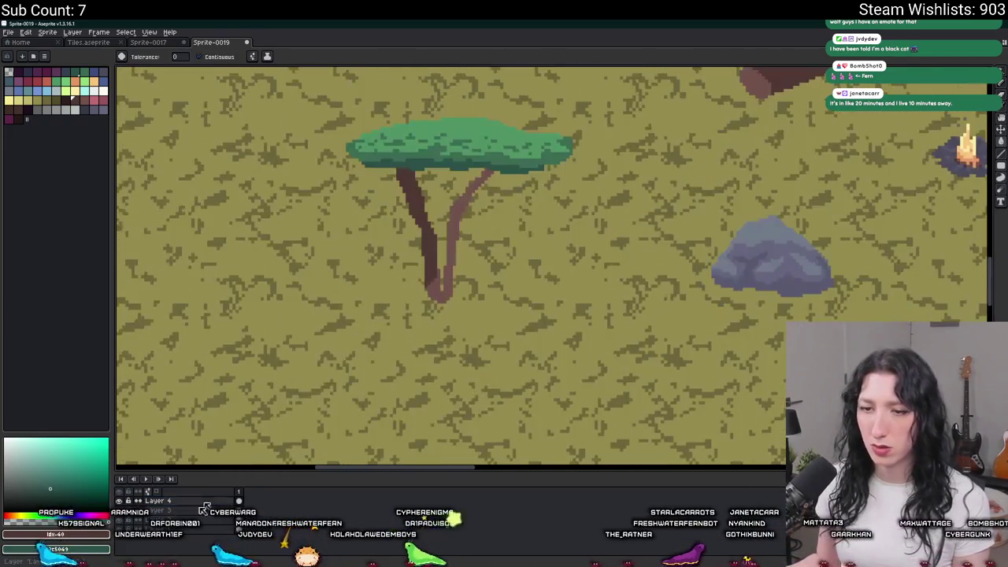
{"action": "scroll", "coordinate": [441, 292], "scroll_direction": "up", "scroll_amount": 2}
{"action": "left_click", "coordinate": [488, 237]}
{"action": "scroll", "coordinate": [504, 252], "scroll_direction": "down", "scroll_amount": 3}
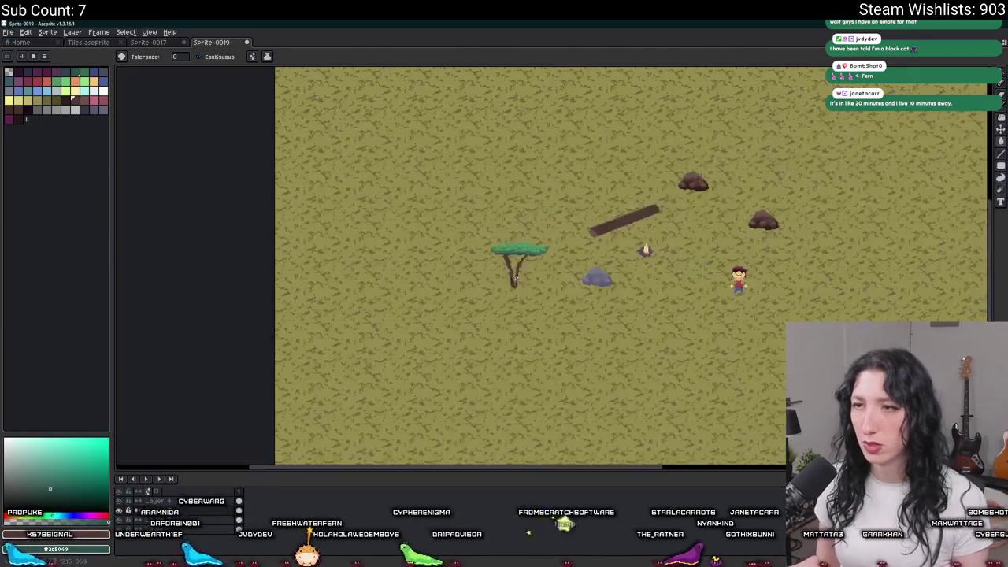
{"action": "scroll", "coordinate": [519, 249], "scroll_direction": "up", "scroll_amount": 2}
Step: Sample the dark green of the canopy edge, then switch over to Discord's selfies channel
{"action": "key", "text": "v"}
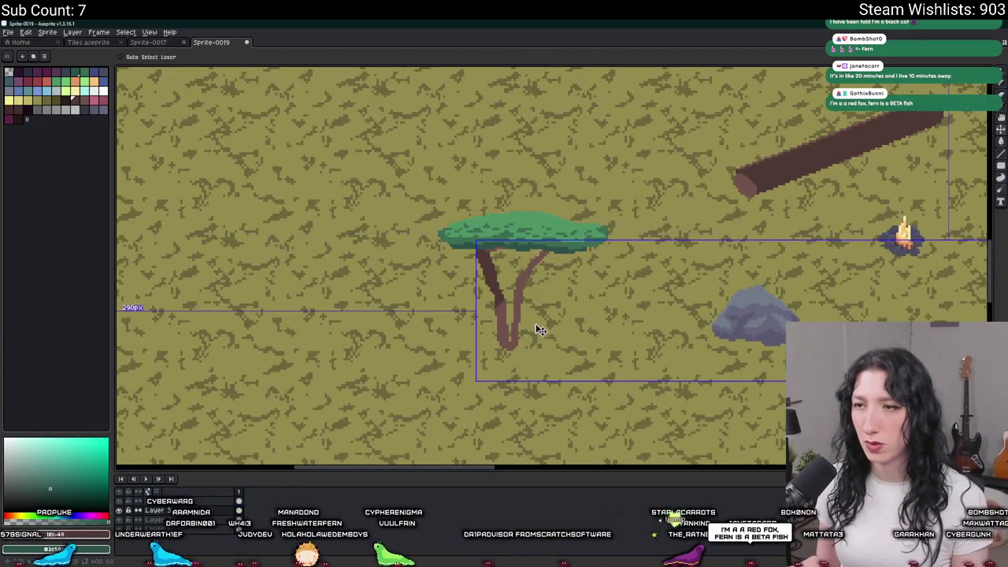
{"action": "key", "text": "g"}
{"action": "scroll", "coordinate": [496, 284], "scroll_direction": "up", "scroll_amount": 2}
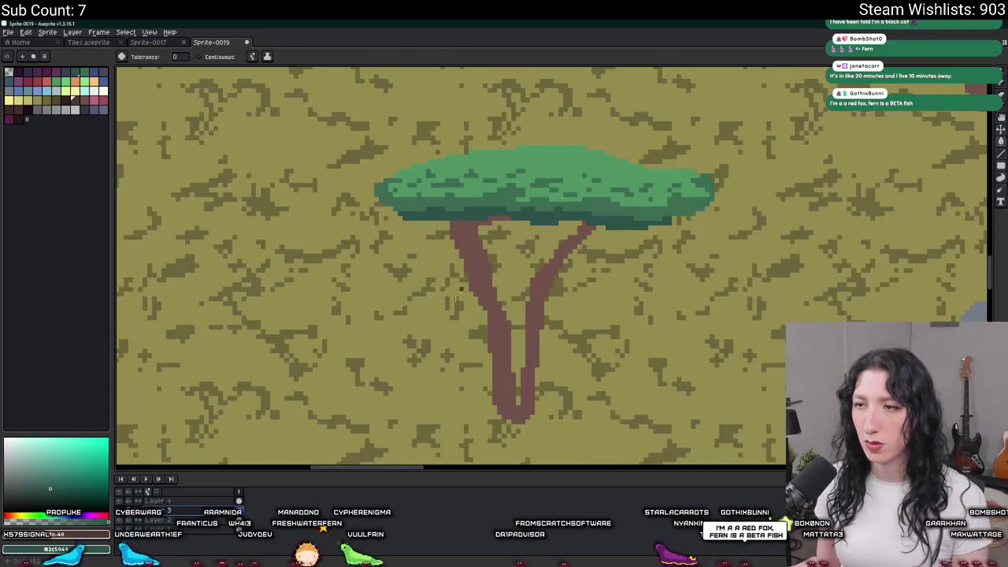
{"action": "key", "text": "i"}
{"action": "scroll", "coordinate": [448, 247], "scroll_direction": "up", "scroll_amount": 3}
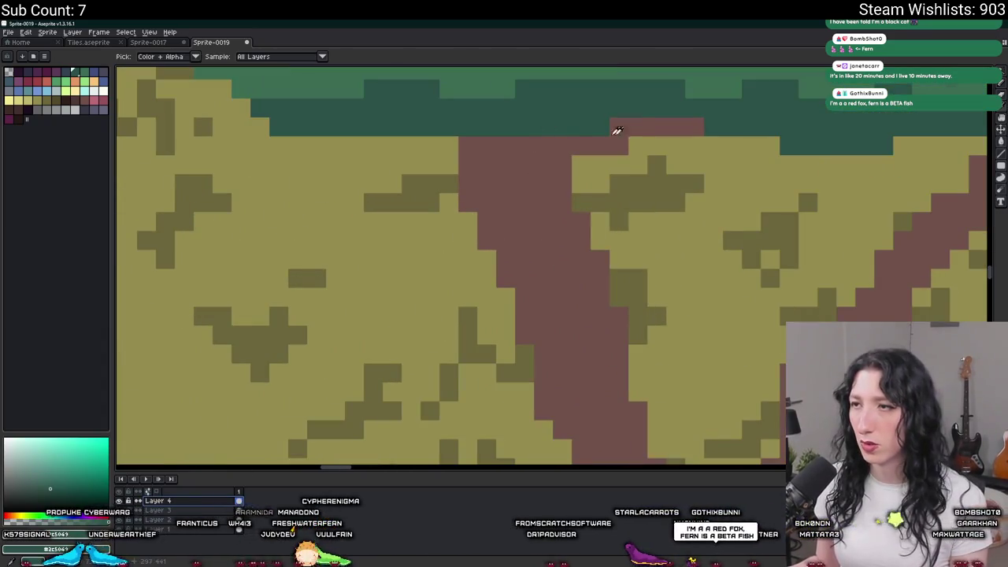
{"action": "key", "text": "g"}
{"action": "left_click", "coordinate": [610, 128]}
{"action": "scroll", "coordinate": [622, 134], "scroll_direction": "down", "scroll_amount": 3}
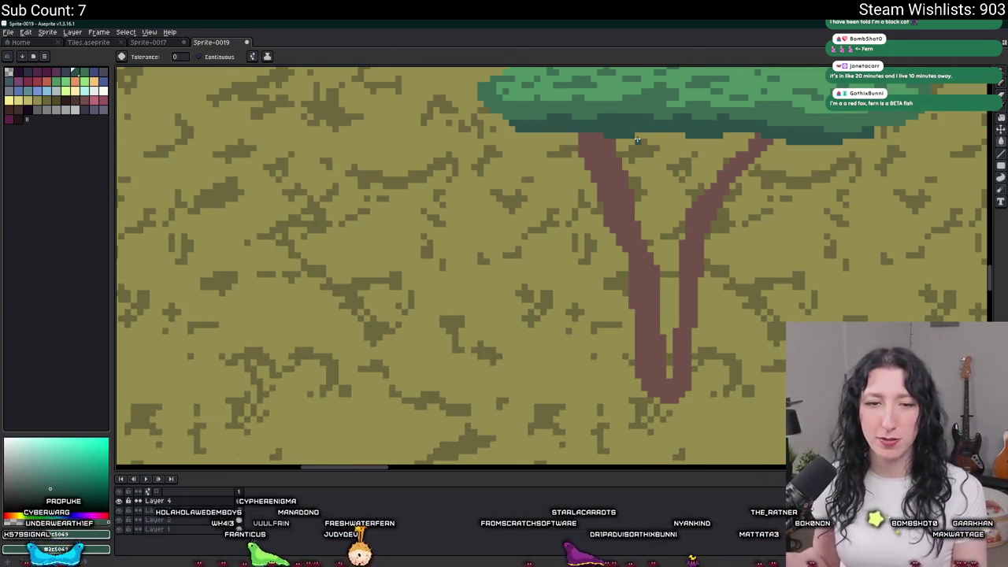
{"action": "scroll", "coordinate": [632, 139], "scroll_direction": "down", "scroll_amount": 1}
{"action": "left_click_drag", "start_coordinate": [632, 138], "coordinate": [644, 203]}
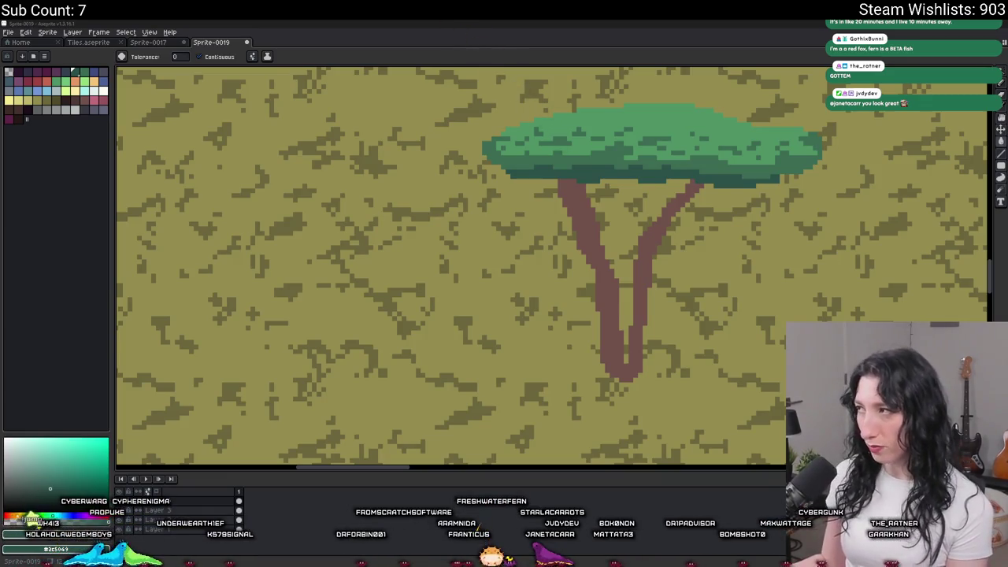
{"action": "key", "text": "alt+Tab"}
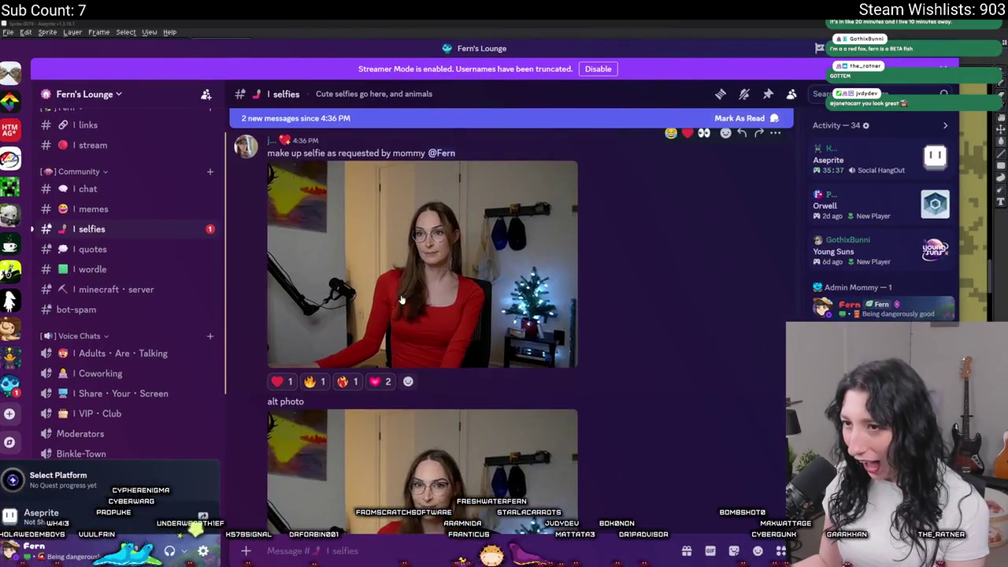
Step: View the first selfie enlarged, zooming in and back out before closing it
{"action": "left_click", "coordinate": [401, 299]}
{"action": "left_click", "coordinate": [447, 222]}
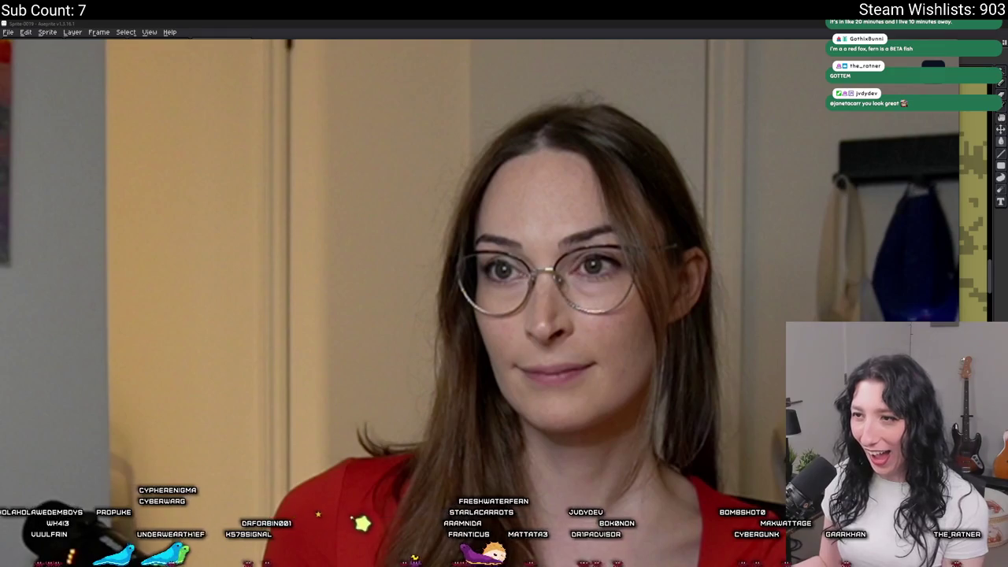
{"action": "left_click", "coordinate": [551, 408]}
{"action": "key", "text": "Escape"}
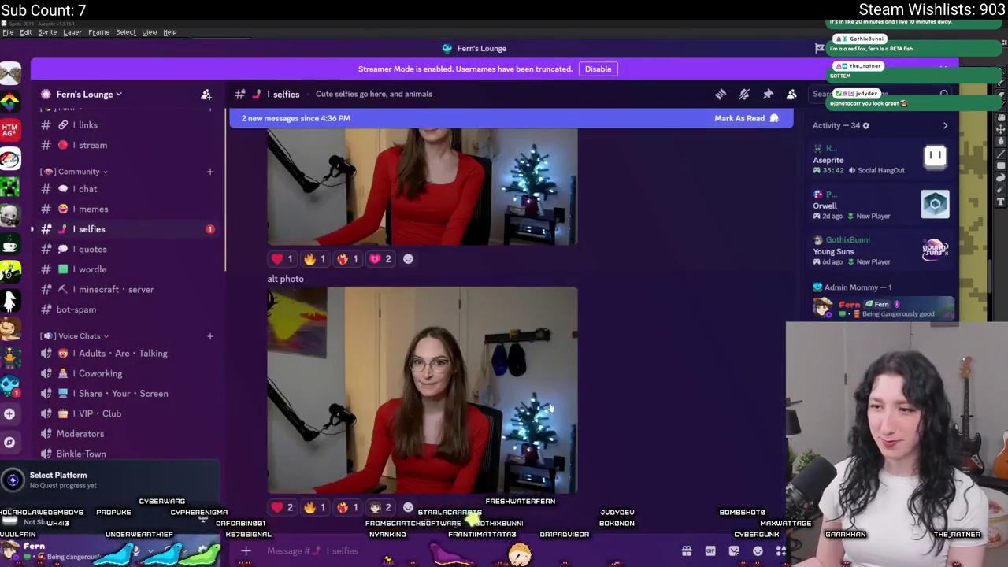
Step: View the alt photo enlarged, zooming in and back out before closing it
{"action": "left_click", "coordinate": [551, 408]}
{"action": "left_click", "coordinate": [472, 260]}
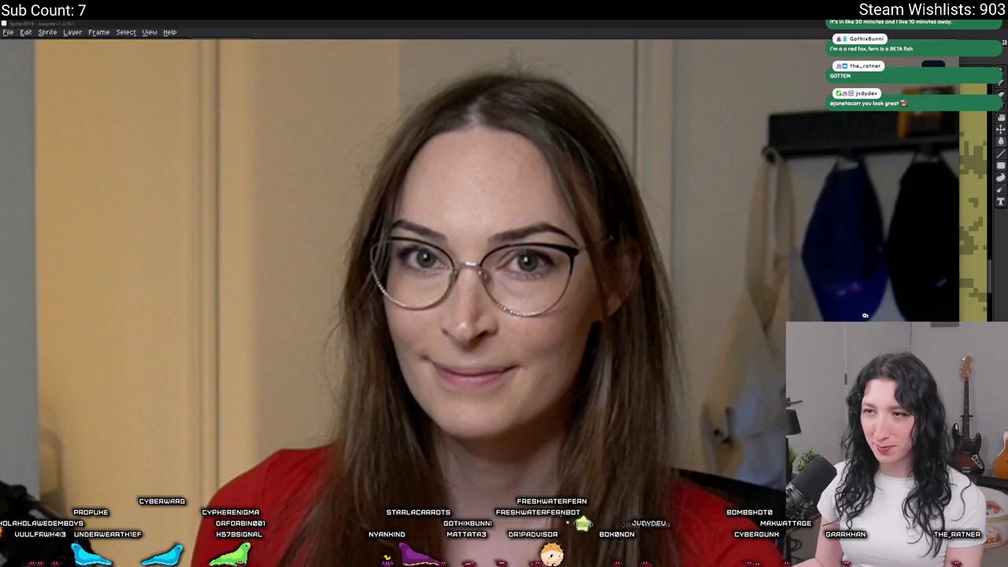
{"action": "left_click", "coordinate": [460, 489]}
{"action": "key", "text": "Escape"}
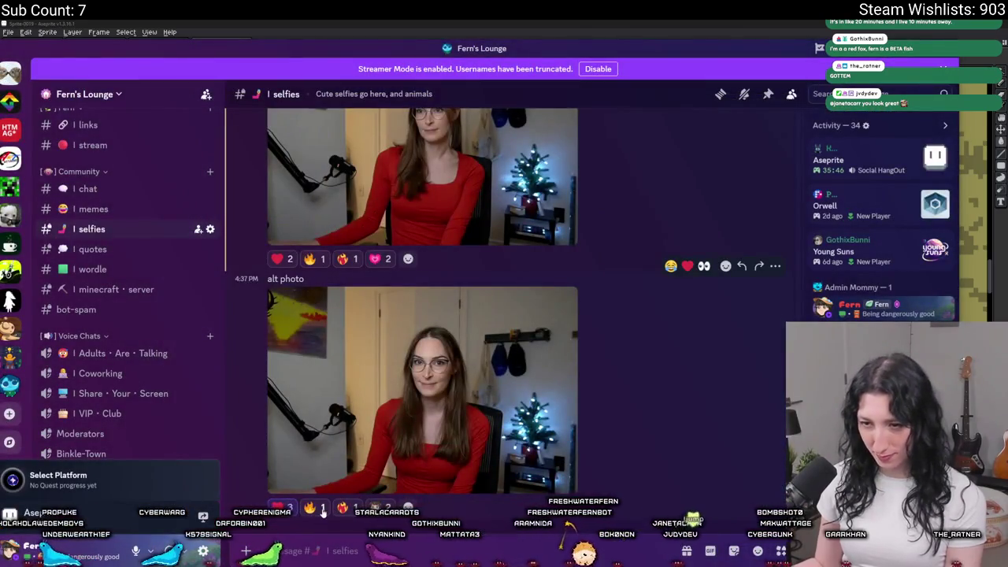
Step: Add a reaction to the selfie message and look at the Young Suns activity details
{"action": "right_click", "coordinate": [383, 496]}
{"action": "left_click", "coordinate": [338, 272]}
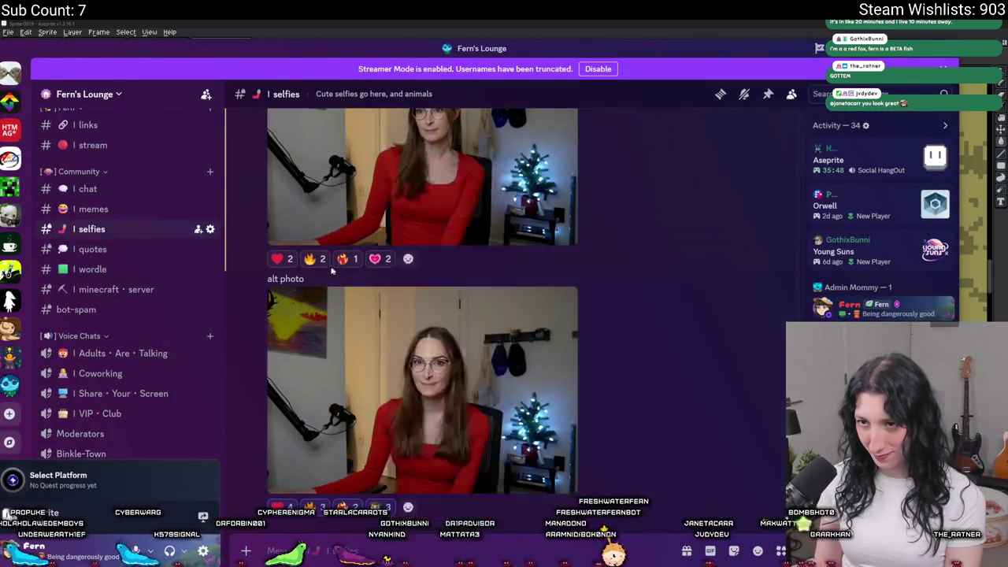
{"action": "scroll", "coordinate": [542, 311], "scroll_direction": "up", "scroll_amount": 2}
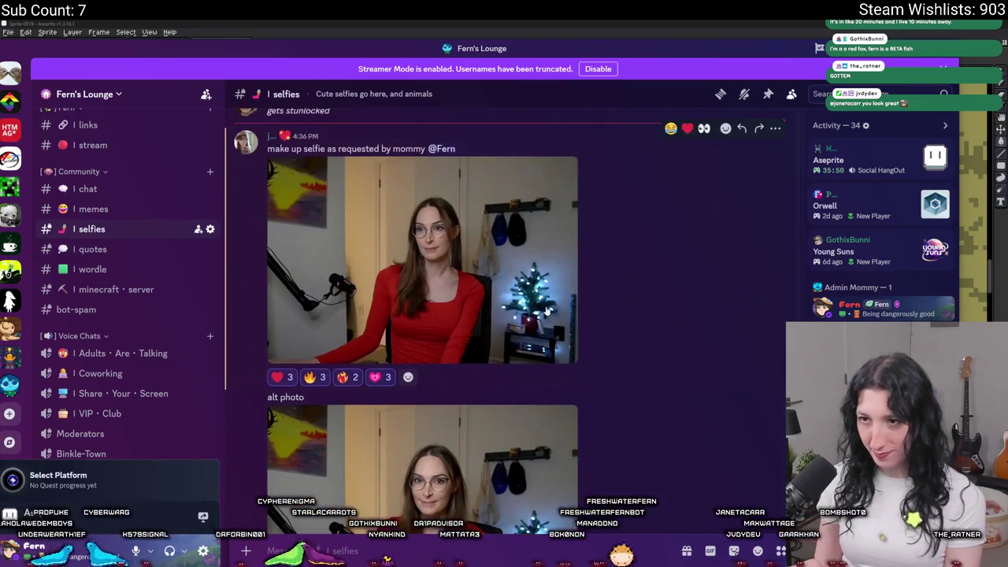
{"action": "left_click", "coordinate": [544, 293]}
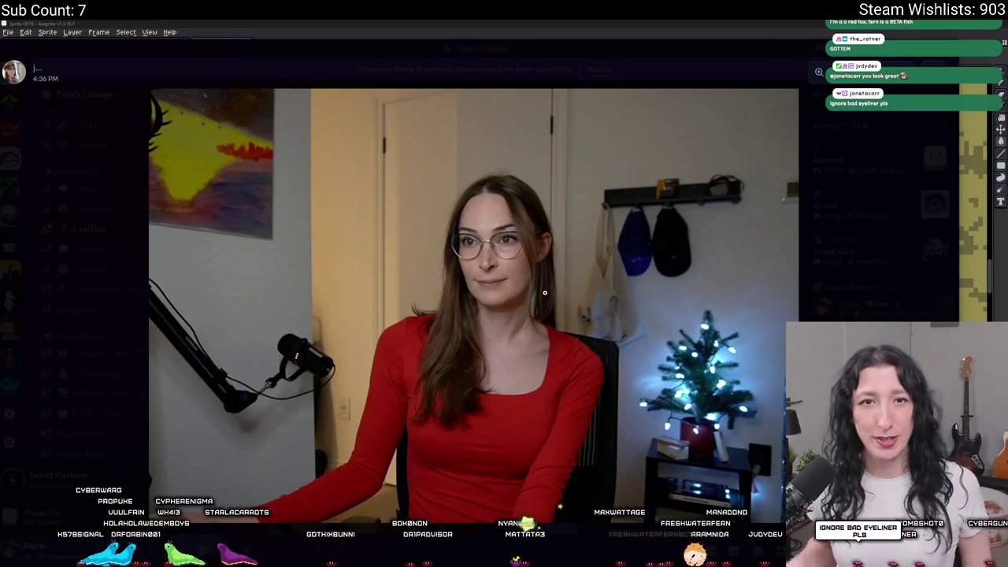
{"action": "left_click", "coordinate": [929, 238]}
{"action": "left_click", "coordinate": [917, 241]}
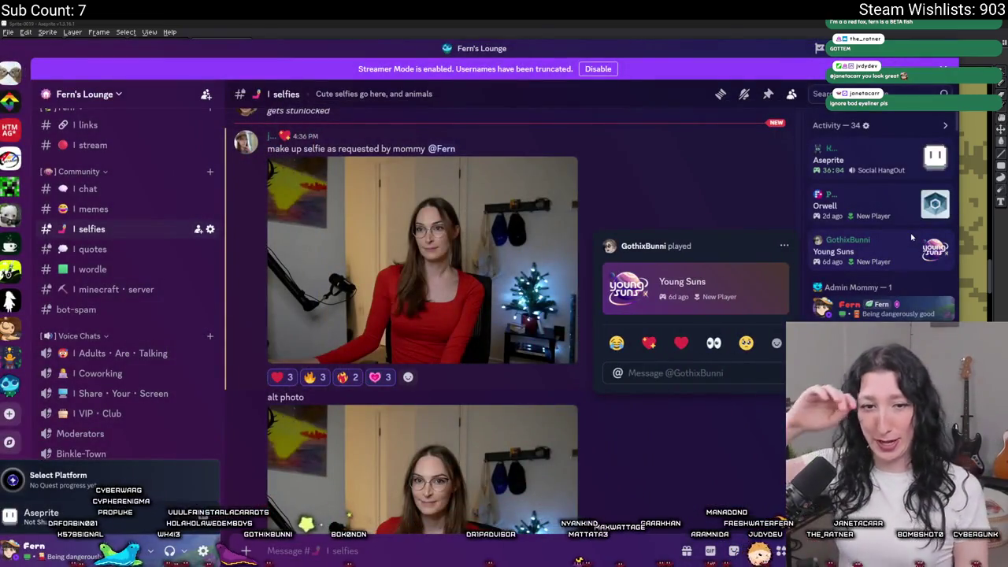
Step: Reopen the first selfie enlarged and zoom in and out on it
{"action": "left_click", "coordinate": [523, 331]}
{"action": "left_click", "coordinate": [486, 267]}
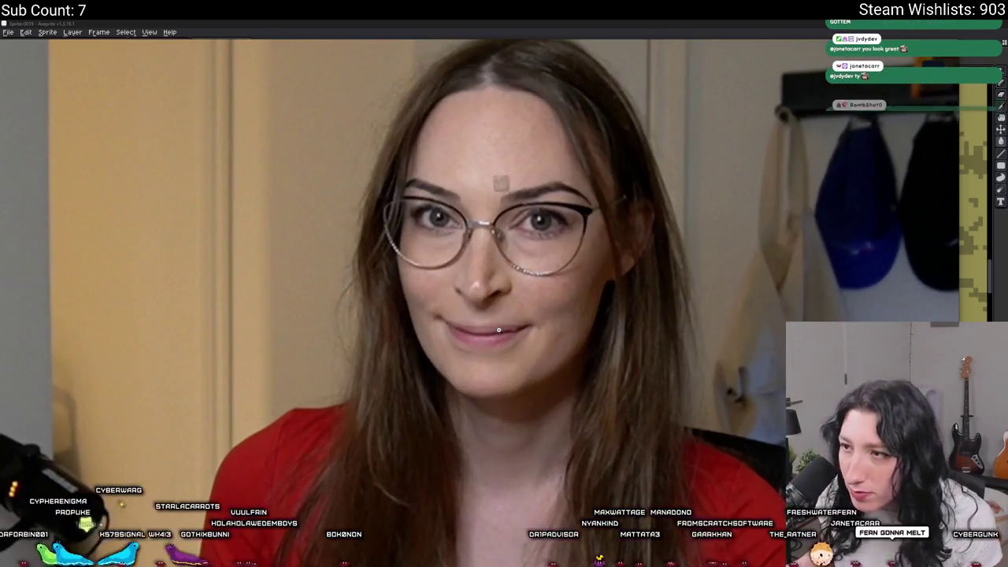
{"action": "left_click", "coordinate": [498, 328]}
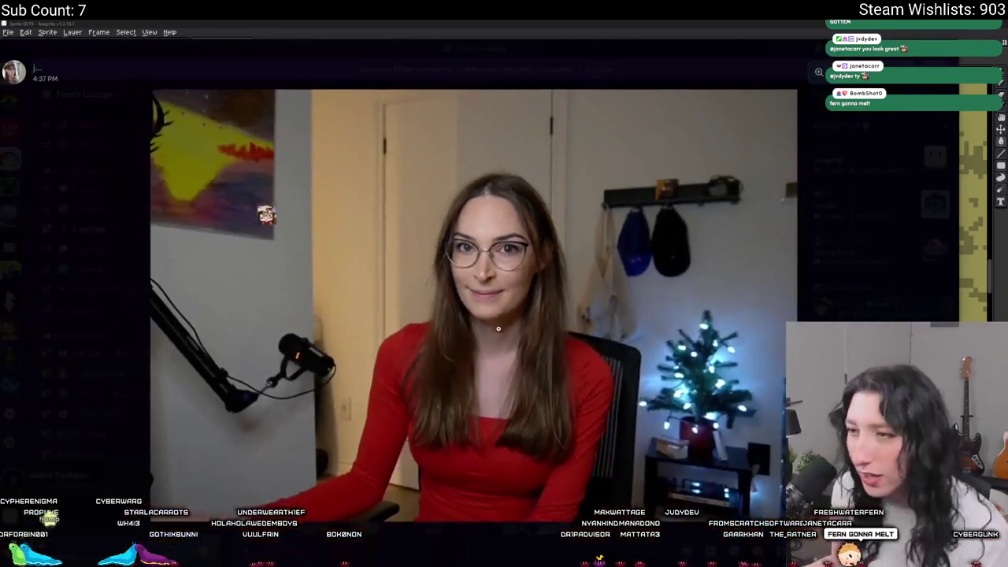
{"action": "left_click", "coordinate": [832, 262]}
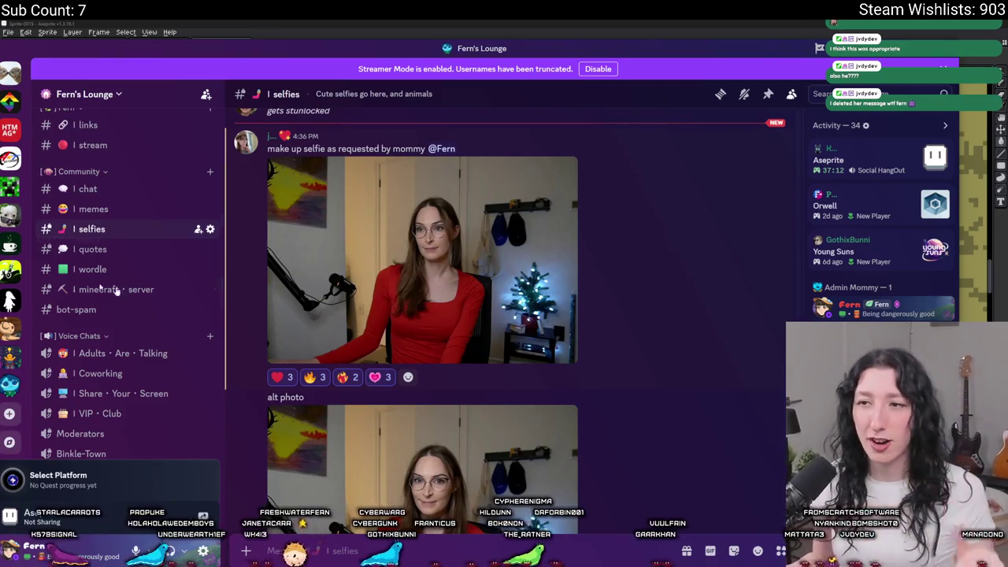
Step: View the second selfie enlarged, then leave Discord for Aseprite with Alt+Tab
{"action": "scroll", "coordinate": [440, 357], "scroll_direction": "down", "scroll_amount": 1}
{"action": "left_click", "coordinate": [421, 413]}
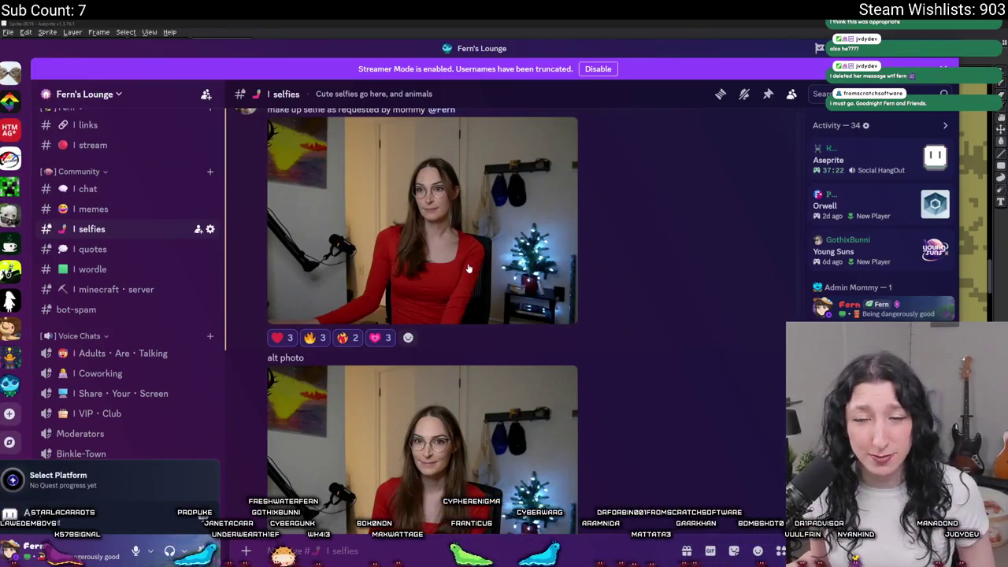
{"action": "scroll", "coordinate": [627, 336], "scroll_direction": "down", "scroll_amount": 2}
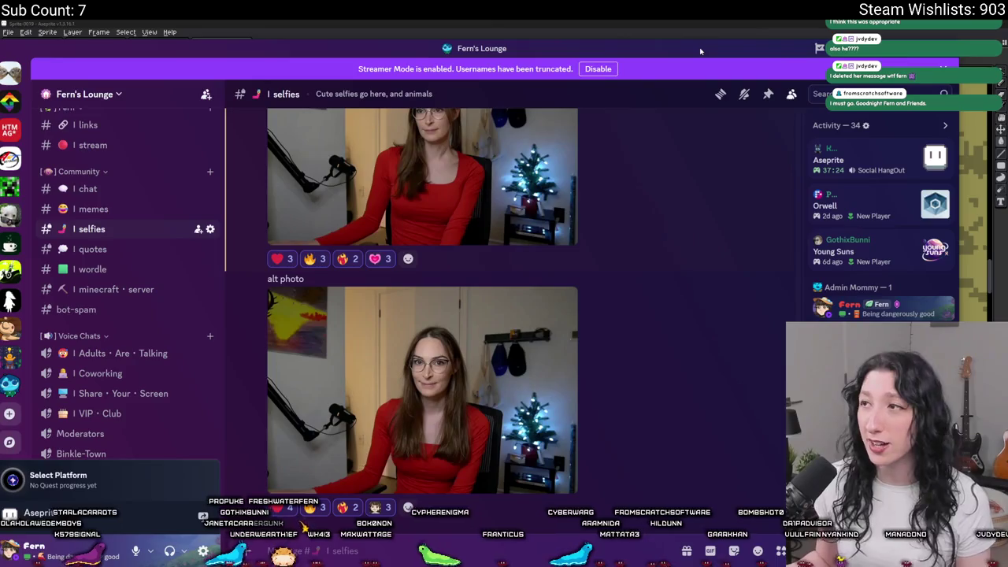
{"action": "key", "text": "alt+Tab"}
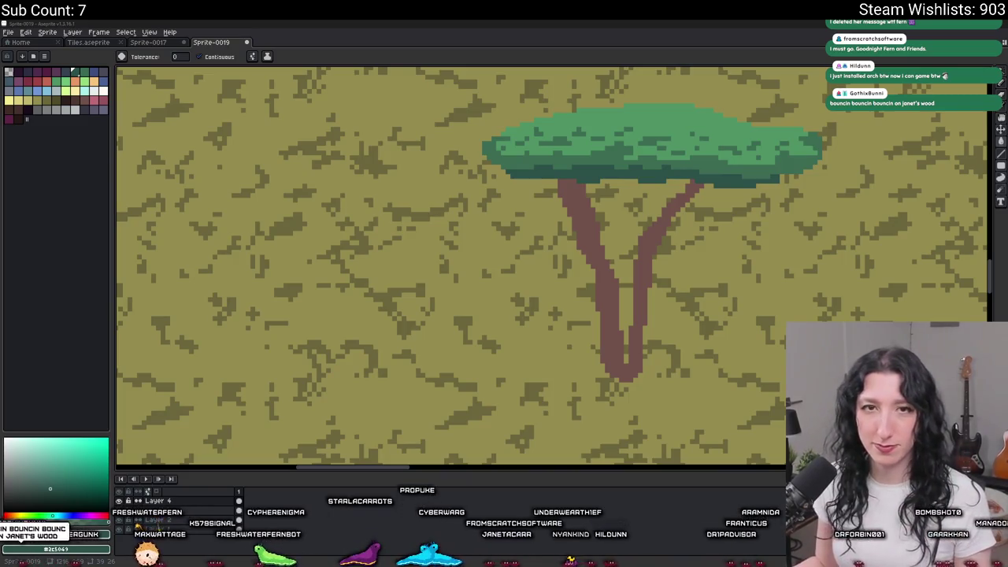
Step: Check under the canopy with undo/redo, then eyedropper the trunk brown for the pencil
{"action": "scroll", "coordinate": [501, 236], "scroll_direction": "down", "scroll_amount": 1}
{"action": "scroll", "coordinate": [473, 252], "scroll_direction": "right", "scroll_amount": 2}
{"action": "scroll", "coordinate": [394, 236], "scroll_direction": "up", "scroll_amount": 1}
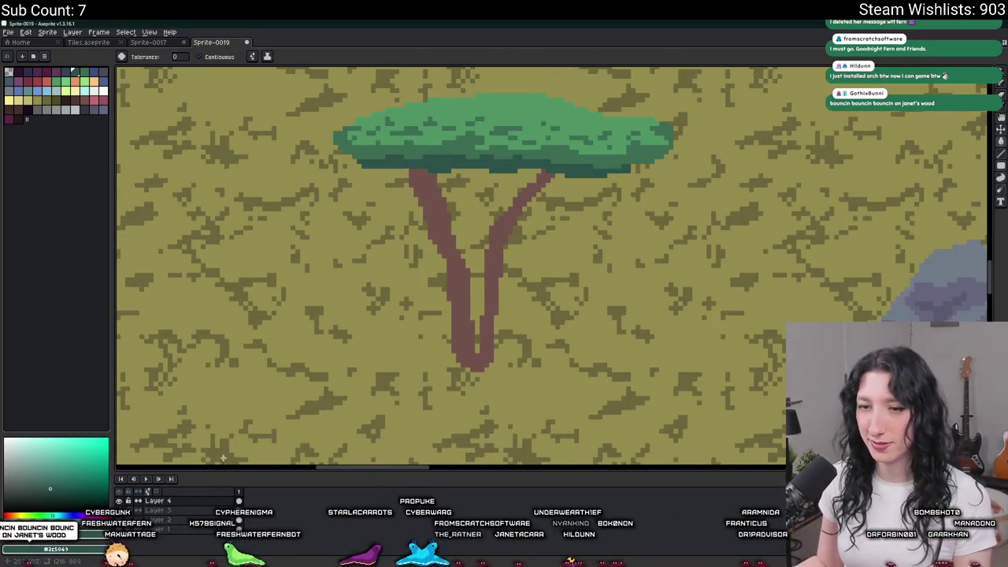
{"action": "key", "text": "ctrl+z"}
{"action": "key", "text": "ctrl+y"}
{"action": "key", "text": "i"}
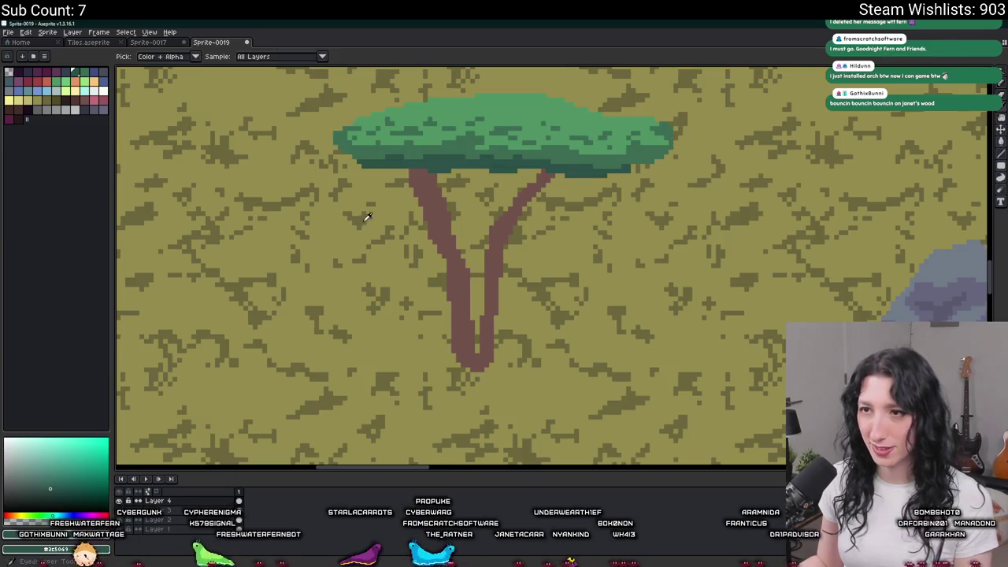
{"action": "left_click", "coordinate": [428, 169]}
{"action": "scroll", "coordinate": [429, 157], "scroll_direction": "up", "scroll_amount": 2}
{"action": "key", "text": "b"}
{"action": "scroll", "coordinate": [429, 154], "scroll_direction": "up", "scroll_amount": 2}
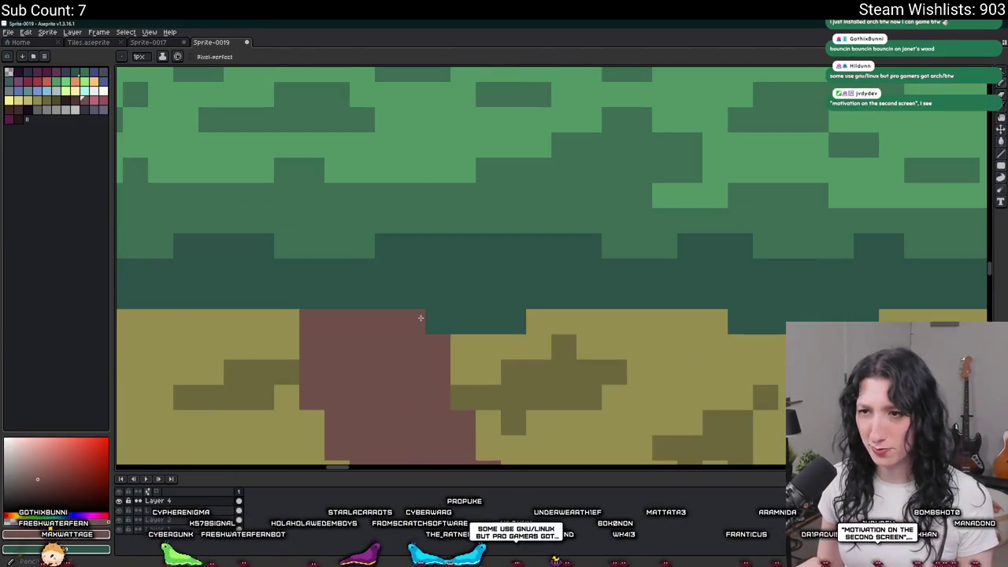
Step: Draw brown pixels above the left trunk fork, extending the left branch into the canopy
{"action": "left_click_drag", "start_coordinate": [438, 296], "coordinate": [492, 271]}
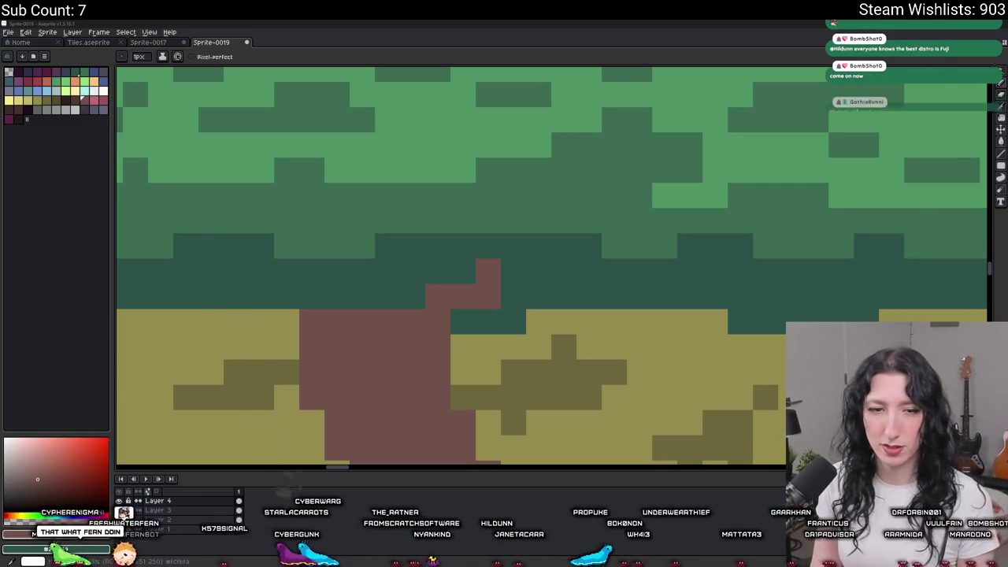
{"action": "scroll", "coordinate": [450, 268], "scroll_direction": "down", "scroll_amount": 2}
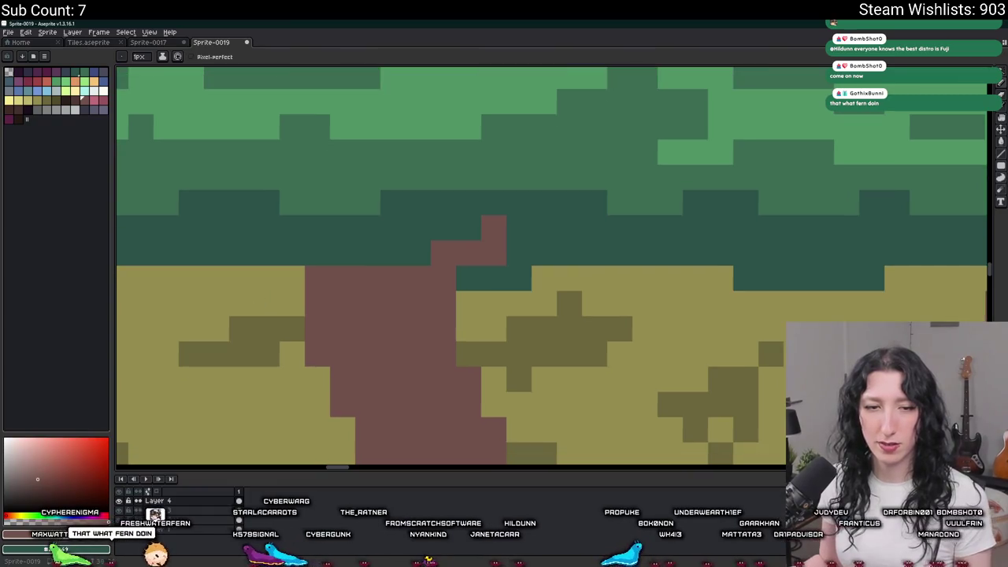
{"action": "scroll", "coordinate": [284, 312], "scroll_direction": "down", "scroll_amount": 3}
{"action": "scroll", "coordinate": [284, 312], "scroll_direction": "up", "scroll_amount": 1}
{"action": "scroll", "coordinate": [284, 312], "scroll_direction": "up", "scroll_amount": 1}
{"action": "key", "text": "b"}
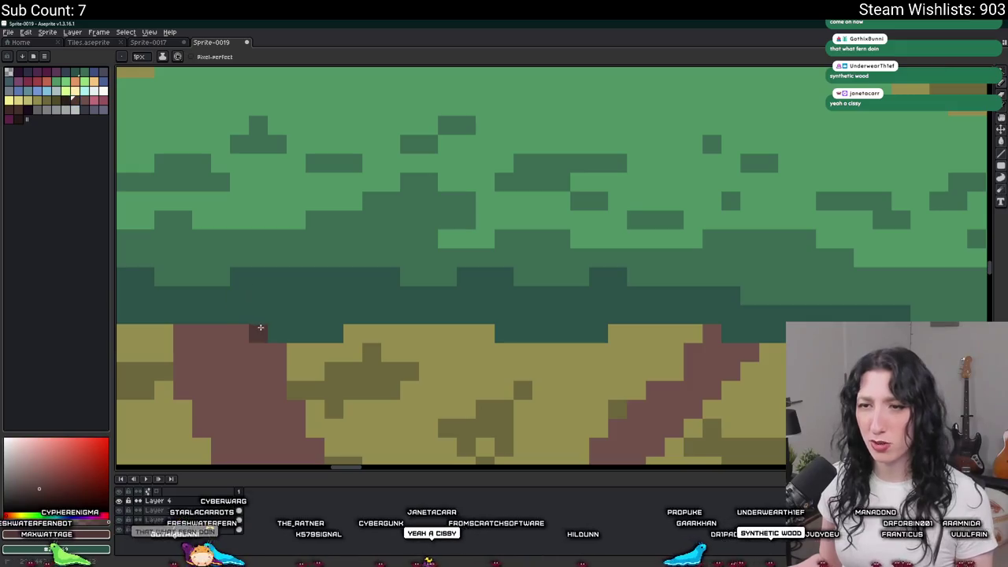
{"action": "left_click_drag", "start_coordinate": [259, 328], "coordinate": [344, 287]}
{"action": "scroll", "coordinate": [343, 287], "scroll_direction": "down", "scroll_amount": 2}
{"action": "scroll", "coordinate": [345, 299], "scroll_direction": "up", "scroll_amount": 2}
{"action": "scroll", "coordinate": [384, 297], "scroll_direction": "up", "scroll_amount": 1}
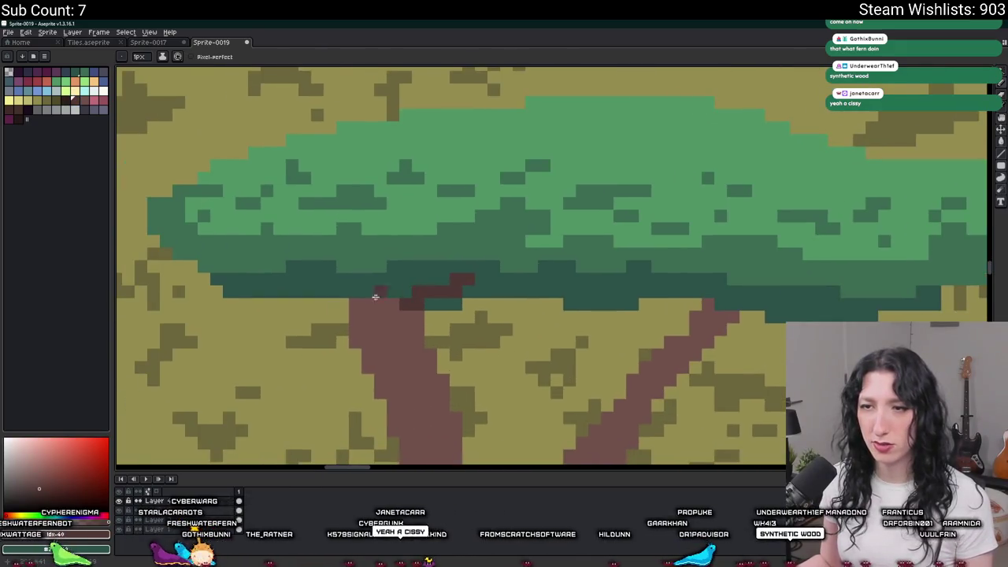
{"action": "scroll", "coordinate": [398, 291], "scroll_direction": "down", "scroll_amount": 2}
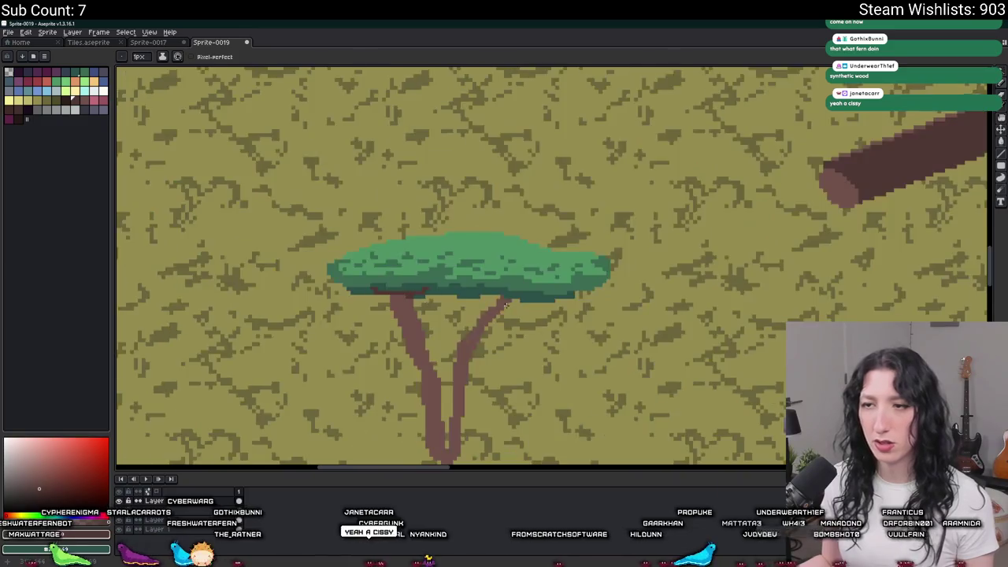
{"action": "scroll", "coordinate": [473, 292], "scroll_direction": "up", "scroll_amount": 1}
{"action": "scroll", "coordinate": [519, 291], "scroll_direction": "up", "scroll_amount": 1}
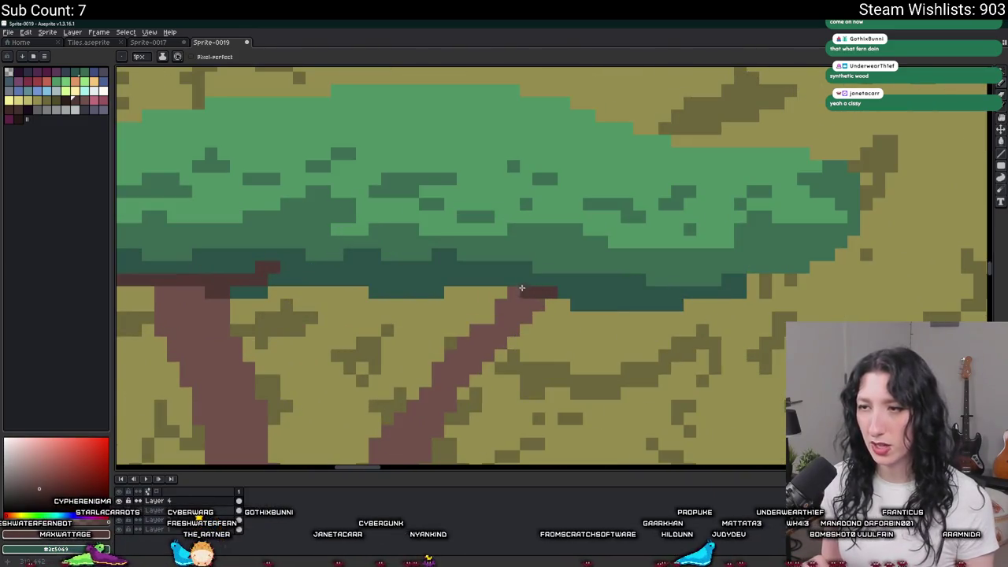
Step: Extend the right branch up and rightward into the canopy with brown strokes
{"action": "left_click_drag", "start_coordinate": [505, 268], "coordinate": [488, 241]}
{"action": "scroll", "coordinate": [497, 260], "scroll_direction": "down", "scroll_amount": 2}
{"action": "scroll", "coordinate": [546, 283], "scroll_direction": "up", "scroll_amount": 2}
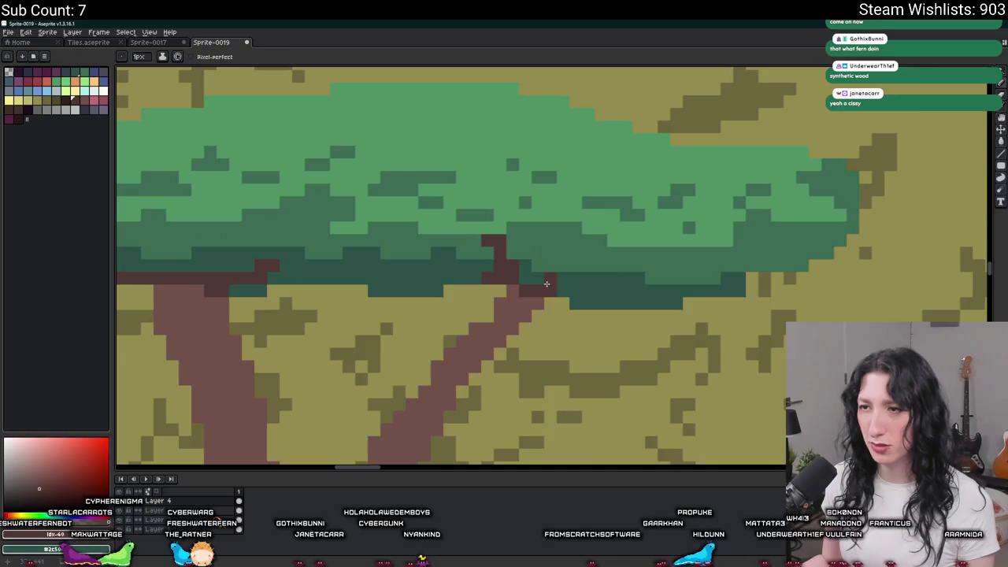
{"action": "left_click_drag", "start_coordinate": [573, 288], "coordinate": [622, 288]}
{"action": "scroll", "coordinate": [622, 288], "scroll_direction": "down", "scroll_amount": 2}
{"action": "scroll", "coordinate": [541, 275], "scroll_direction": "up", "scroll_amount": 1}
{"action": "scroll", "coordinate": [540, 275], "scroll_direction": "up", "scroll_amount": 1}
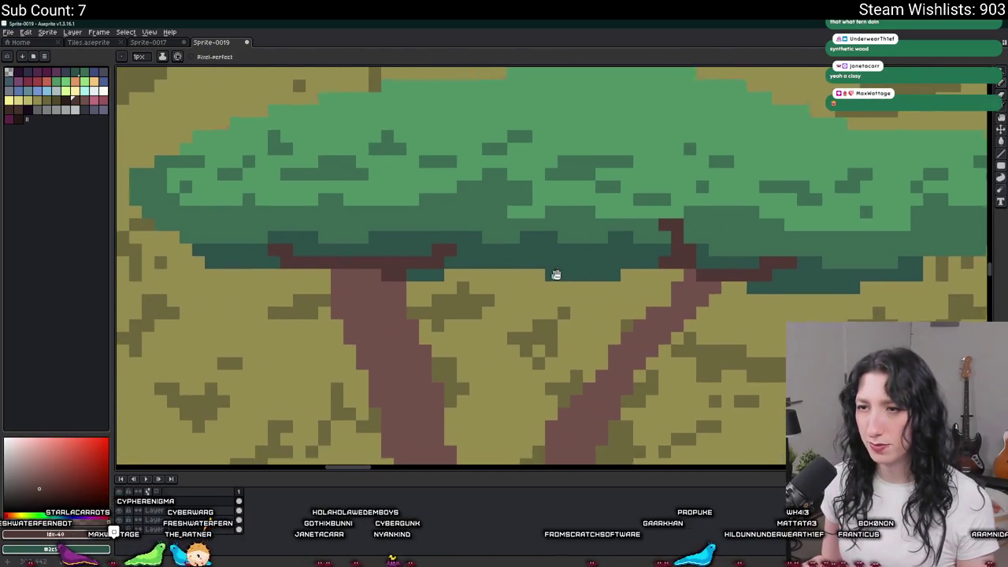
{"action": "scroll", "coordinate": [500, 274], "scroll_direction": "down", "scroll_amount": 1}
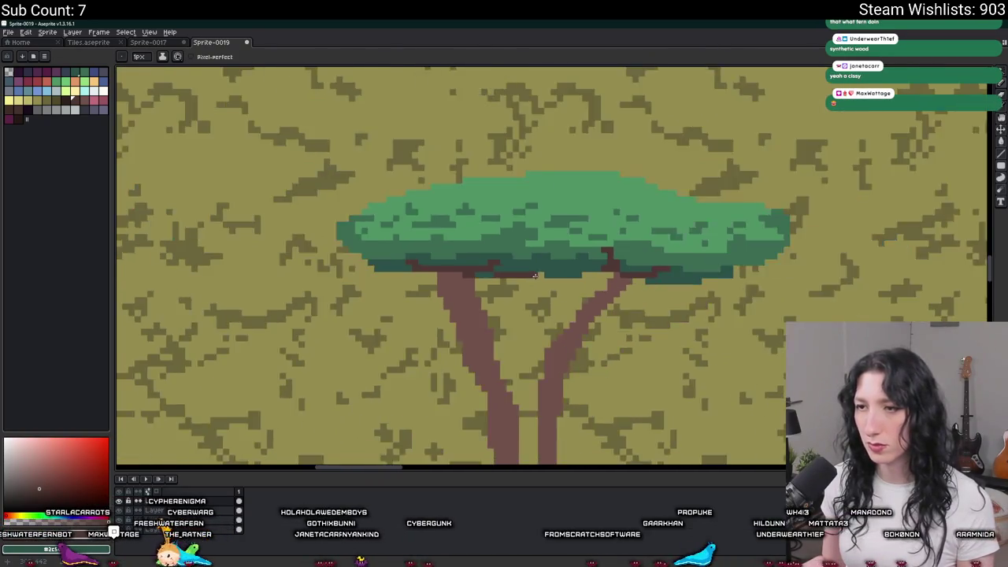
{"action": "scroll", "coordinate": [499, 275], "scroll_direction": "down", "scroll_amount": 1}
{"action": "scroll", "coordinate": [507, 250], "scroll_direction": "up", "scroll_amount": 1}
{"action": "scroll", "coordinate": [507, 250], "scroll_direction": "up", "scroll_amount": 1}
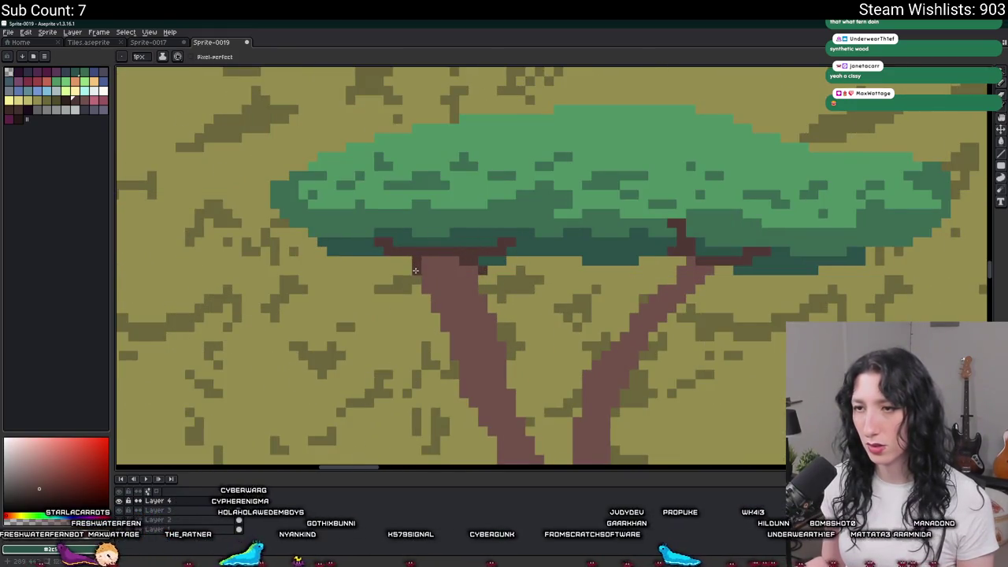
{"action": "scroll", "coordinate": [415, 270], "scroll_direction": "down", "scroll_amount": 3}
{"action": "scroll", "coordinate": [486, 297], "scroll_direction": "up", "scroll_amount": 3}
{"action": "scroll", "coordinate": [455, 244], "scroll_direction": "up", "scroll_amount": 1}
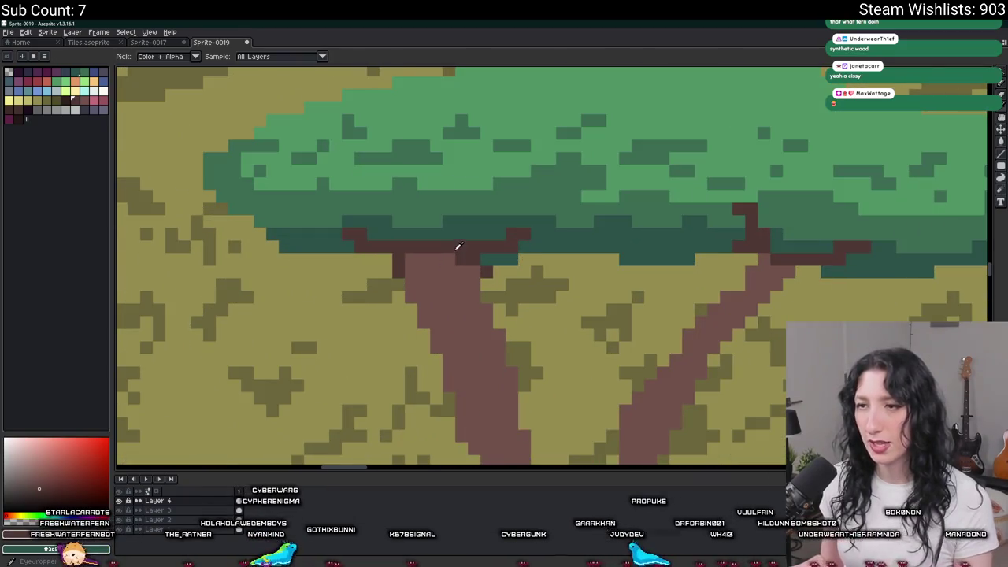
Step: Dismiss the colour replacement settings and return to the single-pixel pencil
{"action": "key", "text": "shift+r"}
{"action": "scroll", "coordinate": [462, 269], "scroll_direction": "down", "scroll_amount": 2}
{"action": "key", "text": "Return"}
{"action": "scroll", "coordinate": [463, 268], "scroll_direction": "down", "scroll_amount": 2}
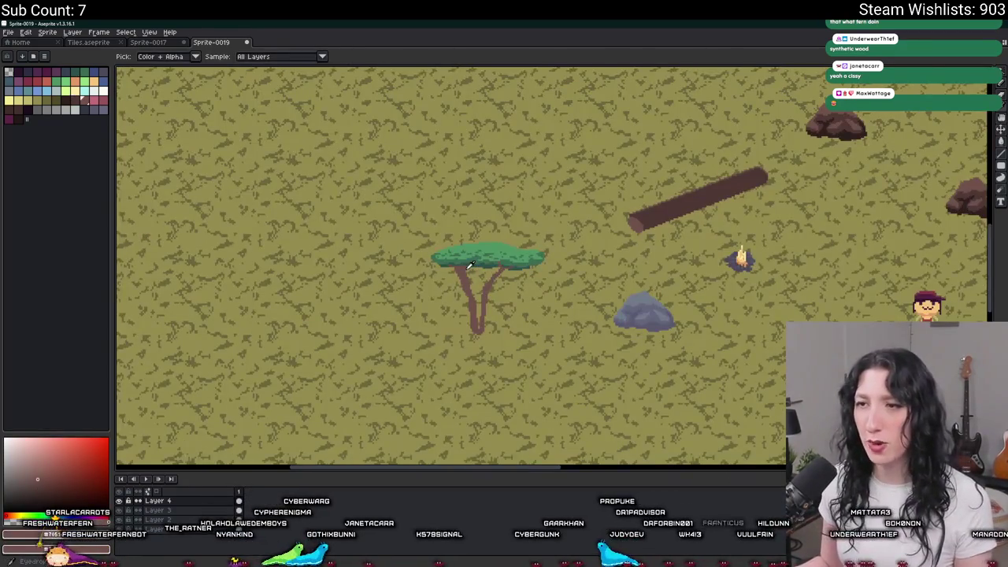
{"action": "scroll", "coordinate": [468, 265], "scroll_direction": "up", "scroll_amount": 2}
{"action": "scroll", "coordinate": [453, 259], "scroll_direction": "up", "scroll_amount": 2}
{"action": "key", "text": "i"}
{"action": "key", "text": "b"}
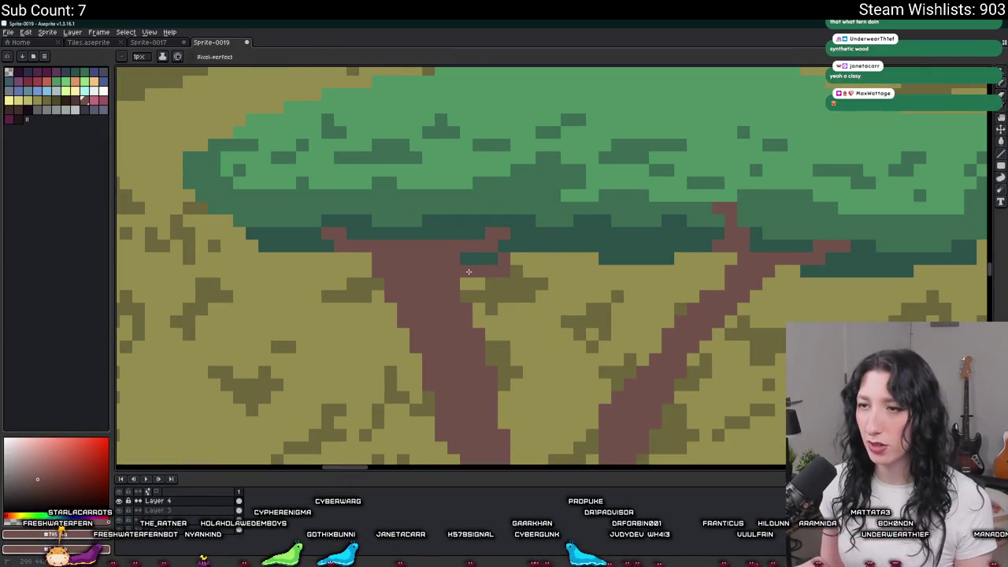
{"action": "scroll", "coordinate": [514, 258], "scroll_direction": "down", "scroll_amount": 2}
{"action": "scroll", "coordinate": [516, 256], "scroll_direction": "up", "scroll_amount": 1}
{"action": "scroll", "coordinate": [520, 252], "scroll_direction": "down", "scroll_amount": 1}
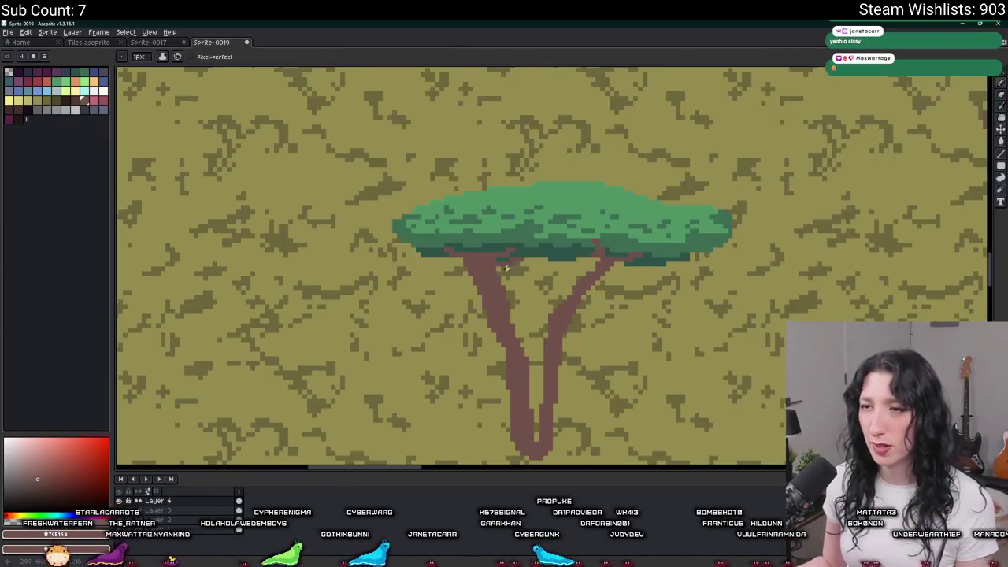
{"action": "scroll", "coordinate": [524, 249], "scroll_direction": "up", "scroll_amount": 2}
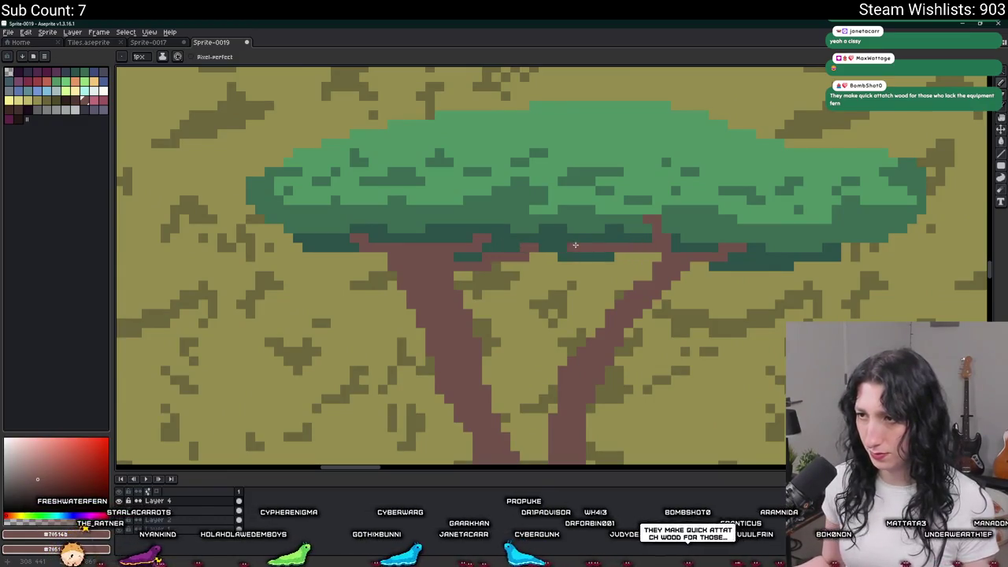
Step: Sample the canopy's main green as the drawing colour
{"action": "scroll", "coordinate": [588, 260], "scroll_direction": "down", "scroll_amount": 3}
{"action": "scroll", "coordinate": [588, 260], "scroll_direction": "up", "scroll_amount": 1}
{"action": "scroll", "coordinate": [583, 256], "scroll_direction": "down", "scroll_amount": 3}
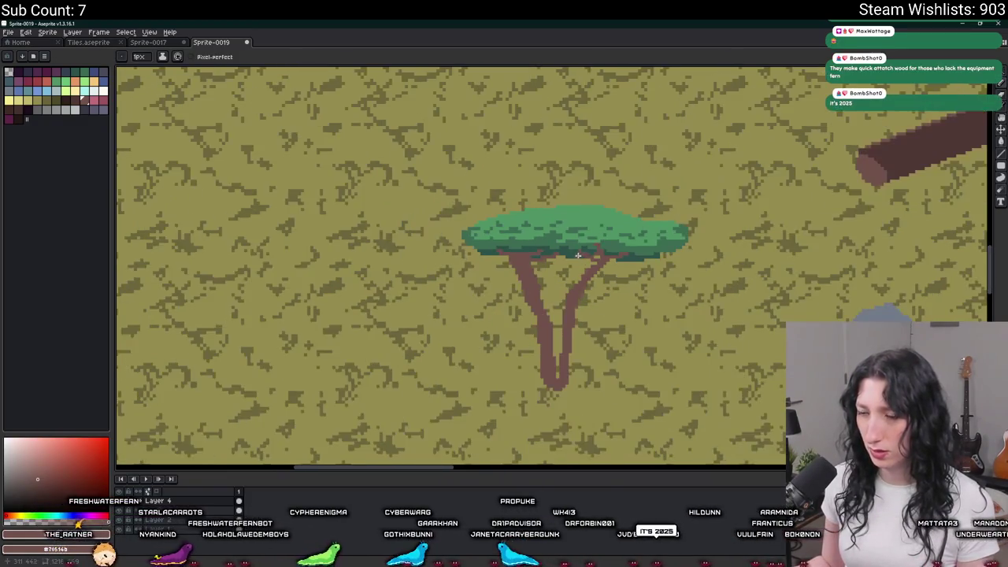
{"action": "scroll", "coordinate": [579, 251], "scroll_direction": "down", "scroll_amount": 1}
{"action": "scroll", "coordinate": [551, 268], "scroll_direction": "up", "scroll_amount": 1}
{"action": "scroll", "coordinate": [533, 291], "scroll_direction": "up", "scroll_amount": 1}
{"action": "scroll", "coordinate": [513, 272], "scroll_direction": "up", "scroll_amount": 1}
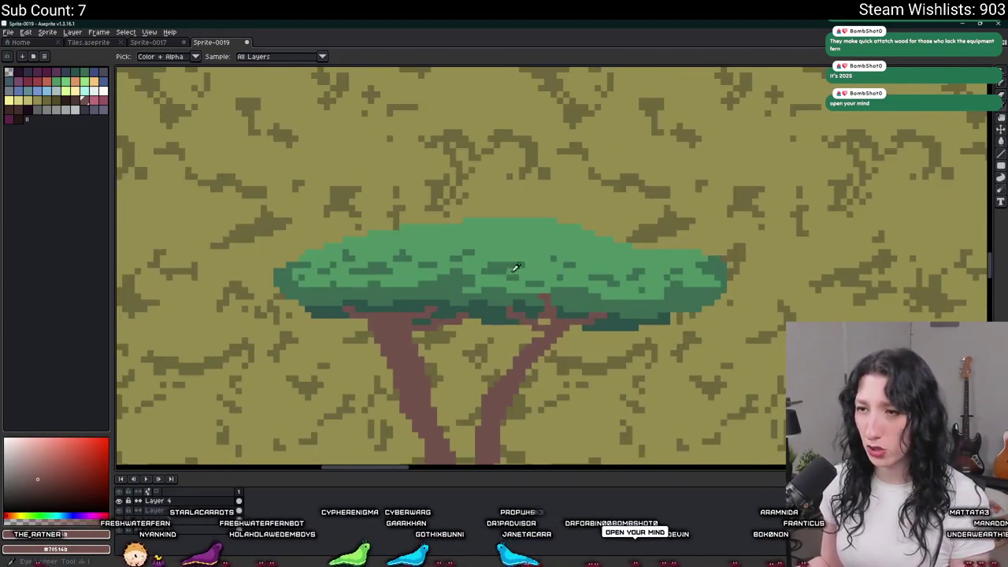
{"action": "left_click", "coordinate": [495, 247], "text": "alt"}
Step: Sample a darker canopy green and go back to the single-pixel pencil
{"action": "scroll", "coordinate": [495, 247], "scroll_direction": "up", "scroll_amount": 1}
{"action": "scroll", "coordinate": [473, 260], "scroll_direction": "down", "scroll_amount": 2}
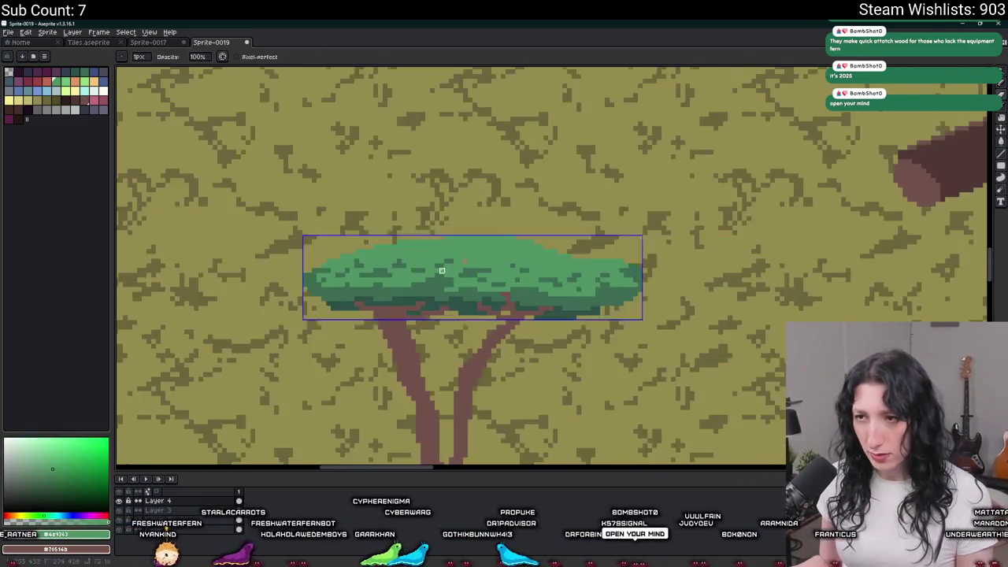
{"action": "scroll", "coordinate": [433, 291], "scroll_direction": "up", "scroll_amount": 3}
{"action": "left_click", "coordinate": [407, 383], "text": "alt"}
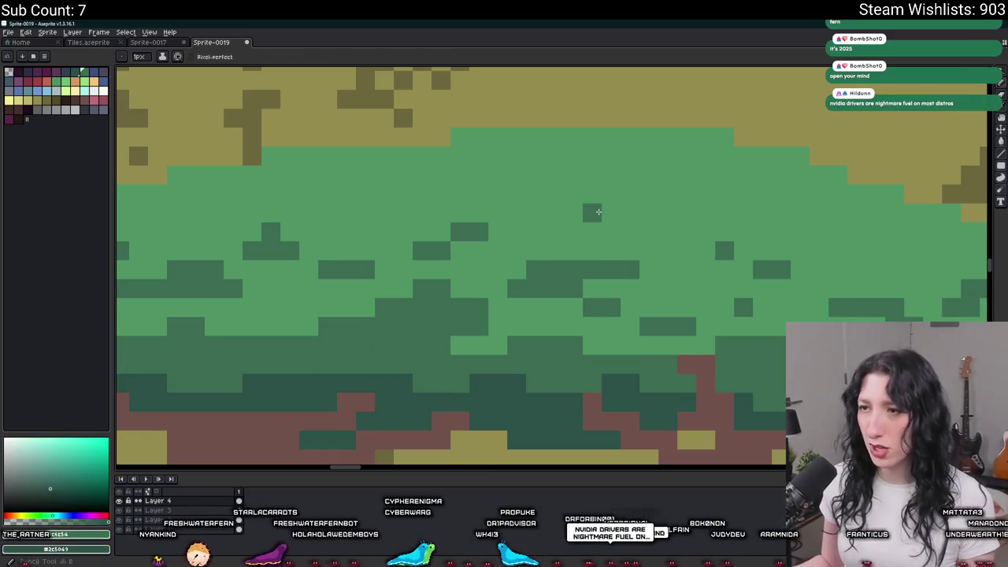
{"action": "scroll", "coordinate": [551, 236], "scroll_direction": "down", "scroll_amount": 3}
{"action": "scroll", "coordinate": [463, 218], "scroll_direction": "up", "scroll_amount": 1}
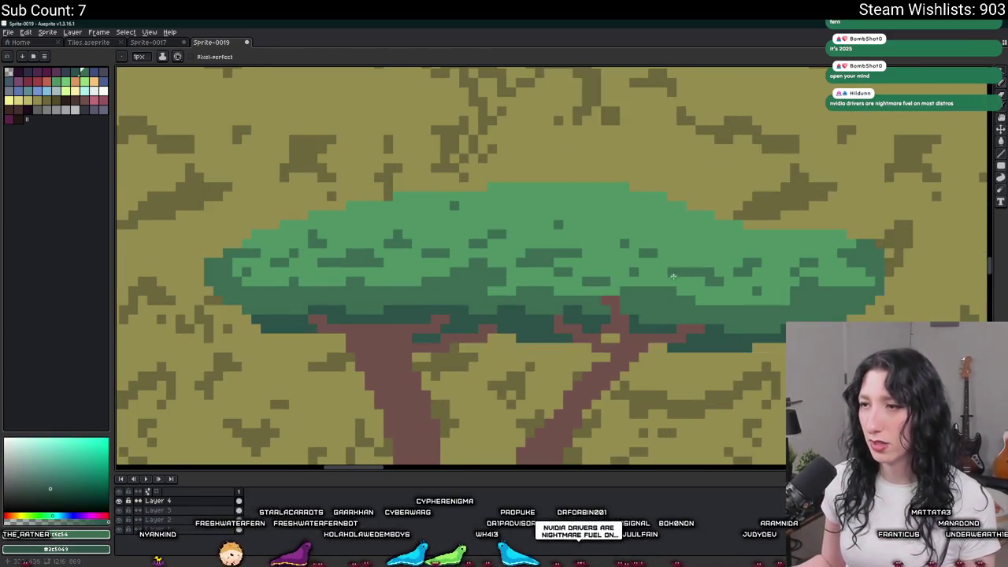
{"action": "scroll", "coordinate": [673, 275], "scroll_direction": "up", "scroll_amount": 2}
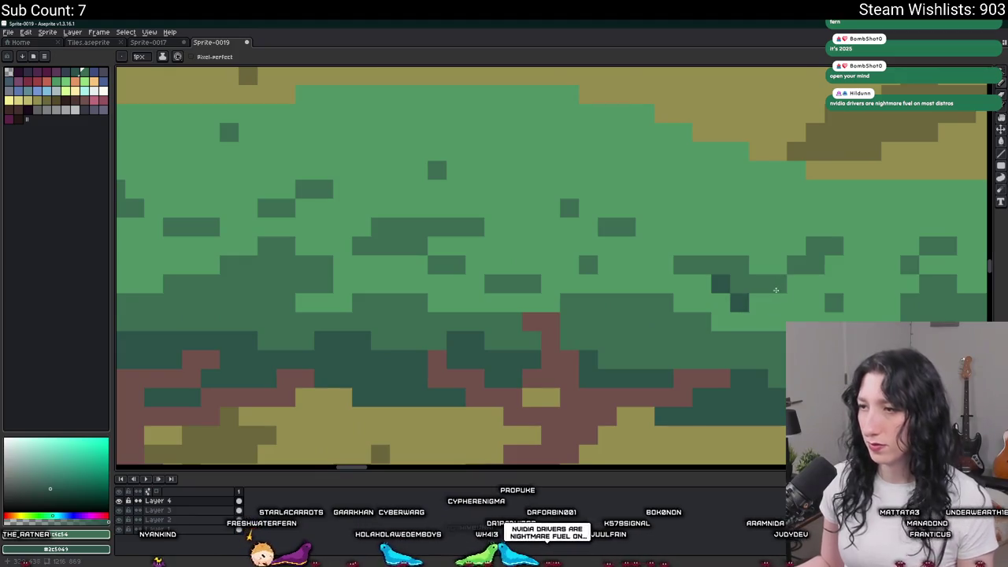
{"action": "scroll", "coordinate": [732, 298], "scroll_direction": "down", "scroll_amount": 4}
{"action": "scroll", "coordinate": [678, 296], "scroll_direction": "up", "scroll_amount": 2}
{"action": "scroll", "coordinate": [661, 295], "scroll_direction": "up", "scroll_amount": 1}
{"action": "scroll", "coordinate": [552, 292], "scroll_direction": "up", "scroll_amount": 1}
{"action": "scroll", "coordinate": [464, 289], "scroll_direction": "up", "scroll_amount": 1}
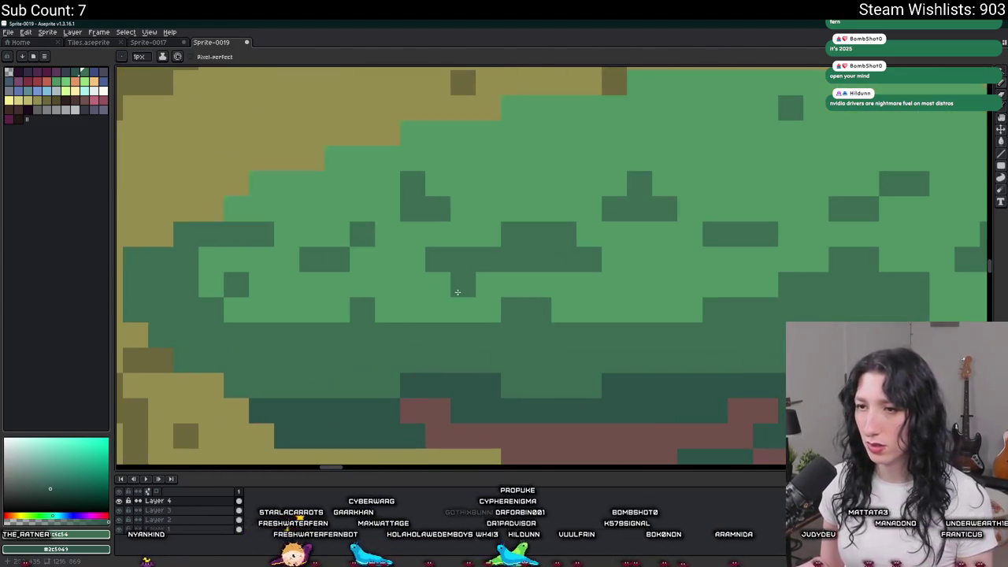
{"action": "scroll", "coordinate": [551, 290], "scroll_direction": "down", "scroll_amount": 3}
{"action": "scroll", "coordinate": [677, 292], "scroll_direction": "up", "scroll_amount": 2}
{"action": "scroll", "coordinate": [677, 292], "scroll_direction": "up", "scroll_amount": 1}
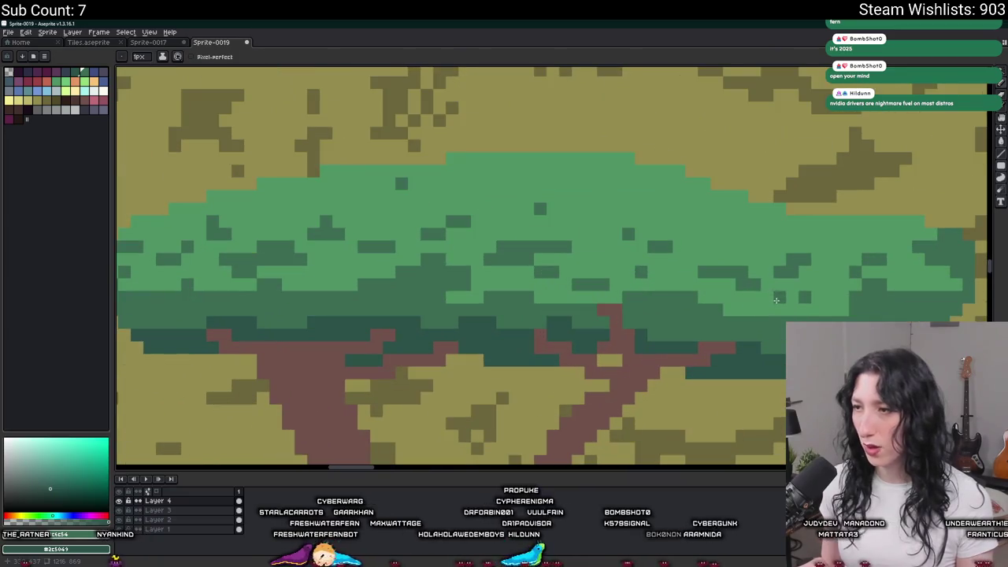
{"action": "scroll", "coordinate": [801, 294], "scroll_direction": "down", "scroll_amount": 1}
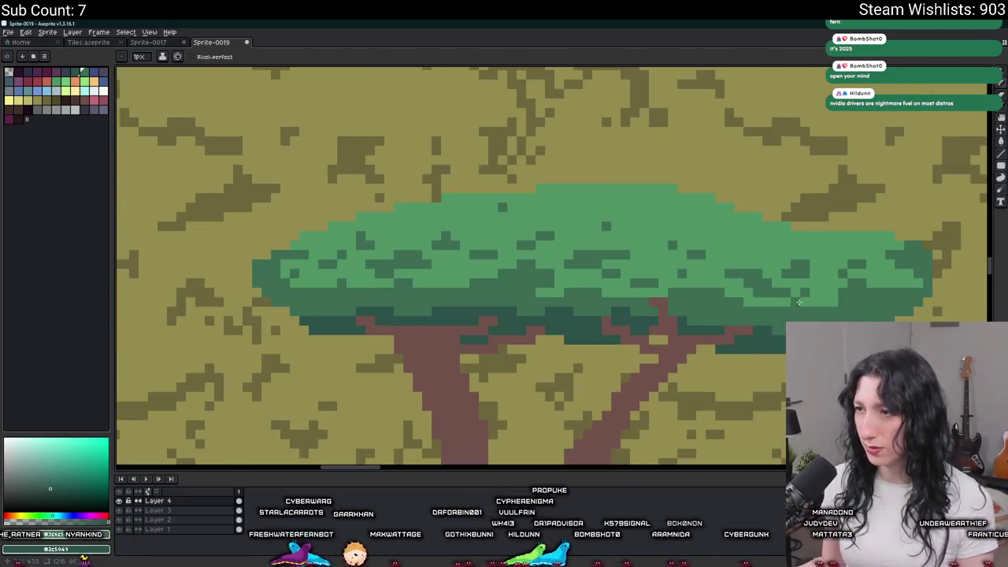
{"action": "left_click", "coordinate": [758, 299], "text": "alt"}
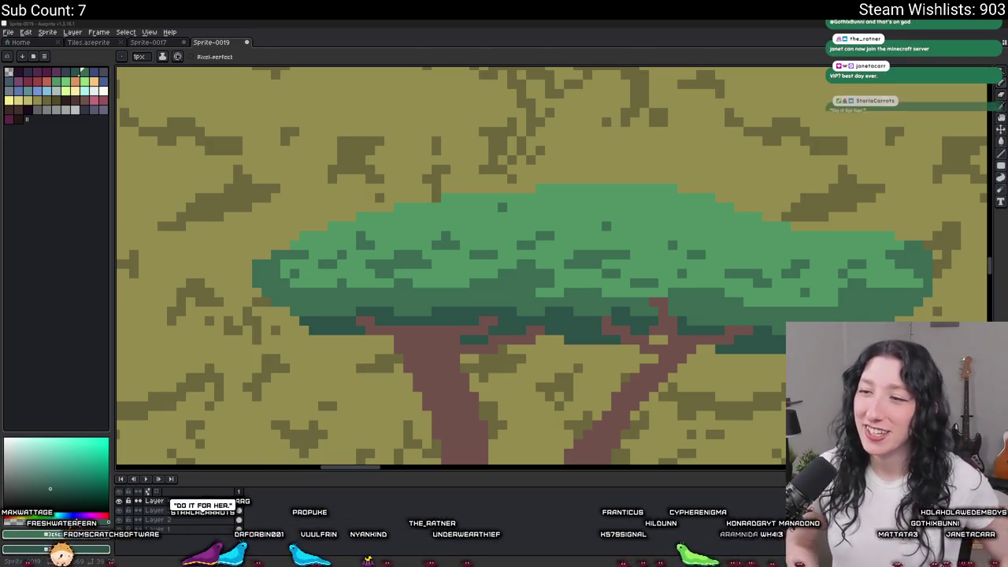
{"action": "scroll", "coordinate": [495, 305], "scroll_direction": "down", "scroll_amount": 1}
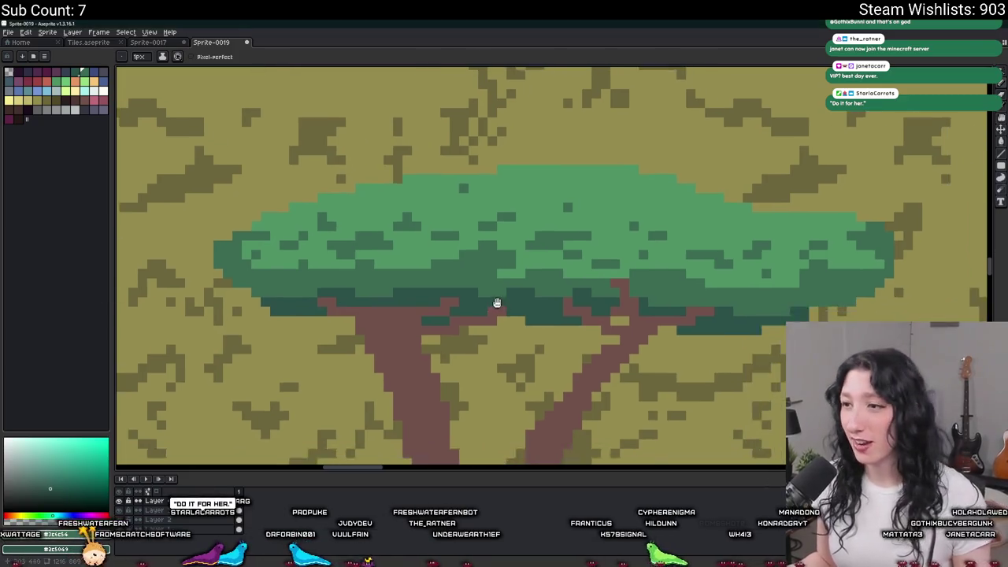
Step: Sample a green from the acacia canopy with the eyedropper and return to the pencil
{"action": "scroll", "coordinate": [664, 275], "scroll_direction": "up", "scroll_amount": 3}
{"action": "key", "text": "i"}
{"action": "left_click", "coordinate": [527, 236]}
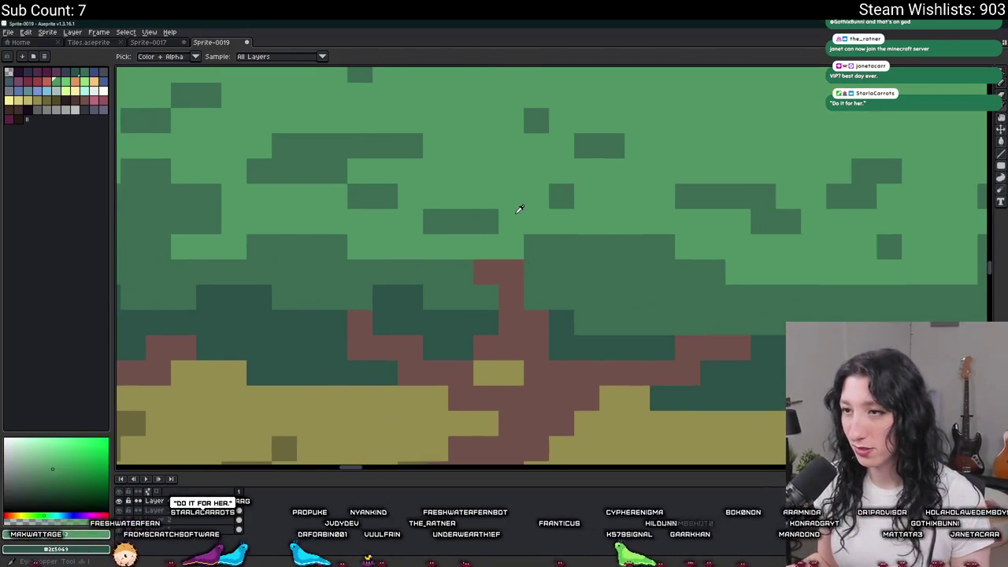
{"action": "key", "text": "b"}
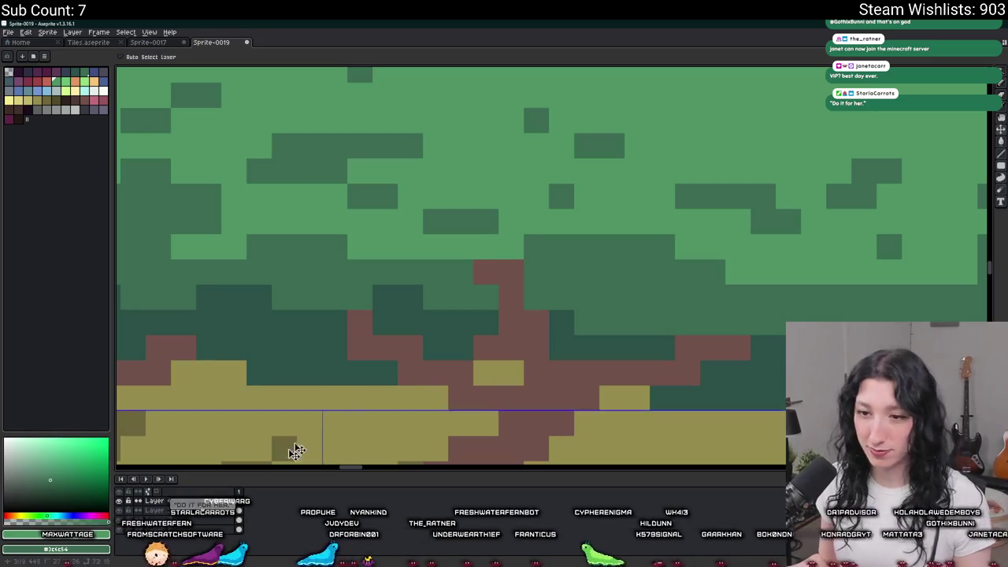
{"action": "key", "text": "i"}
{"action": "key", "text": "b"}
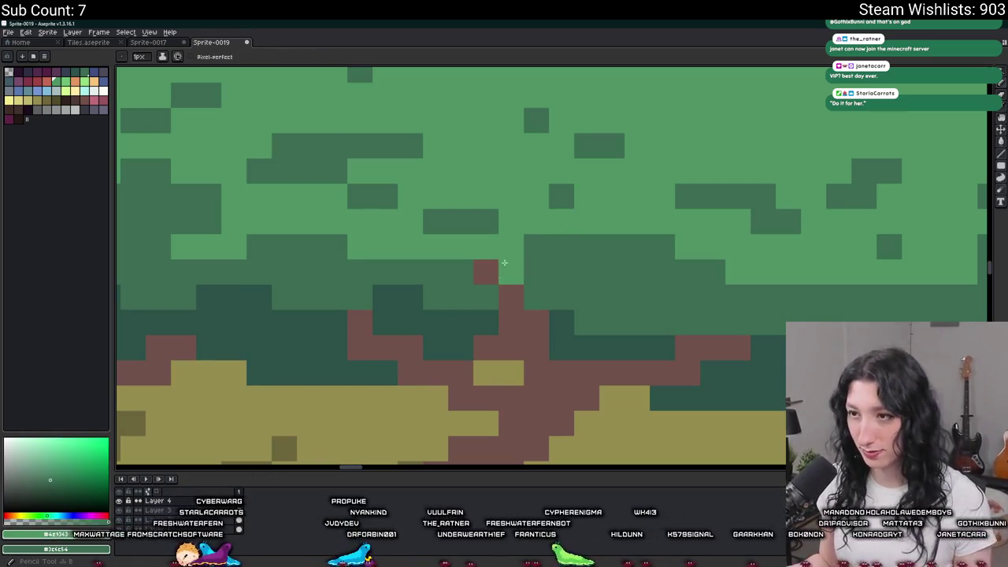
Step: Undo the stray dark-green patch at the canopy's right end
{"action": "scroll", "coordinate": [468, 279], "scroll_direction": "down", "scroll_amount": 3}
{"action": "scroll", "coordinate": [468, 279], "scroll_direction": "down", "scroll_amount": 1}
{"action": "scroll", "coordinate": [468, 279], "scroll_direction": "down", "scroll_amount": 4}
{"action": "scroll", "coordinate": [571, 262], "scroll_direction": "up", "scroll_amount": 6}
{"action": "scroll", "coordinate": [571, 261], "scroll_direction": "up", "scroll_amount": 3}
{"action": "scroll", "coordinate": [566, 276], "scroll_direction": "down", "scroll_amount": 4}
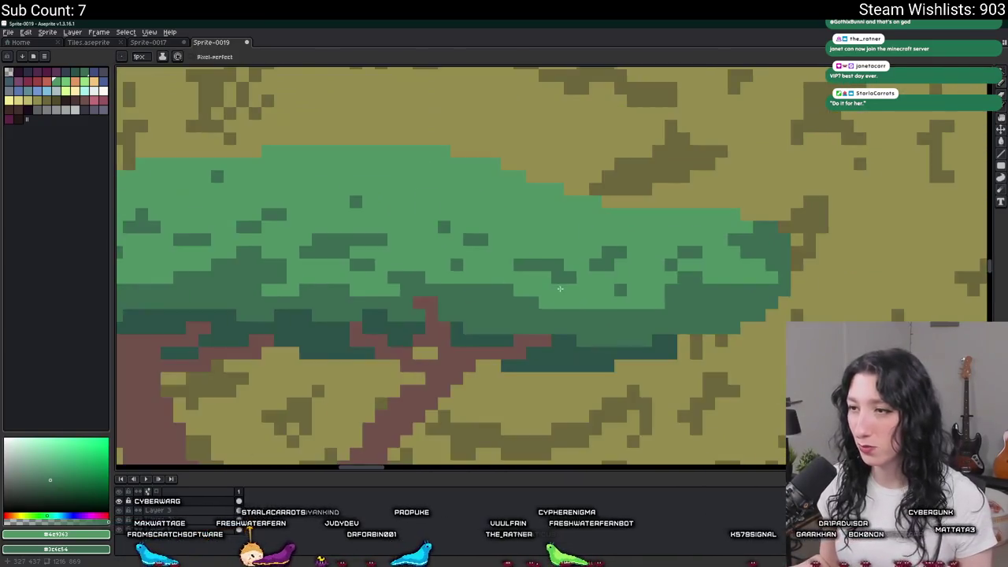
{"action": "scroll", "coordinate": [579, 287], "scroll_direction": "up", "scroll_amount": 1}
{"action": "scroll", "coordinate": [552, 300], "scroll_direction": "down", "scroll_amount": 3}
{"action": "scroll", "coordinate": [504, 322], "scroll_direction": "down", "scroll_amount": 3}
{"action": "scroll", "coordinate": [520, 319], "scroll_direction": "up", "scroll_amount": 1}
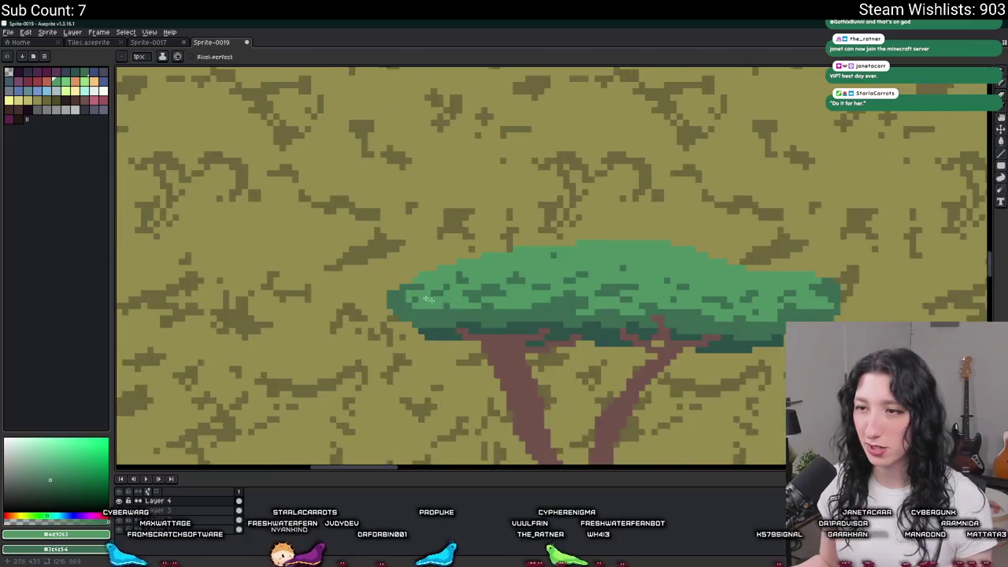
{"action": "scroll", "coordinate": [569, 331], "scroll_direction": "up", "scroll_amount": 2}
{"action": "scroll", "coordinate": [569, 331], "scroll_direction": "down", "scroll_amount": 2}
{"action": "scroll", "coordinate": [571, 309], "scroll_direction": "up", "scroll_amount": 1}
{"action": "scroll", "coordinate": [572, 310], "scroll_direction": "up", "scroll_amount": 1}
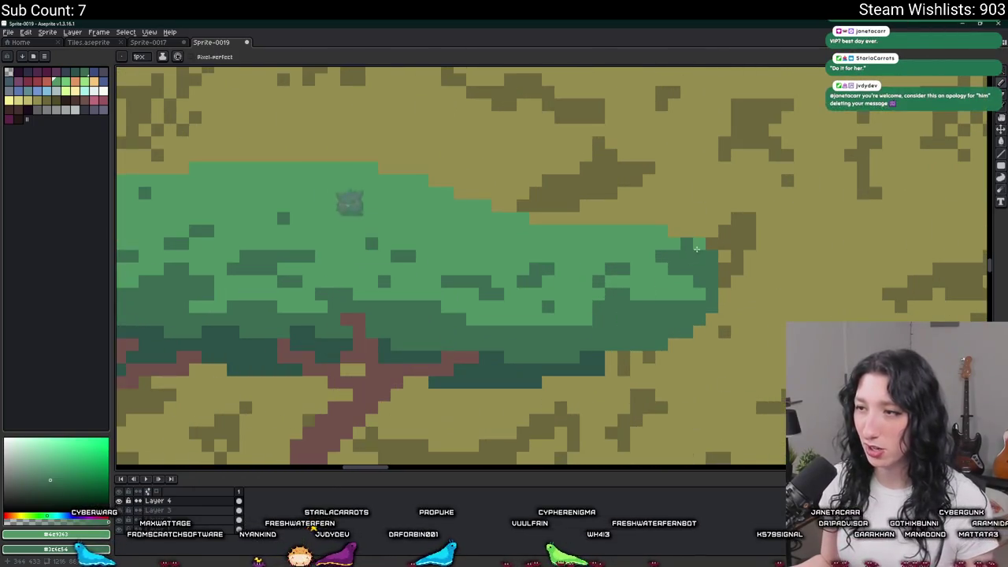
{"action": "scroll", "coordinate": [724, 288], "scroll_direction": "up", "scroll_amount": 1}
{"action": "scroll", "coordinate": [706, 248], "scroll_direction": "down", "scroll_amount": 1}
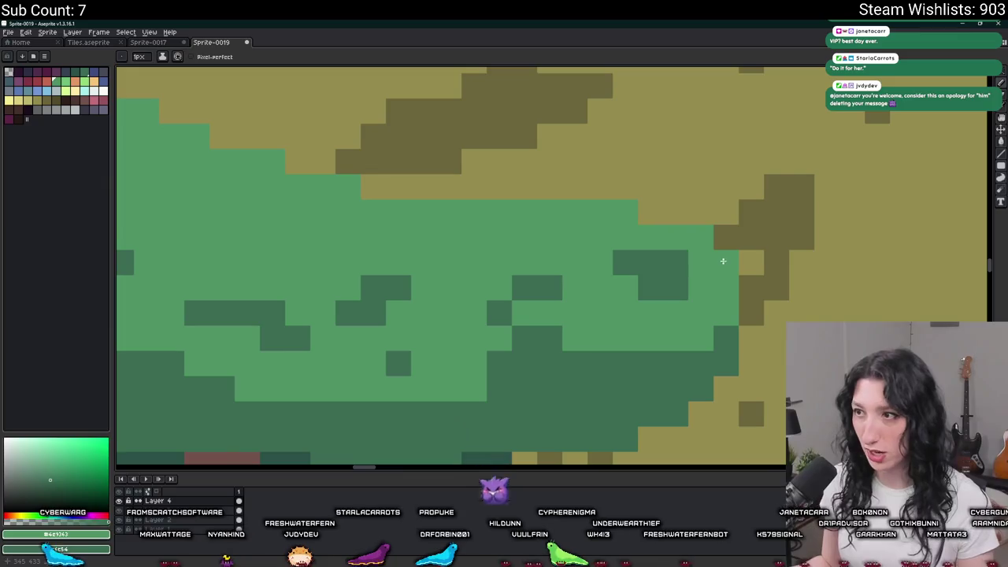
{"action": "scroll", "coordinate": [694, 268], "scroll_direction": "down", "scroll_amount": 1}
{"action": "scroll", "coordinate": [677, 300], "scroll_direction": "down", "scroll_amount": 1}
{"action": "scroll", "coordinate": [670, 313], "scroll_direction": "down", "scroll_amount": 1}
{"action": "key", "text": "ctrl"}
{"action": "scroll", "coordinate": [669, 312], "scroll_direction": "up", "scroll_amount": 1}
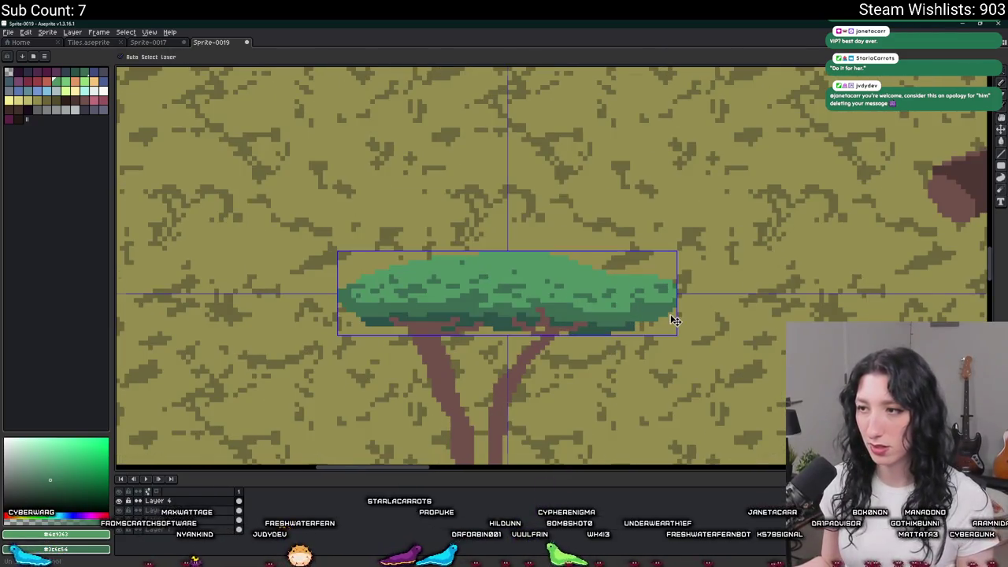
{"action": "scroll", "coordinate": [646, 319], "scroll_direction": "down", "scroll_amount": 1}
{"action": "scroll", "coordinate": [644, 321], "scroll_direction": "down", "scroll_amount": 1}
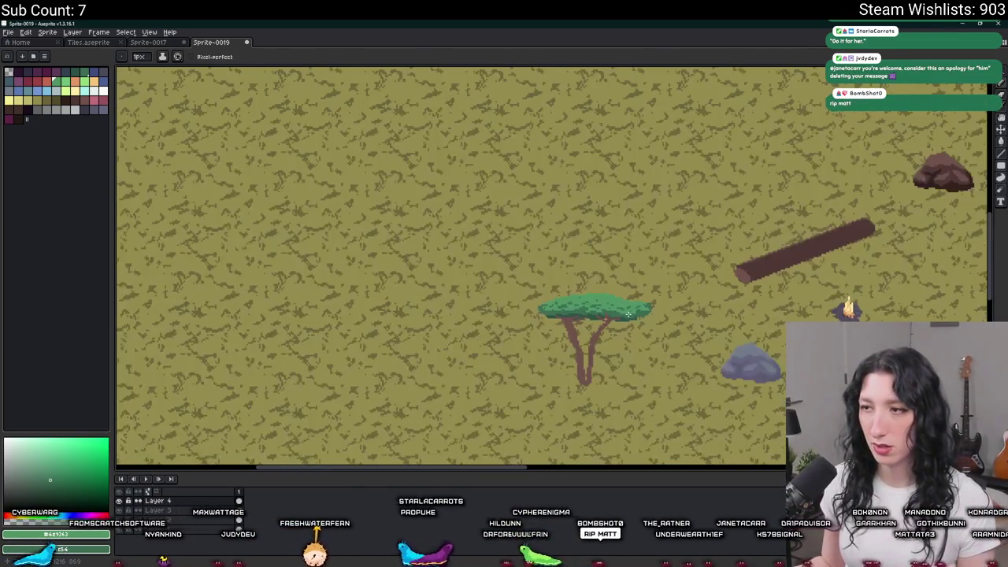
{"action": "scroll", "coordinate": [670, 311], "scroll_direction": "up", "scroll_amount": 2}
{"action": "scroll", "coordinate": [709, 303], "scroll_direction": "up", "scroll_amount": 3}
{"action": "key", "text": "ctrl+z"}
{"action": "scroll", "coordinate": [701, 284], "scroll_direction": "down", "scroll_amount": 1}
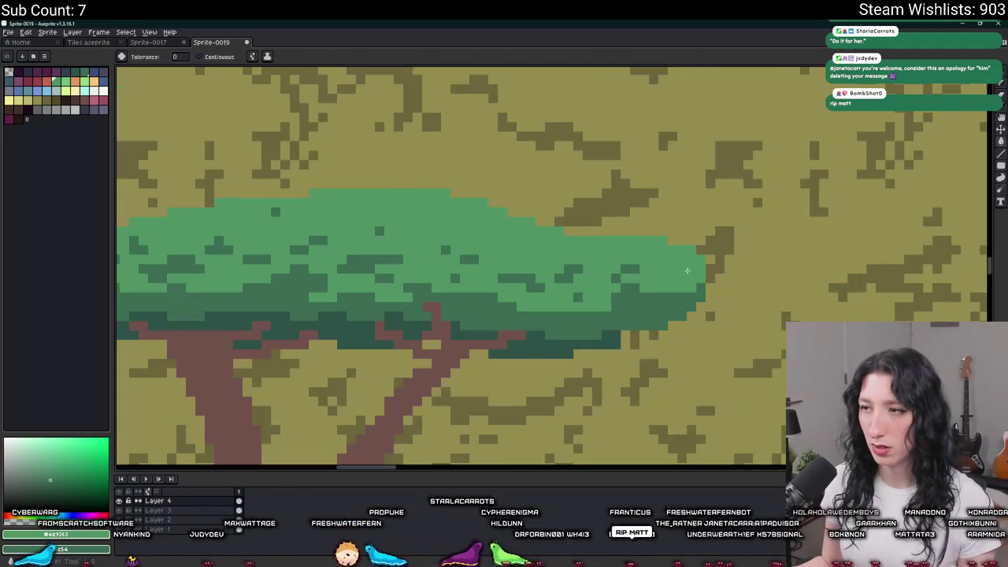
{"action": "scroll", "coordinate": [625, 279], "scroll_direction": "up", "scroll_amount": 1}
{"action": "key", "text": "ctrl+z"}
Step: Paint a small dark-green shading block into the canopy's right edge
{"action": "scroll", "coordinate": [632, 284], "scroll_direction": "down", "scroll_amount": 1}
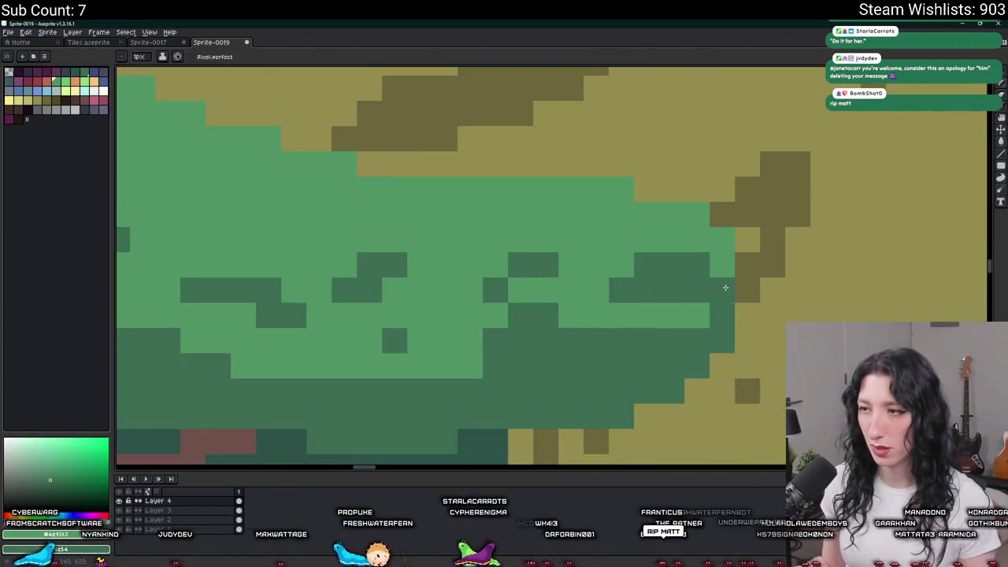
{"action": "scroll", "coordinate": [691, 318], "scroll_direction": "down", "scroll_amount": 2}
{"action": "scroll", "coordinate": [685, 321], "scroll_direction": "down", "scroll_amount": 1}
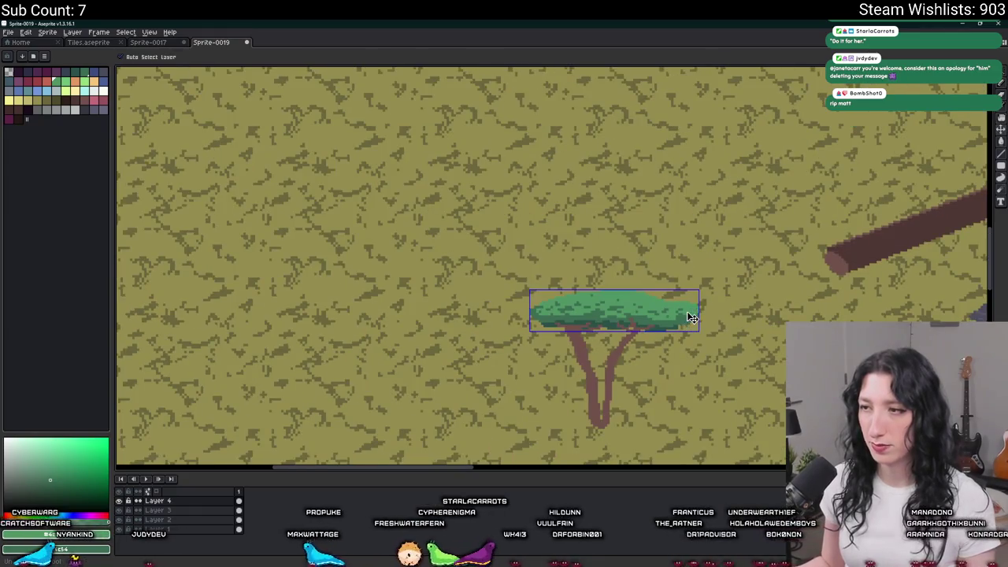
{"action": "scroll", "coordinate": [687, 312], "scroll_direction": "up", "scroll_amount": 5}
{"action": "left_click_drag", "start_coordinate": [748, 279], "coordinate": [730, 286]}
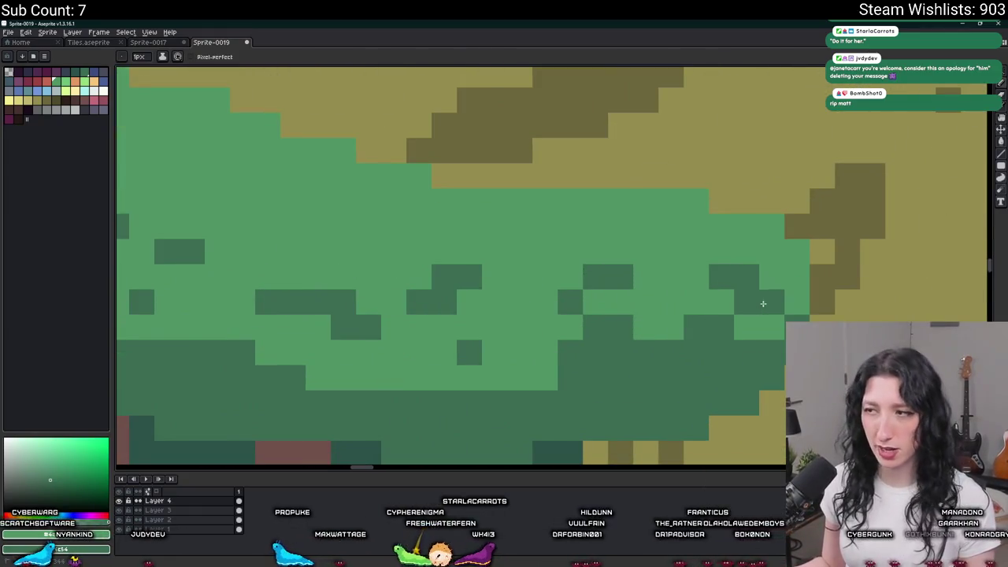
{"action": "scroll", "coordinate": [756, 307], "scroll_direction": "down", "scroll_amount": 1}
{"action": "scroll", "coordinate": [749, 331], "scroll_direction": "down", "scroll_amount": 1}
{"action": "scroll", "coordinate": [735, 363], "scroll_direction": "down", "scroll_amount": 2}
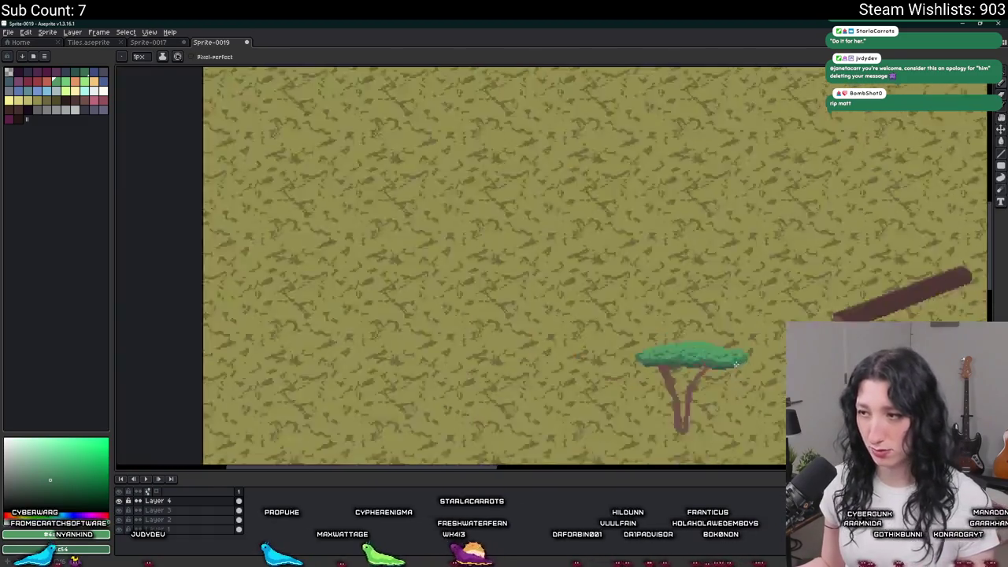
{"action": "scroll", "coordinate": [736, 363], "scroll_direction": "up", "scroll_amount": 3}
{"action": "scroll", "coordinate": [694, 386], "scroll_direction": "up", "scroll_amount": 2}
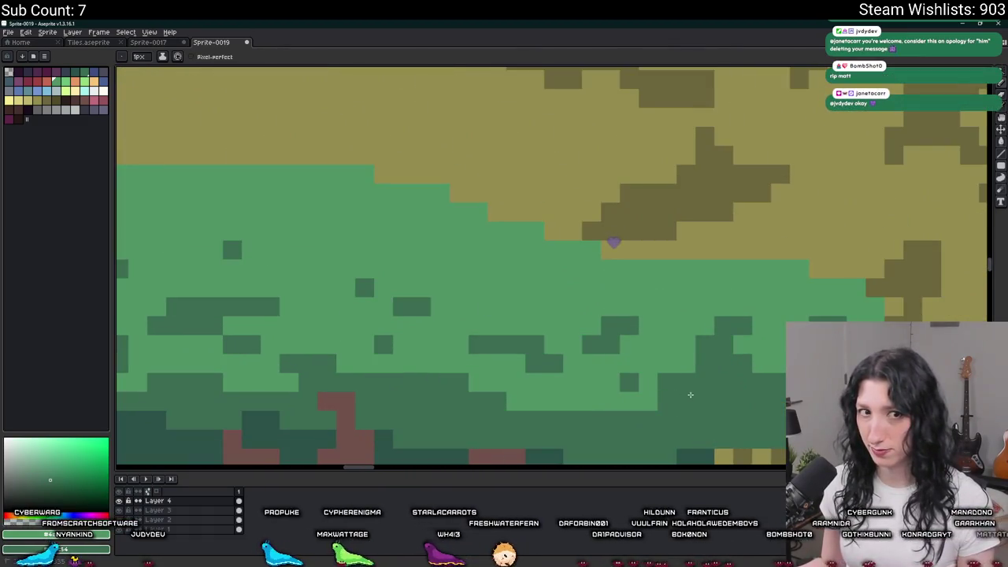
{"action": "scroll", "coordinate": [640, 403], "scroll_direction": "down", "scroll_amount": 3}
{"action": "scroll", "coordinate": [640, 403], "scroll_direction": "down", "scroll_amount": 1}
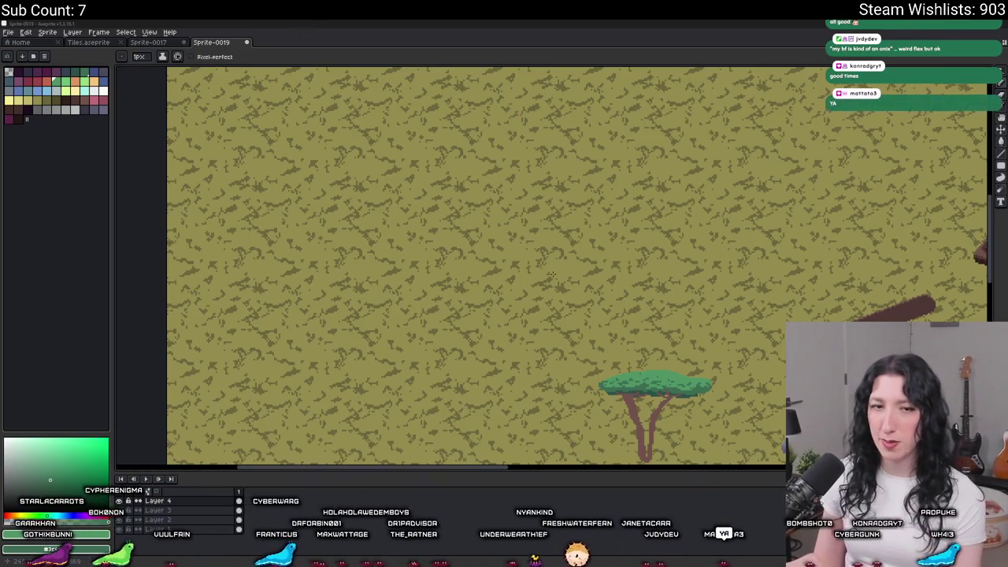
Step: Marquee-select a rectangle around the acacia tree
{"action": "scroll", "coordinate": [598, 315], "scroll_direction": "down", "scroll_amount": 3}
{"action": "scroll", "coordinate": [499, 213], "scroll_direction": "up", "scroll_amount": 1}
{"action": "scroll", "coordinate": [499, 212], "scroll_direction": "up", "scroll_amount": 3}
{"action": "scroll", "coordinate": [500, 213], "scroll_direction": "down", "scroll_amount": 1}
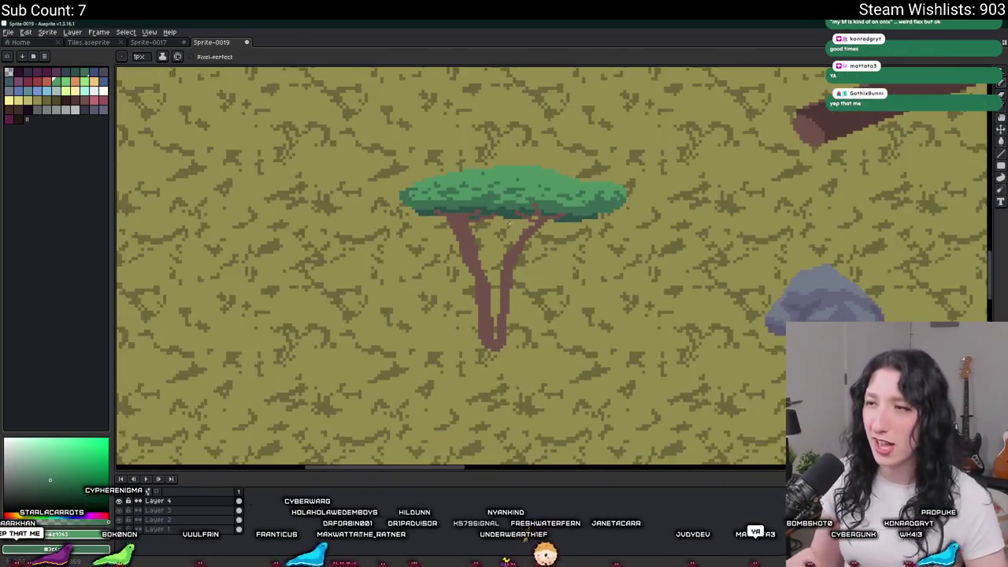
{"action": "scroll", "coordinate": [504, 217], "scroll_direction": "down", "scroll_amount": 2}
{"action": "scroll", "coordinate": [497, 209], "scroll_direction": "up", "scroll_amount": 1}
{"action": "scroll", "coordinate": [452, 256], "scroll_direction": "down", "scroll_amount": 2}
{"action": "scroll", "coordinate": [452, 256], "scroll_direction": "up", "scroll_amount": 2}
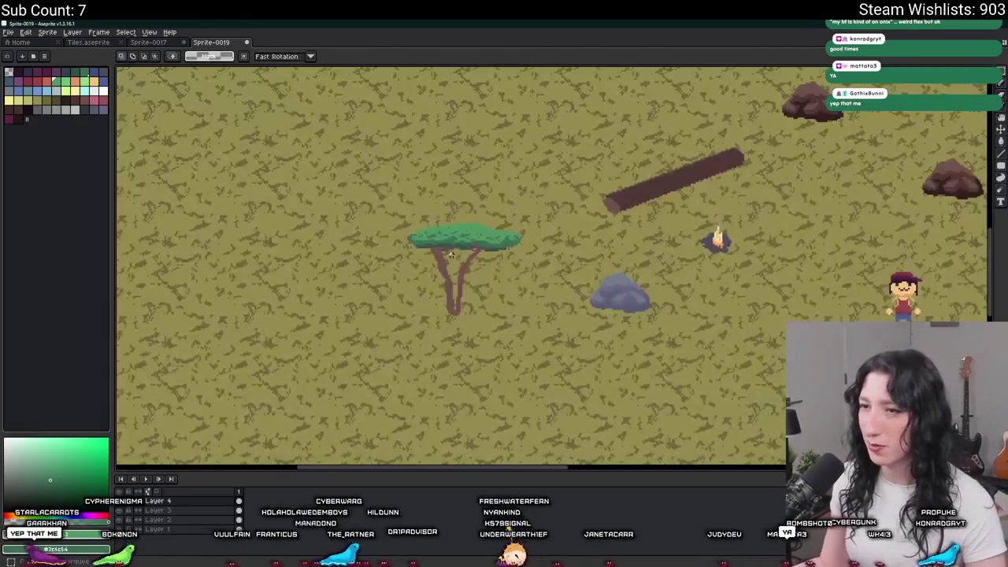
{"action": "scroll", "coordinate": [452, 252], "scroll_direction": "down", "scroll_amount": 1}
{"action": "mouse_move", "coordinate": [394, 231]}
{"action": "left_mouse_down"}
{"action": "mouse_move", "coordinate": [465, 303]}
{"action": "mouse_move", "coordinate": [410, 335]}
{"action": "left_mouse_up"}
Step: Extend the trunk's lower tip downward with brown pixels
{"action": "scroll", "coordinate": [426, 275], "scroll_direction": "up", "scroll_amount": 4}
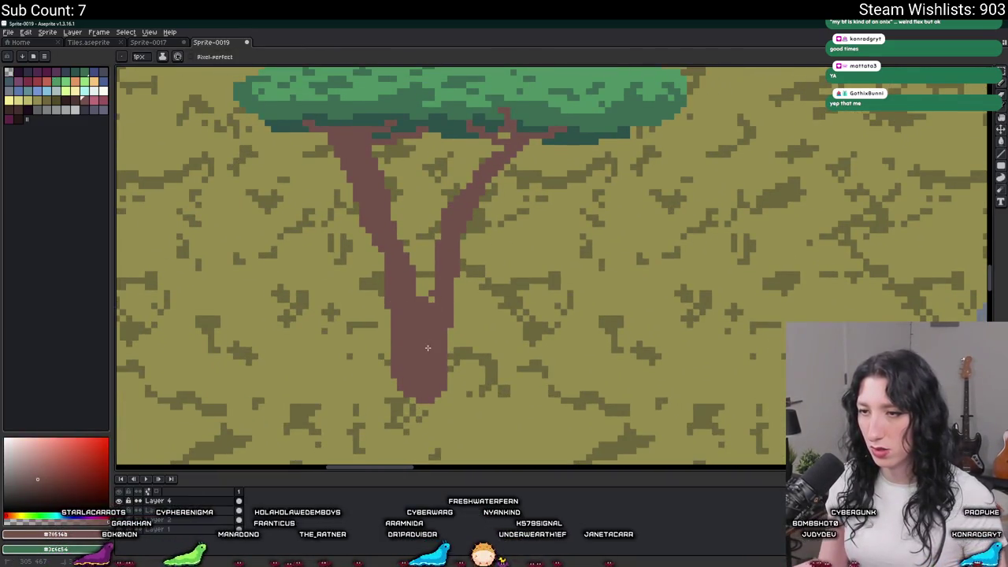
{"action": "scroll", "coordinate": [429, 308], "scroll_direction": "down", "scroll_amount": 3}
{"action": "scroll", "coordinate": [426, 311], "scroll_direction": "down", "scroll_amount": 1}
{"action": "scroll", "coordinate": [420, 315], "scroll_direction": "up", "scroll_amount": 1}
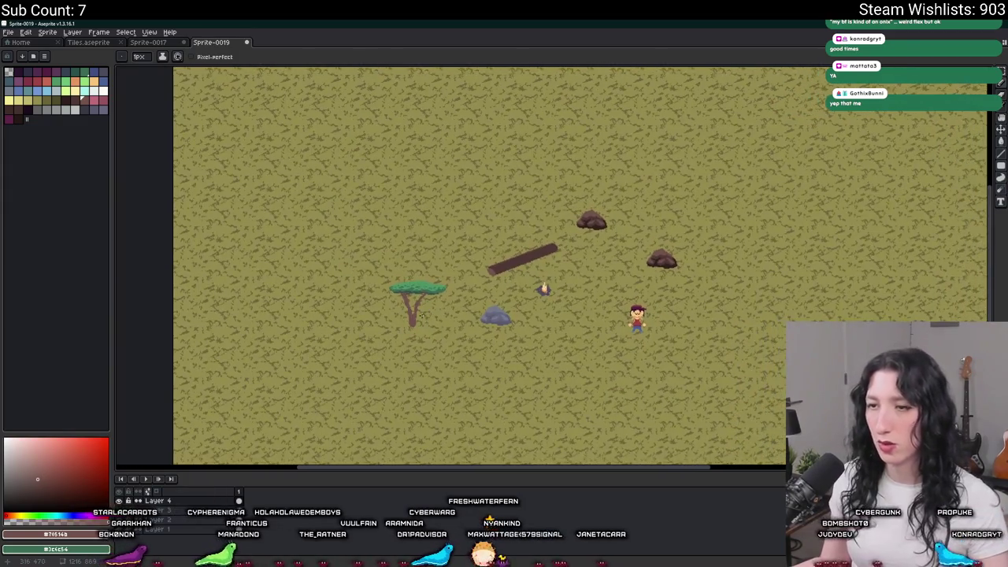
{"action": "scroll", "coordinate": [387, 327], "scroll_direction": "up", "scroll_amount": 4}
{"action": "scroll", "coordinate": [425, 315], "scroll_direction": "up", "scroll_amount": 1}
{"action": "mouse_move", "coordinate": [467, 346]}
{"action": "left_mouse_down"}
{"action": "mouse_move", "coordinate": [472, 312]}
{"action": "mouse_move", "coordinate": [424, 334]}
{"action": "mouse_move", "coordinate": [490, 309]}
{"action": "left_mouse_up"}
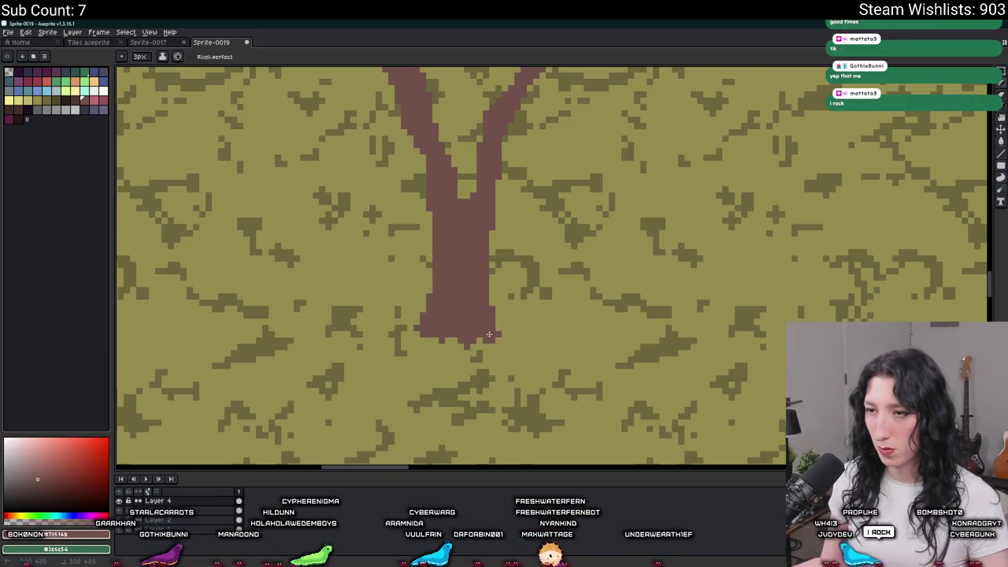
Step: Widen the trunk base's lower-left edge with brown pixels so it flares out
{"action": "scroll", "coordinate": [425, 331], "scroll_direction": "down", "scroll_amount": 3}
{"action": "scroll", "coordinate": [407, 333], "scroll_direction": "down", "scroll_amount": 1}
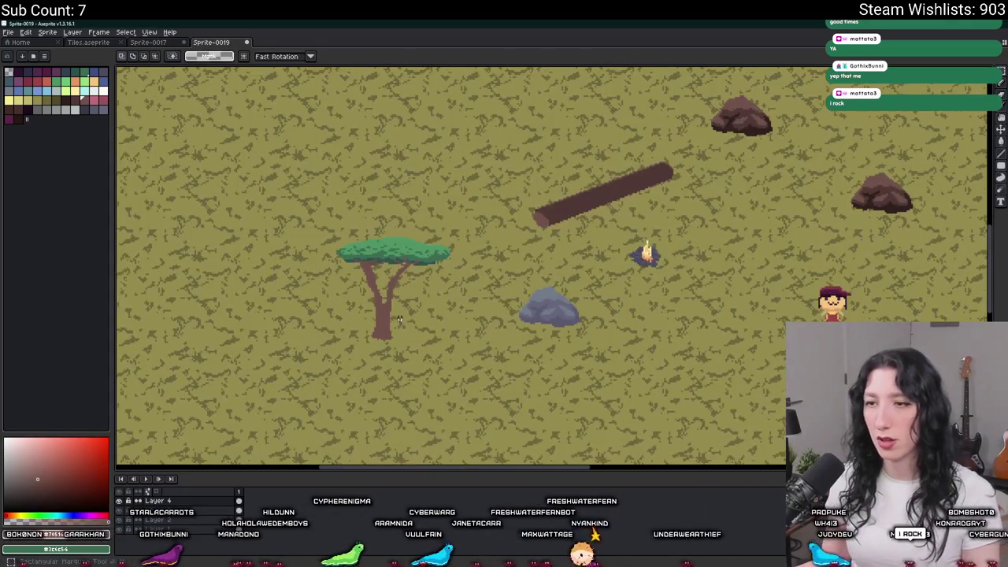
{"action": "scroll", "coordinate": [382, 336], "scroll_direction": "up", "scroll_amount": 2}
{"action": "scroll", "coordinate": [371, 307], "scroll_direction": "up", "scroll_amount": 2}
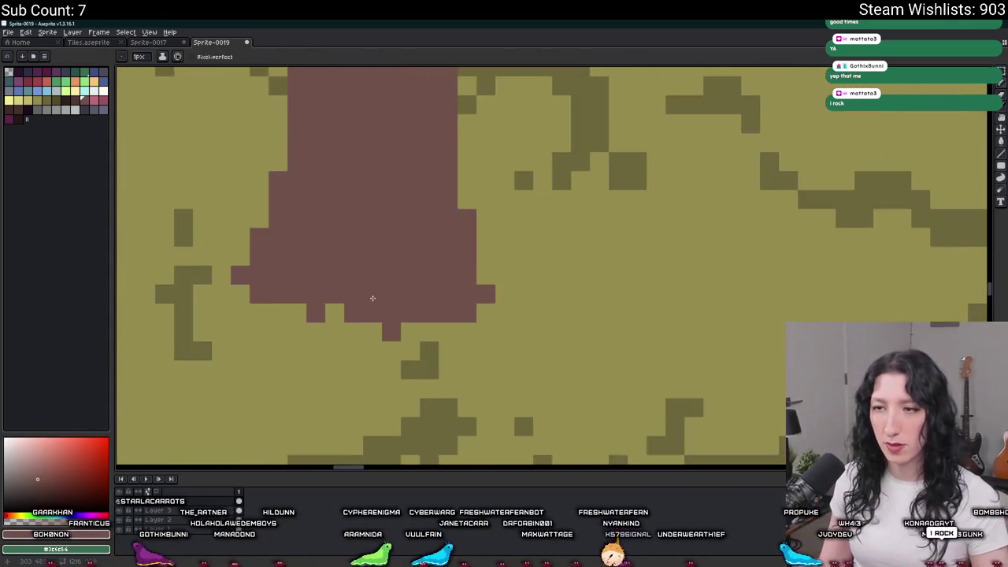
{"action": "scroll", "coordinate": [371, 303], "scroll_direction": "up", "scroll_amount": 1}
{"action": "left_click_drag", "start_coordinate": [254, 299], "coordinate": [370, 312]}
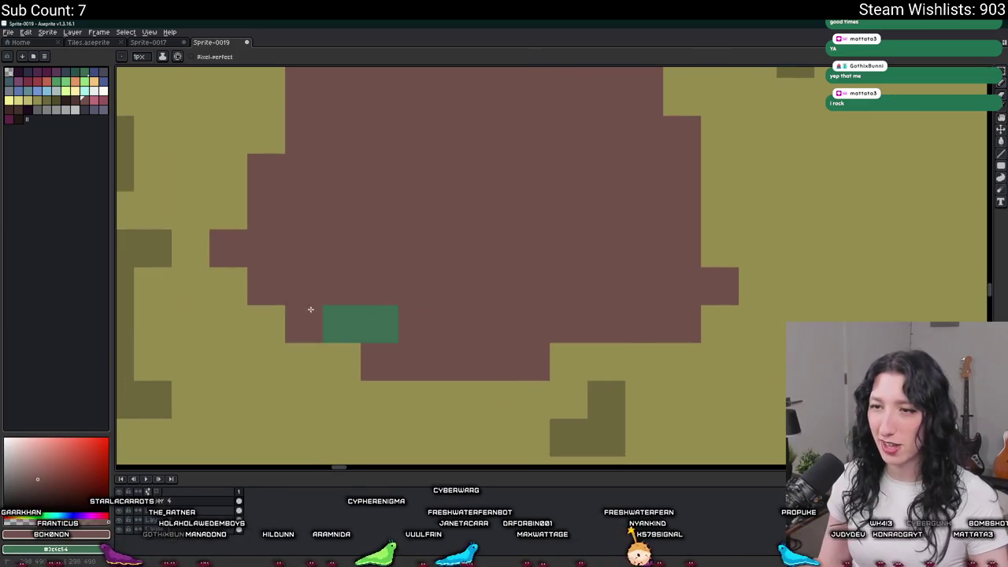
{"action": "left_click_drag", "start_coordinate": [300, 323], "coordinate": [343, 360]}
{"action": "scroll", "coordinate": [456, 353], "scroll_direction": "down", "scroll_amount": 2}
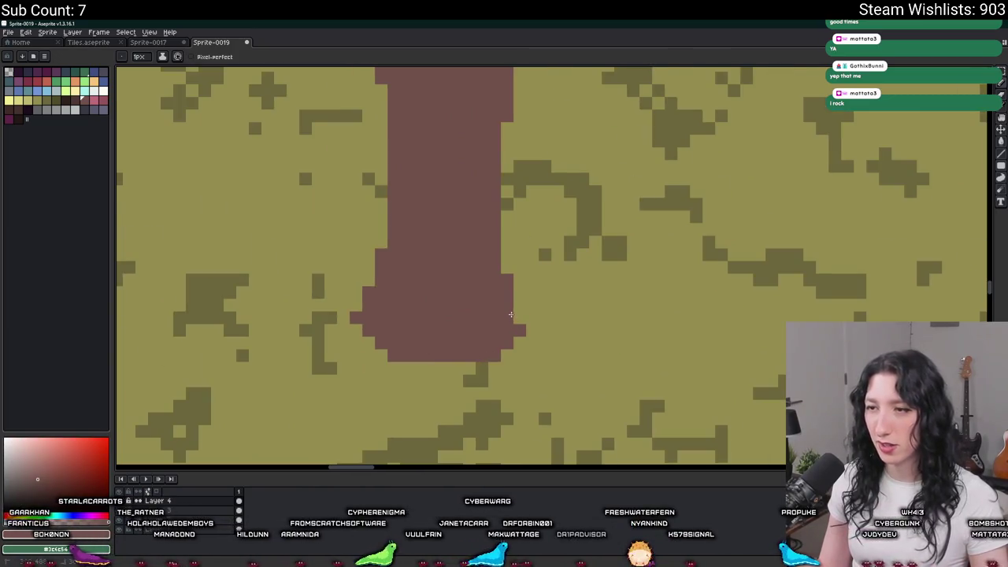
{"action": "scroll", "coordinate": [355, 306], "scroll_direction": "down", "scroll_amount": 2}
{"action": "scroll", "coordinate": [449, 327], "scroll_direction": "down", "scroll_amount": 1}
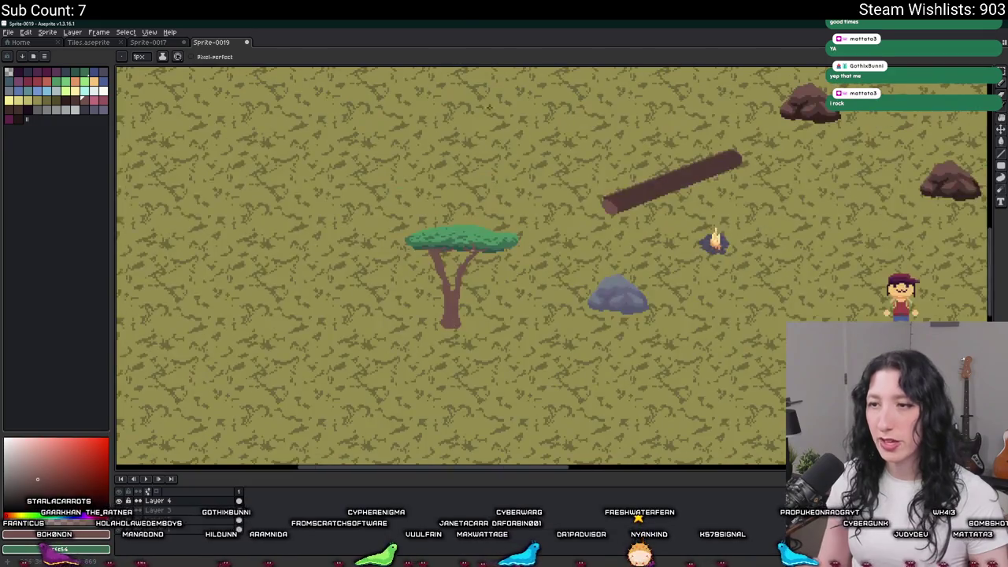
{"action": "left_click_drag", "start_coordinate": [467, 167], "coordinate": [394, 168]}
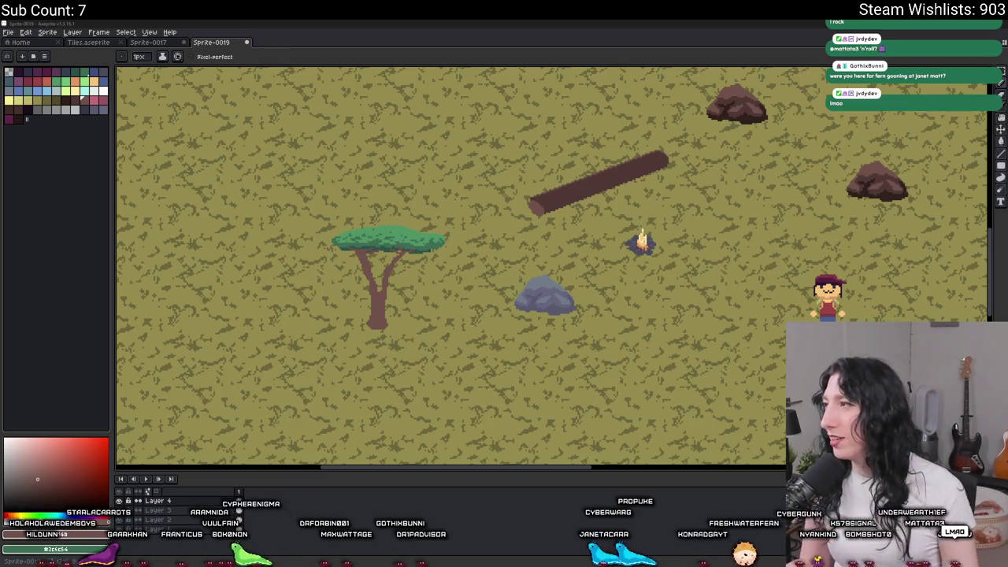
Step: Switch over to the Discord window showing the #selfies channel
{"action": "key", "text": "alt+Tab"}
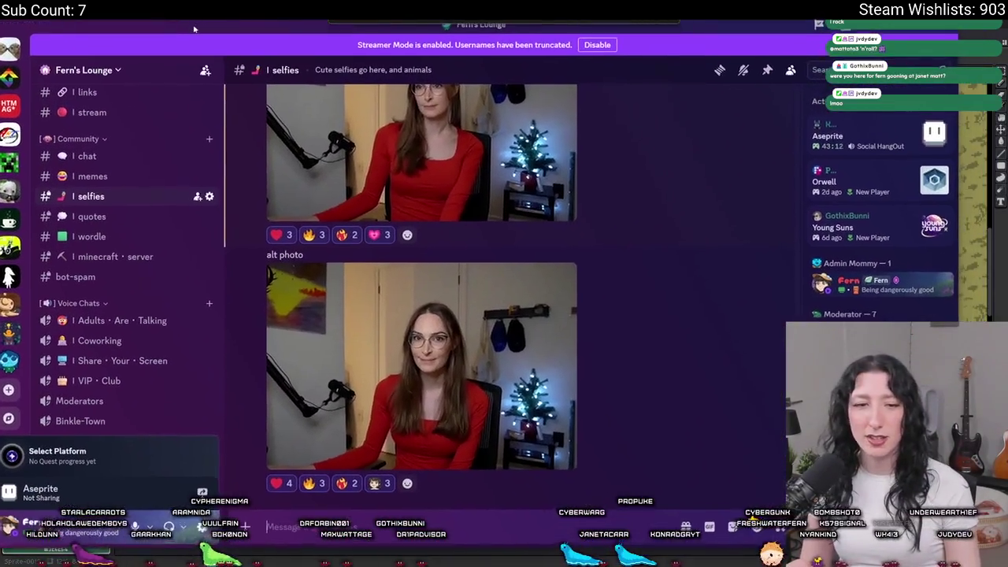
{"action": "scroll", "coordinate": [624, 275], "scroll_direction": "up", "scroll_amount": 2}
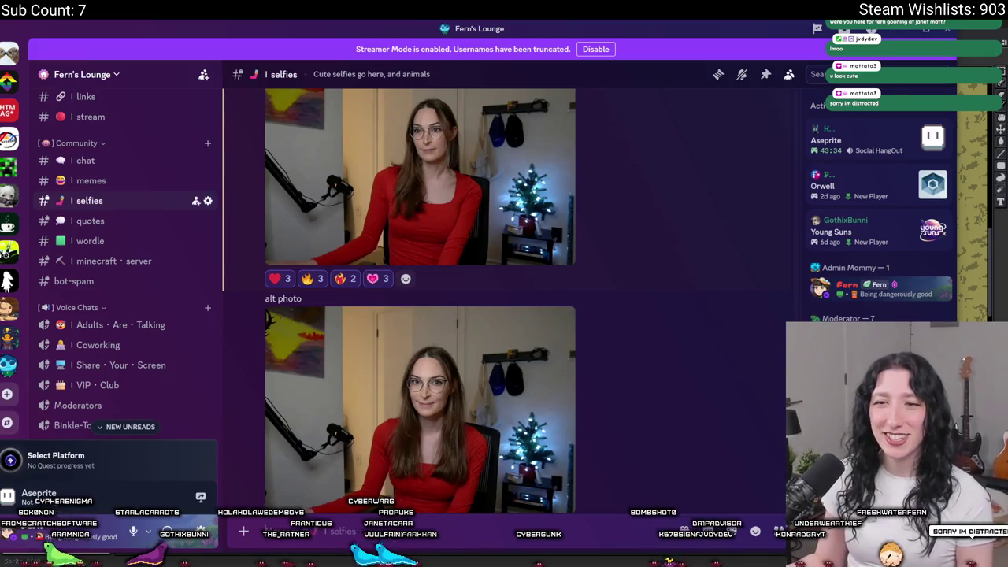
{"action": "scroll", "coordinate": [55, 323], "scroll_direction": "down", "scroll_amount": 2}
{"action": "scroll", "coordinate": [72, 323], "scroll_direction": "down", "scroll_amount": 4}
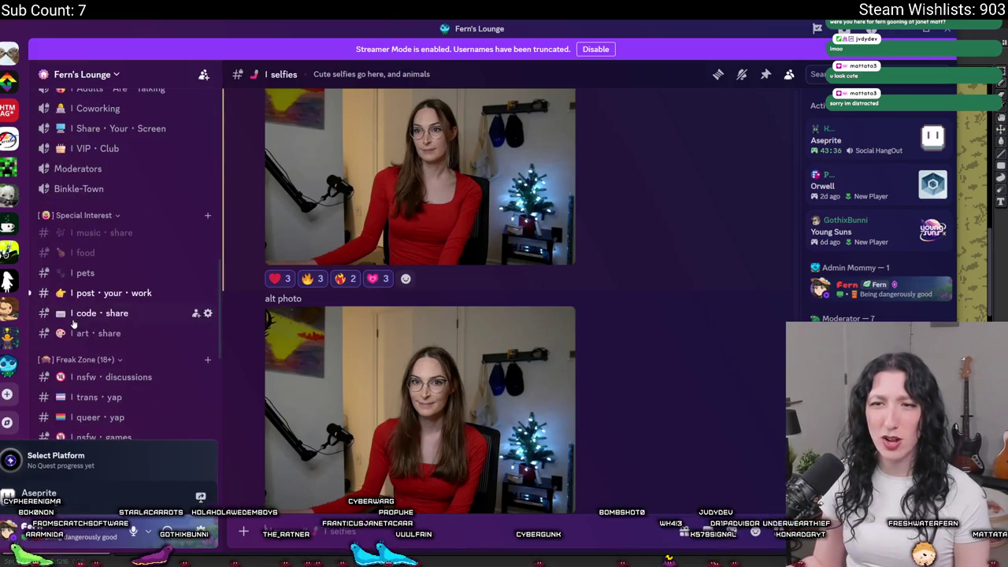
{"action": "scroll", "coordinate": [73, 323], "scroll_direction": "up", "scroll_amount": 4}
{"action": "scroll", "coordinate": [71, 330], "scroll_direction": "up", "scroll_amount": 5}
{"action": "scroll", "coordinate": [67, 337], "scroll_direction": "up", "scroll_amount": 1}
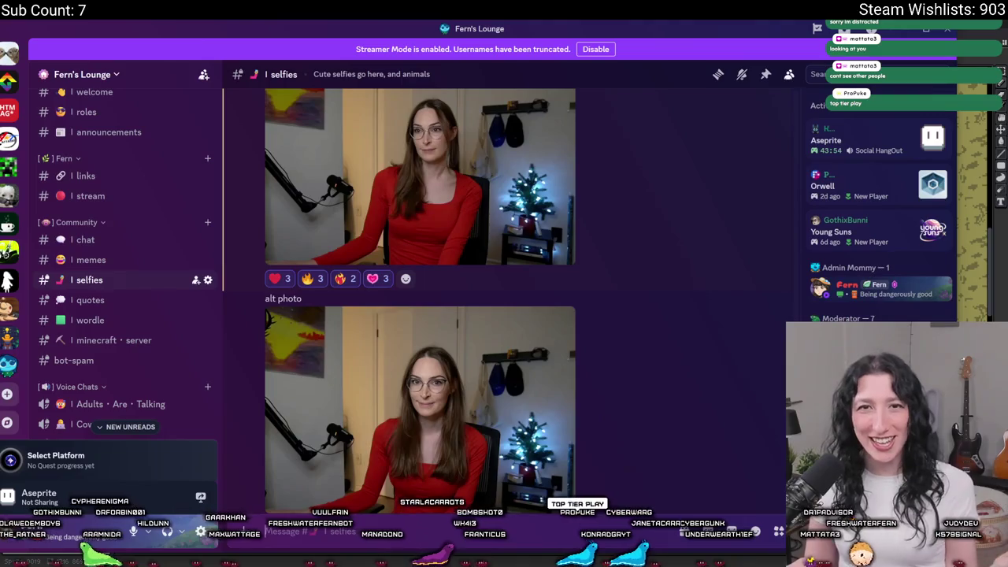
{"action": "key", "text": "alt+Tab"}
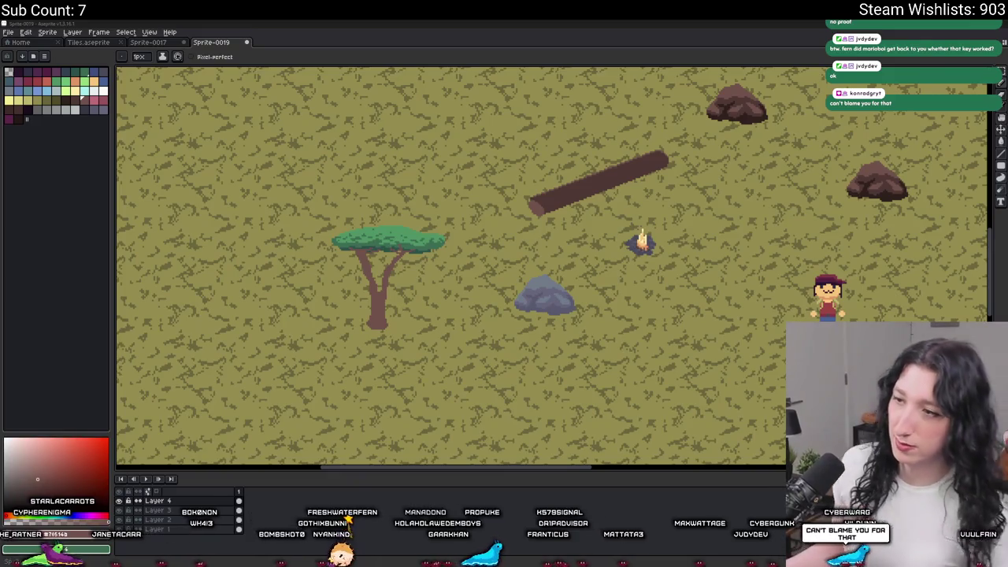
Step: Select the acacia and trial-move it toward the log, then cancel the move
{"action": "left_click_drag", "start_coordinate": [444, 314], "coordinate": [435, 309]}
{"action": "key", "text": "i"}
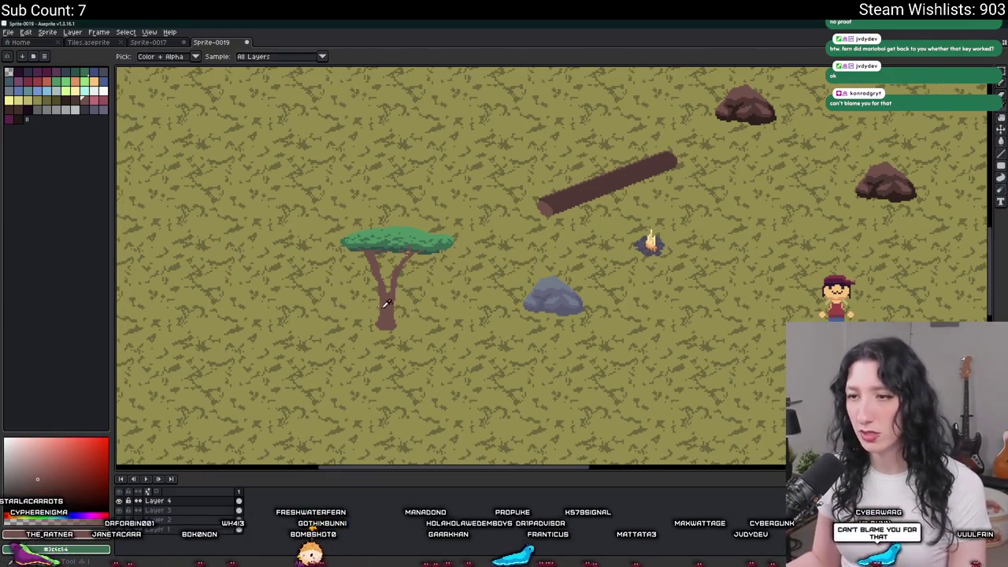
{"action": "scroll", "coordinate": [397, 309], "scroll_direction": "down", "scroll_amount": 3}
{"action": "scroll", "coordinate": [397, 308], "scroll_direction": "up", "scroll_amount": 3}
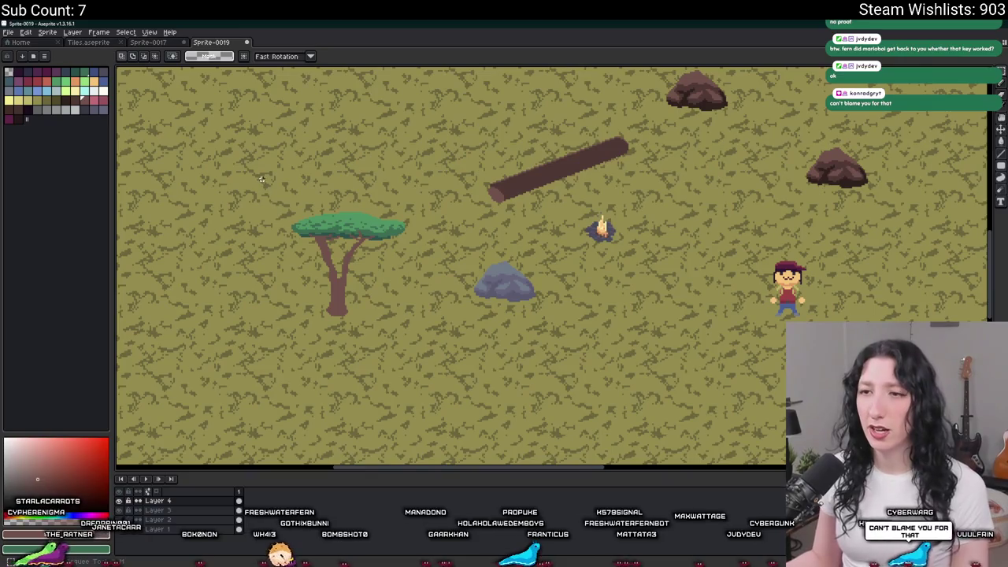
{"action": "left_click_drag", "start_coordinate": [261, 179], "coordinate": [411, 348]}
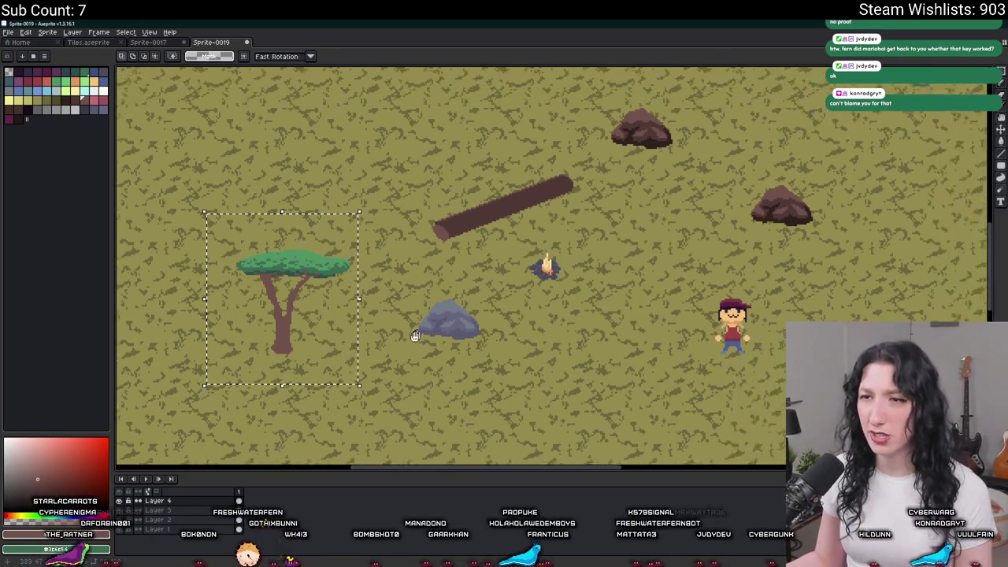
{"action": "left_click_drag", "start_coordinate": [248, 378], "coordinate": [468, 281]}
{"action": "key", "text": "Escape"}
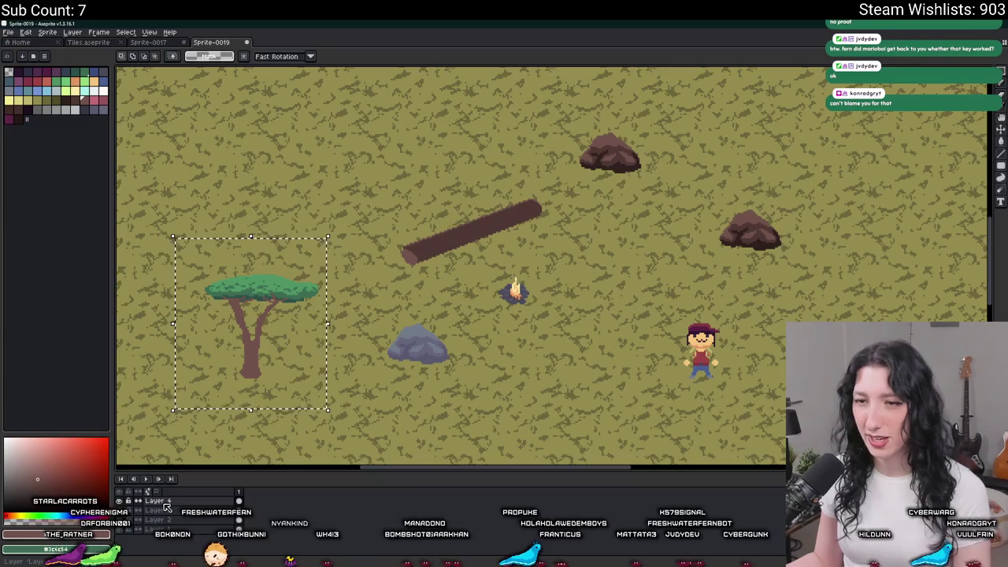
Step: Reselect the whole tree and drop it across the log beside the character
{"action": "left_click_drag", "start_coordinate": [303, 318], "coordinate": [209, 228]}
{"action": "left_click_drag", "start_coordinate": [358, 426], "coordinate": [185, 253]}
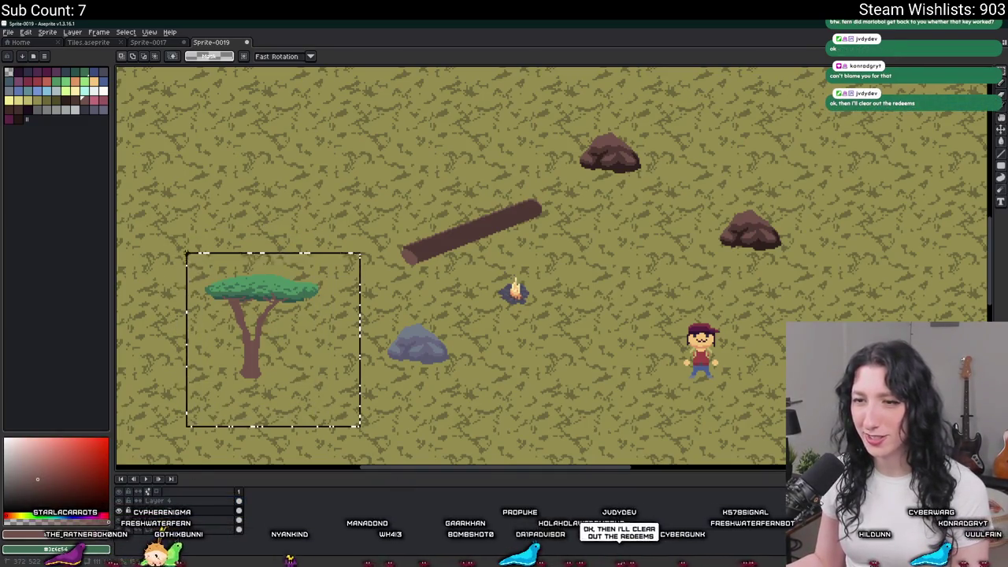
{"action": "left_click_drag", "start_coordinate": [249, 365], "coordinate": [746, 365]}
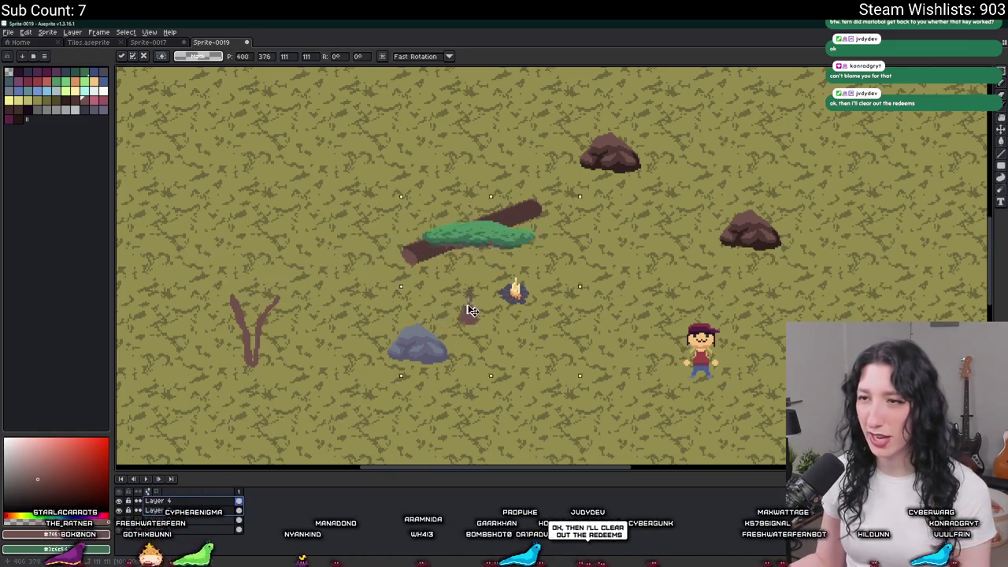
{"action": "left_click", "coordinate": [555, 403]}
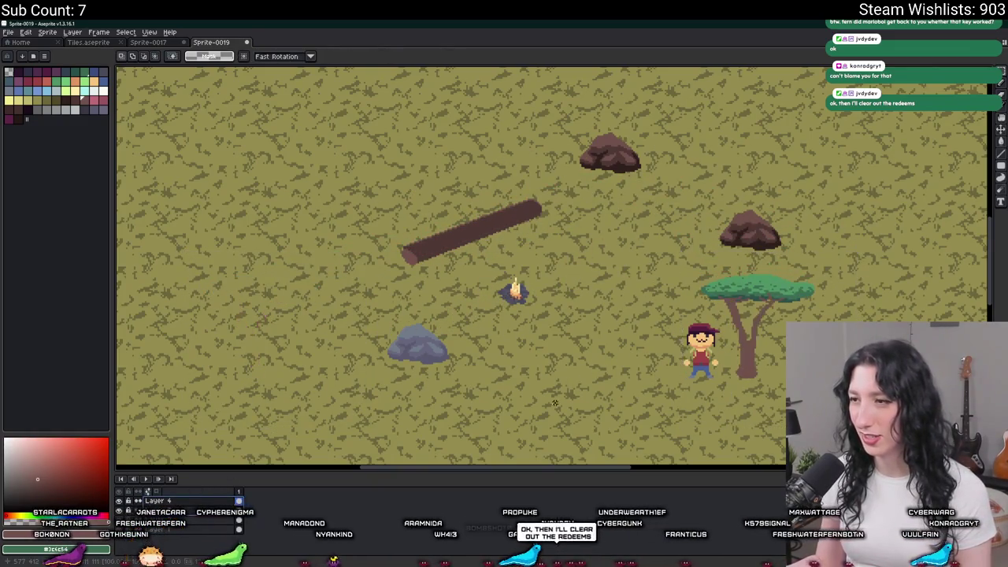
Step: Undo the move, returning the tree to its original spot left of the grey rock
{"action": "left_click_drag", "start_coordinate": [551, 404], "coordinate": [322, 327]}
{"action": "scroll", "coordinate": [354, 316], "scroll_direction": "down", "scroll_amount": 2}
{"action": "left_click_drag", "start_coordinate": [261, 256], "coordinate": [285, 260]}
{"action": "scroll", "coordinate": [285, 260], "scroll_direction": "up", "scroll_amount": 2}
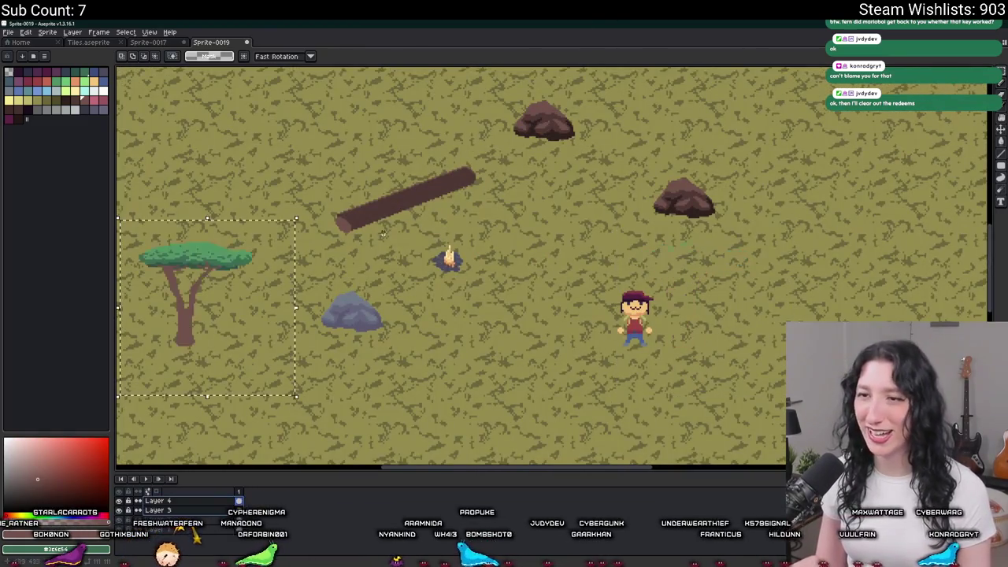
{"action": "key", "text": "ctrl+z"}
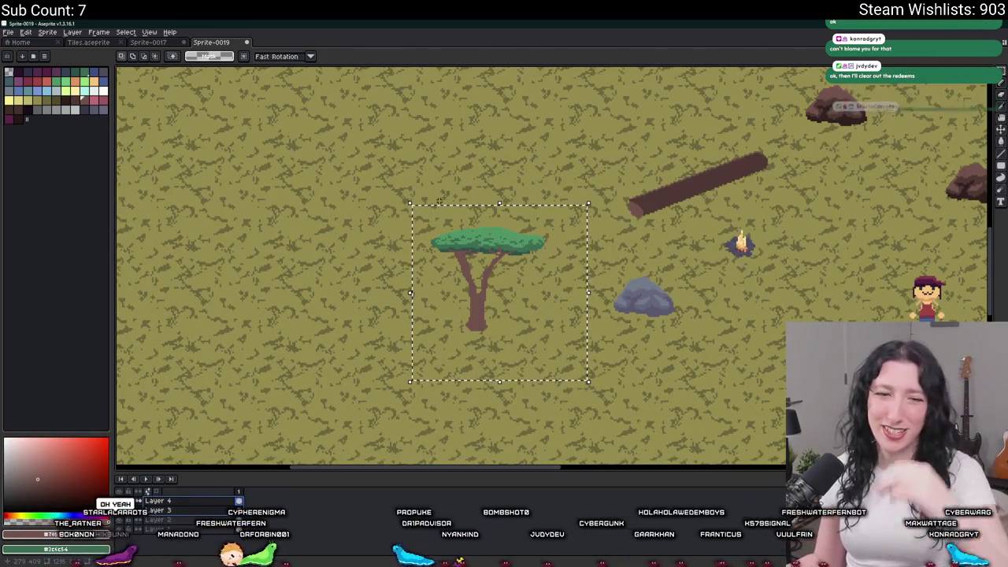
{"action": "left_click_drag", "start_coordinate": [559, 321], "coordinate": [482, 326]}
Step: Hide the background layer, clear the selection, and try a Sprite Size change before undoing it
{"action": "left_click", "coordinate": [119, 523]}
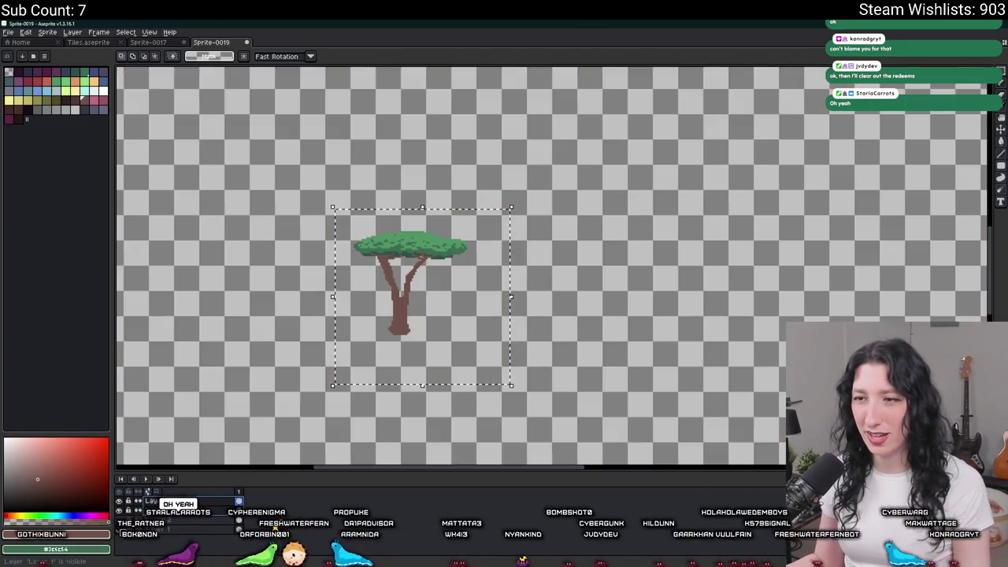
{"action": "key", "text": "ctrl+d"}
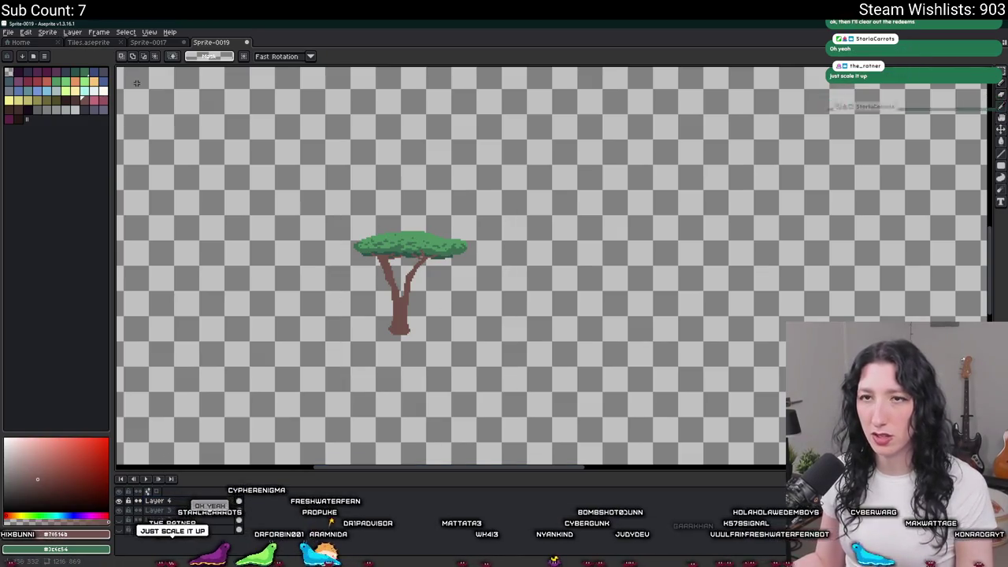
{"action": "left_click", "coordinate": [48, 33]}
{"action": "left_click", "coordinate": [63, 72]}
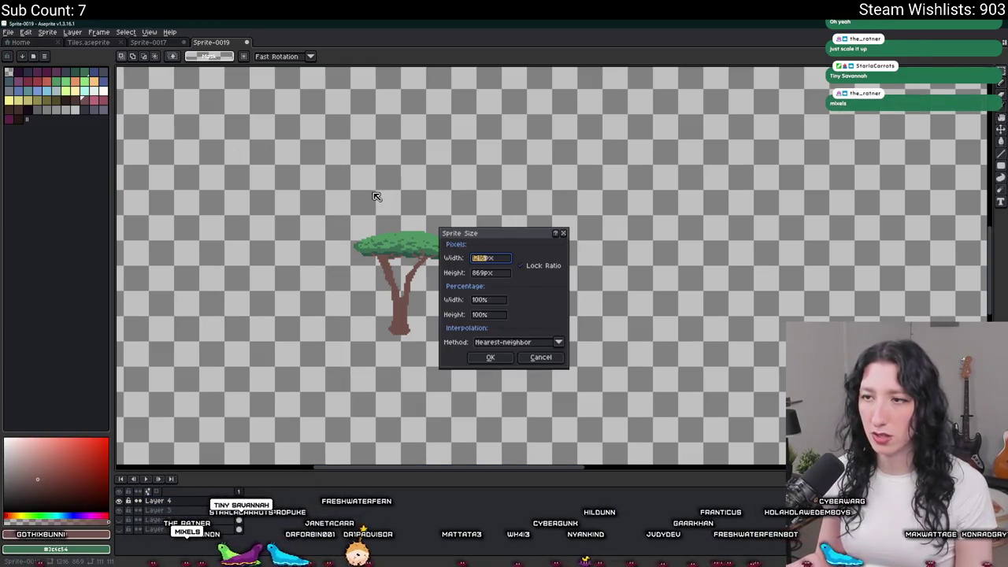
{"action": "left_click", "coordinate": [489, 300]}
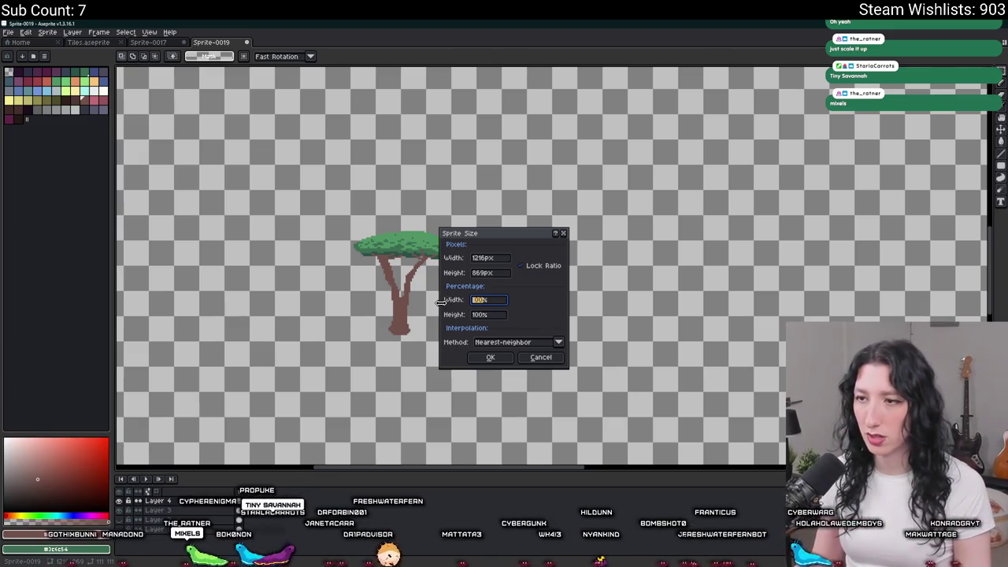
{"action": "type", "text": "1"}
{"action": "key", "text": "Return"}
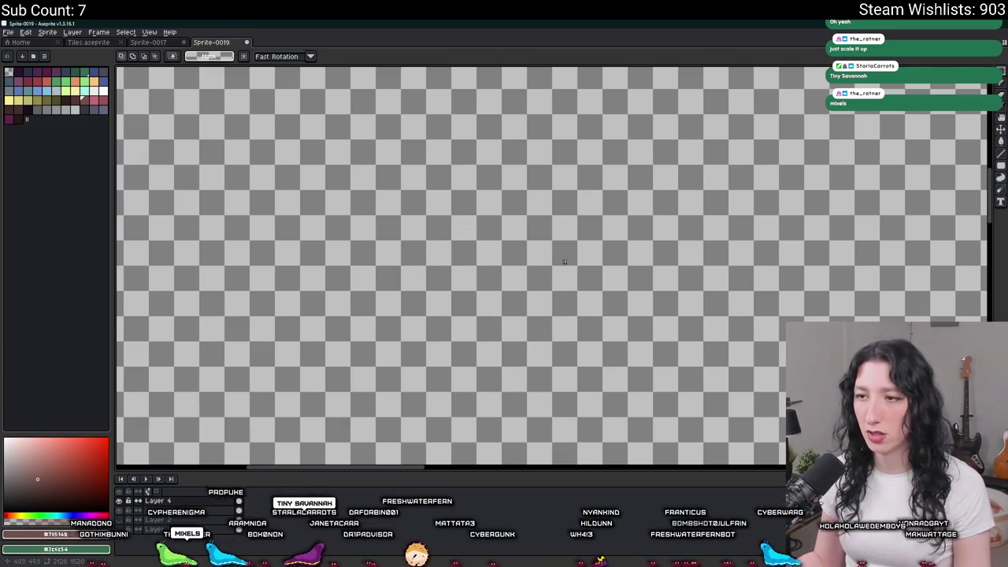
{"action": "key", "text": "ctrl+z"}
Step: Show the background again and paste a tree copy to the upper left of the original
{"action": "scroll", "coordinate": [599, 337], "scroll_direction": "up", "scroll_amount": 2}
{"action": "scroll", "coordinate": [599, 337], "scroll_direction": "up", "scroll_amount": 2}
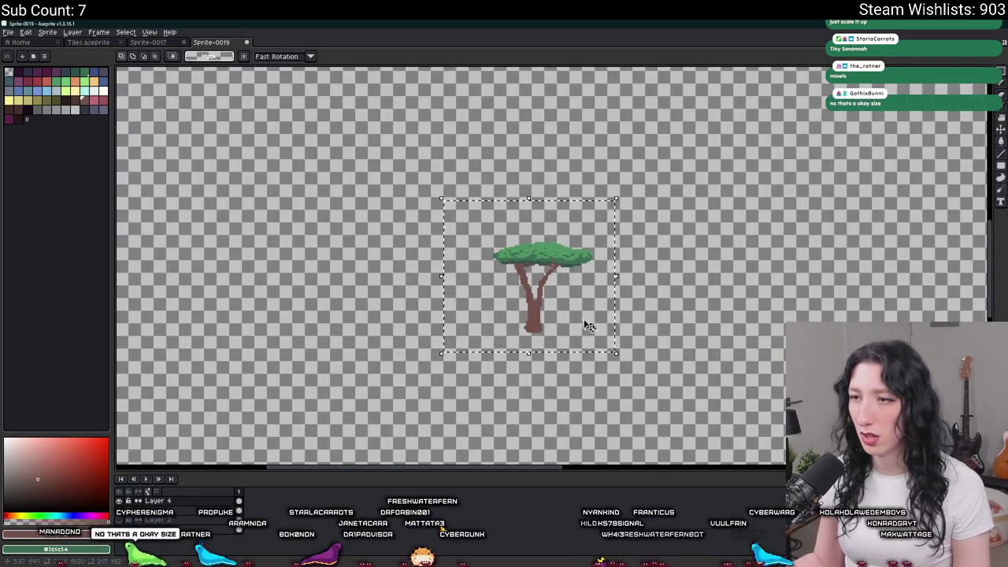
{"action": "scroll", "coordinate": [374, 437], "scroll_direction": "down", "scroll_amount": 3}
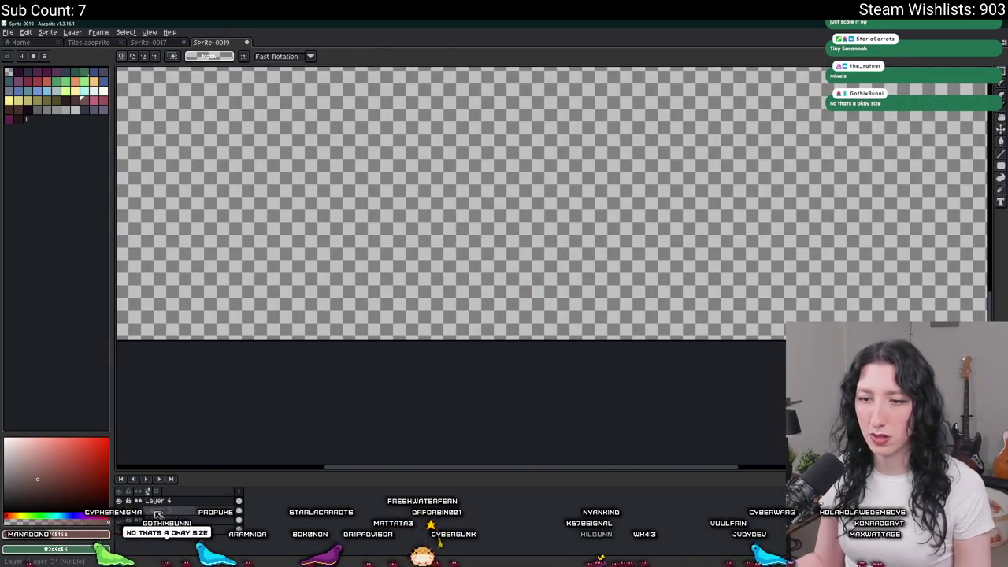
{"action": "left_click", "coordinate": [124, 522]}
{"action": "scroll", "coordinate": [233, 281], "scroll_direction": "down", "scroll_amount": 2}
{"action": "key", "text": "ctrl+v"}
{"action": "scroll", "coordinate": [473, 236], "scroll_direction": "up", "scroll_amount": 1}
{"action": "left_click_drag", "start_coordinate": [580, 272], "coordinate": [272, 221]}
{"action": "key", "text": "Return"}
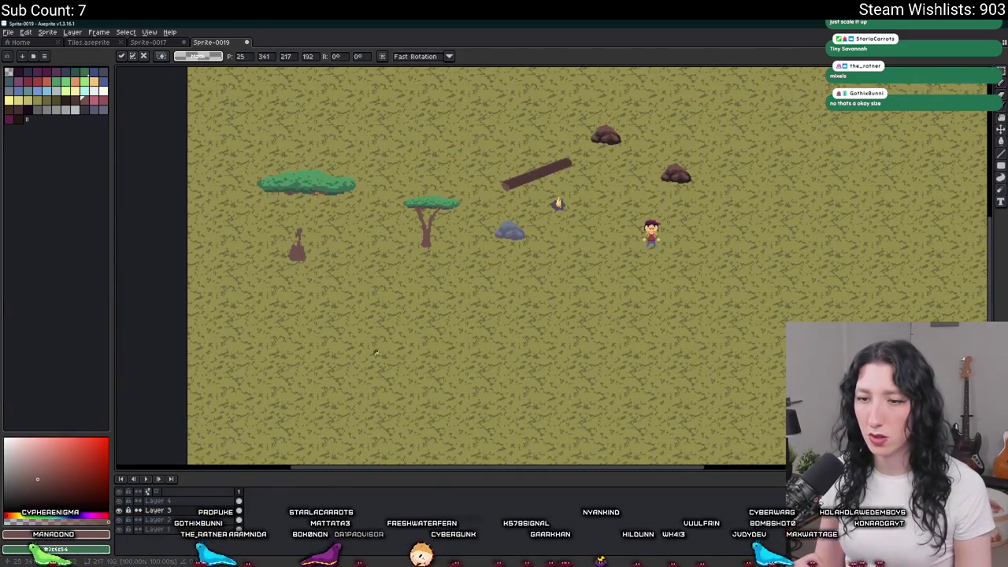
Step: Drag the pasted tree copy to the right and then back left across the scene
{"action": "scroll", "coordinate": [298, 352], "scroll_direction": "up", "scroll_amount": 2}
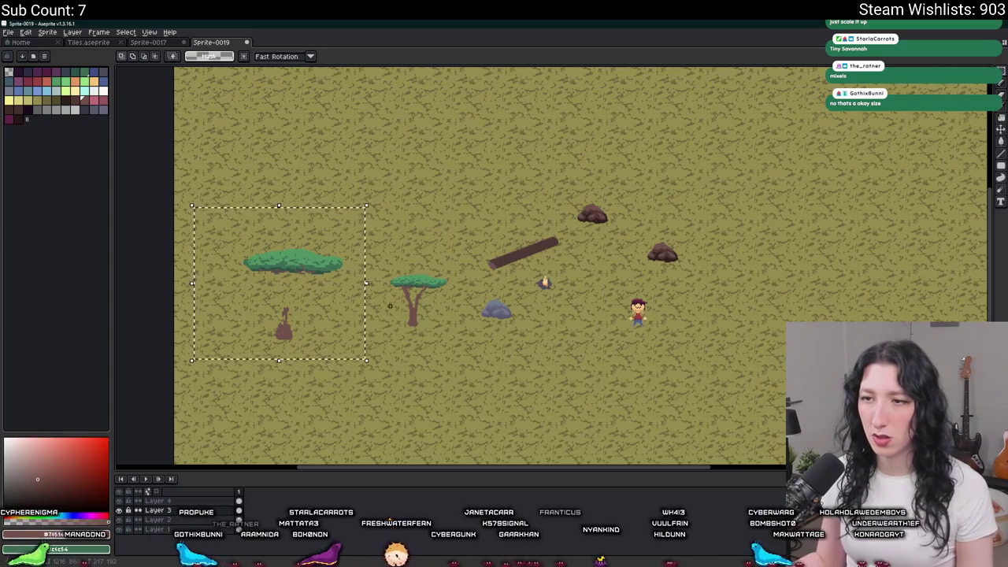
{"action": "scroll", "coordinate": [388, 307], "scroll_direction": "up", "scroll_amount": 1}
{"action": "left_click_drag", "start_coordinate": [326, 265], "coordinate": [946, 300]}
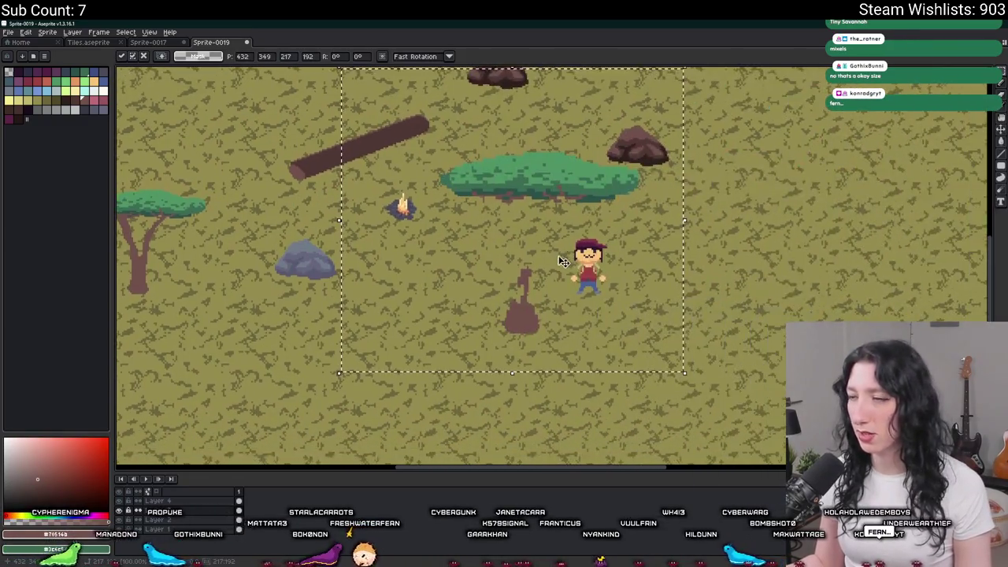
{"action": "scroll", "coordinate": [564, 261], "scroll_direction": "down", "scroll_amount": 1}
{"action": "left_click_drag", "start_coordinate": [535, 263], "coordinate": [575, 256]}
{"action": "scroll", "coordinate": [502, 250], "scroll_direction": "up", "scroll_amount": 1}
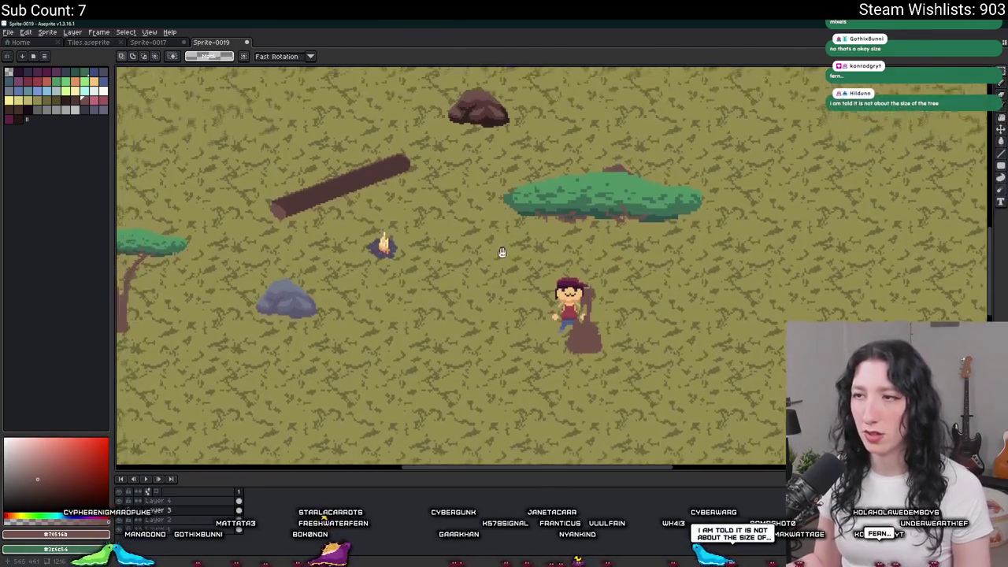
{"action": "scroll", "coordinate": [502, 251], "scroll_direction": "down", "scroll_amount": 1}
{"action": "left_click_drag", "start_coordinate": [567, 213], "coordinate": [207, 212]}
Step: Undo the pasted copy, deselect, and restore the selection around the original acacia
{"action": "key", "text": "ctrl+z"}
{"action": "key", "text": "ctrl+z"}
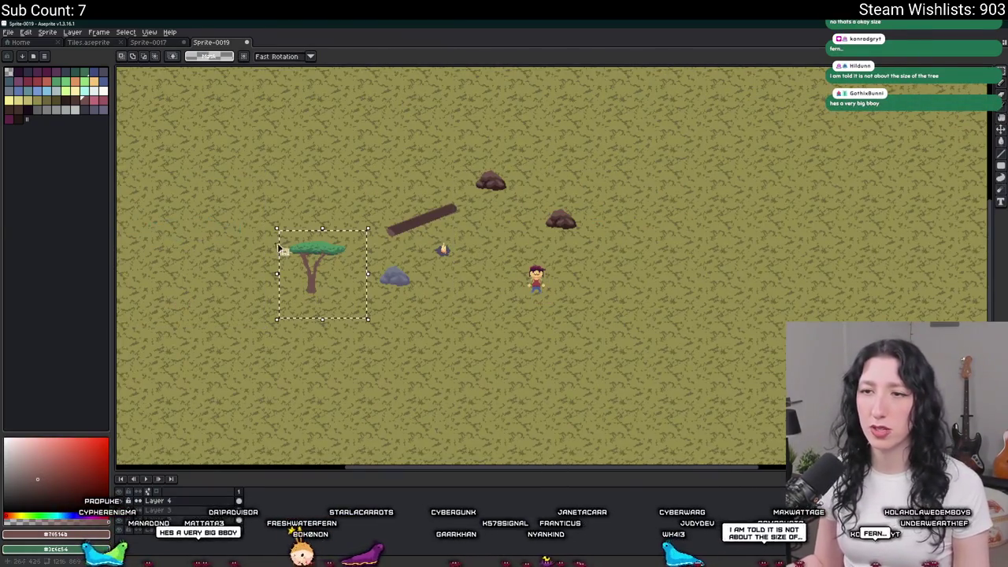
{"action": "key", "text": "ctrl+d"}
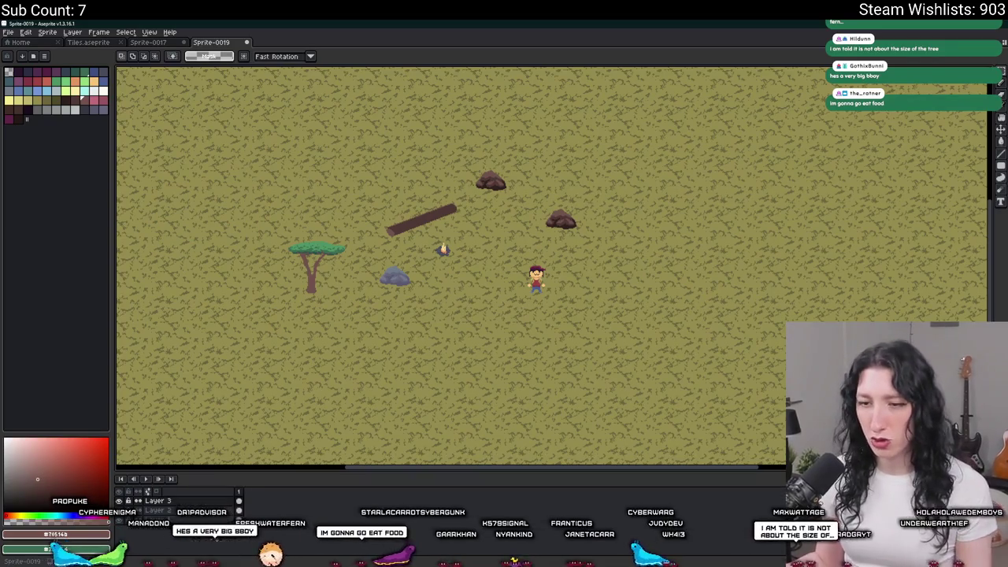
{"action": "scroll", "coordinate": [260, 315], "scroll_direction": "up", "scroll_amount": 2}
{"action": "scroll", "coordinate": [275, 259], "scroll_direction": "down", "scroll_amount": 1}
{"action": "scroll", "coordinate": [344, 322], "scroll_direction": "down", "scroll_amount": 1}
{"action": "key", "text": "ctrl+z"}
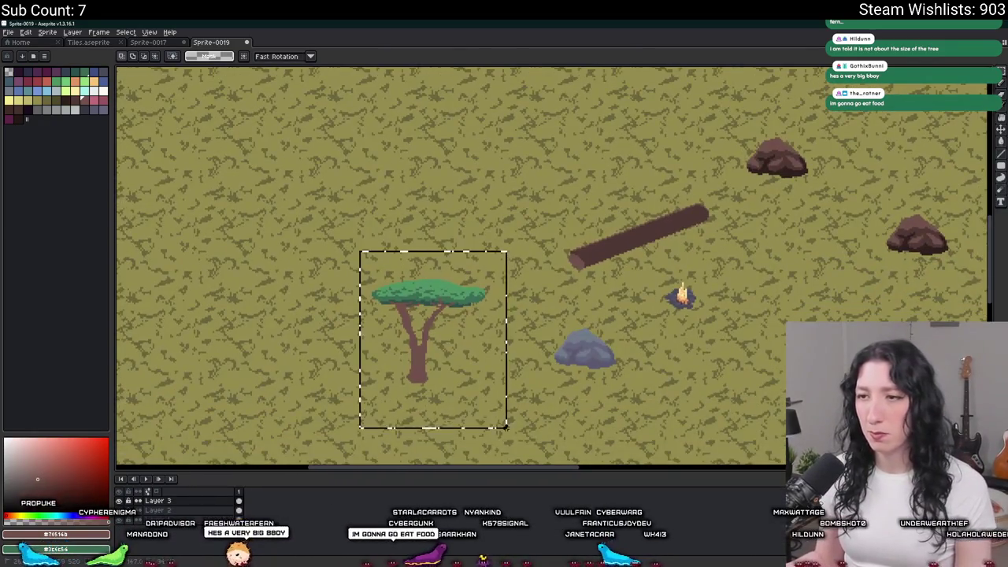
Step: Copy the selected tree into a new sprite and trim the canvas tightly around it
{"action": "key", "text": "ctrl+c"}
{"action": "key", "text": "ctrl+n"}
{"action": "key", "text": "Return"}
{"action": "key", "text": "ctrl+v"}
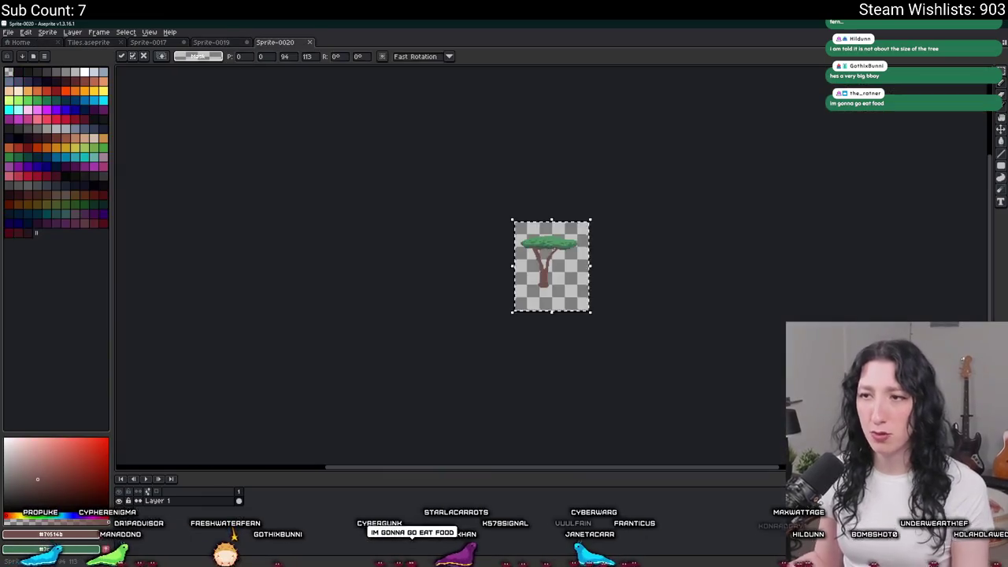
{"action": "left_click", "coordinate": [48, 32]}
{"action": "left_click", "coordinate": [52, 114]}
Step: Resize the new tree sprite with the width percentage set to 100
{"action": "left_click", "coordinate": [49, 33]}
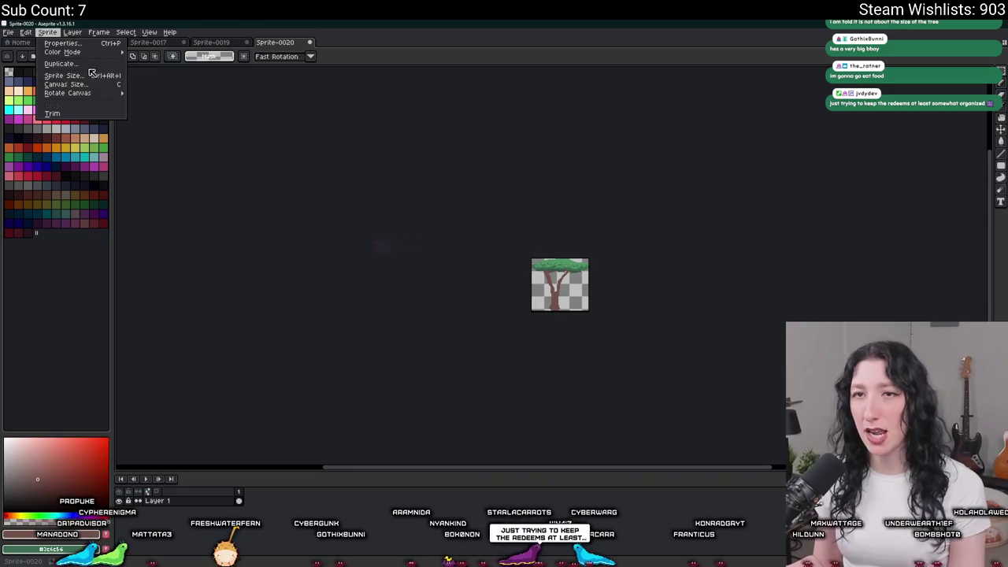
{"action": "left_click", "coordinate": [90, 76]}
{"action": "double_click", "coordinate": [490, 299]}
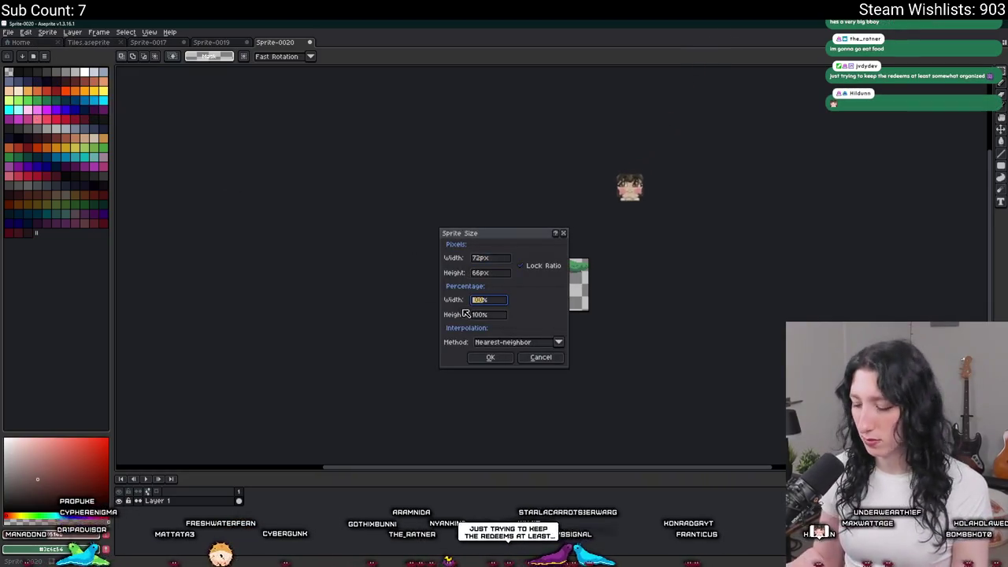
{"action": "type", "text": "100"}
{"action": "key", "text": "Return"}
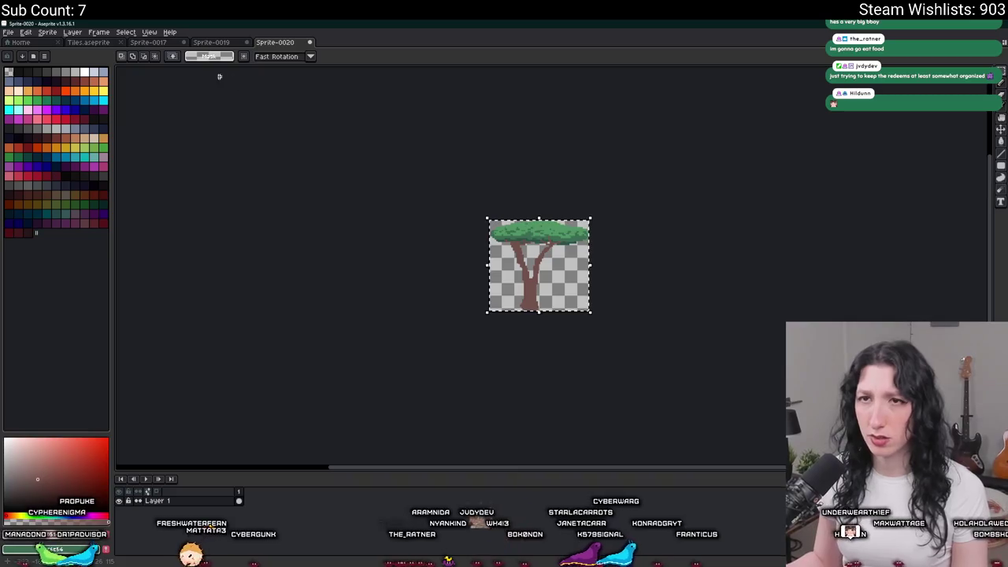
Step: Return to the savanna scene document and paste the copied large tree in
{"action": "left_click", "coordinate": [88, 41]}
{"action": "left_click", "coordinate": [148, 41]}
{"action": "left_click", "coordinate": [212, 42]}
{"action": "key", "text": "ctrl+v"}
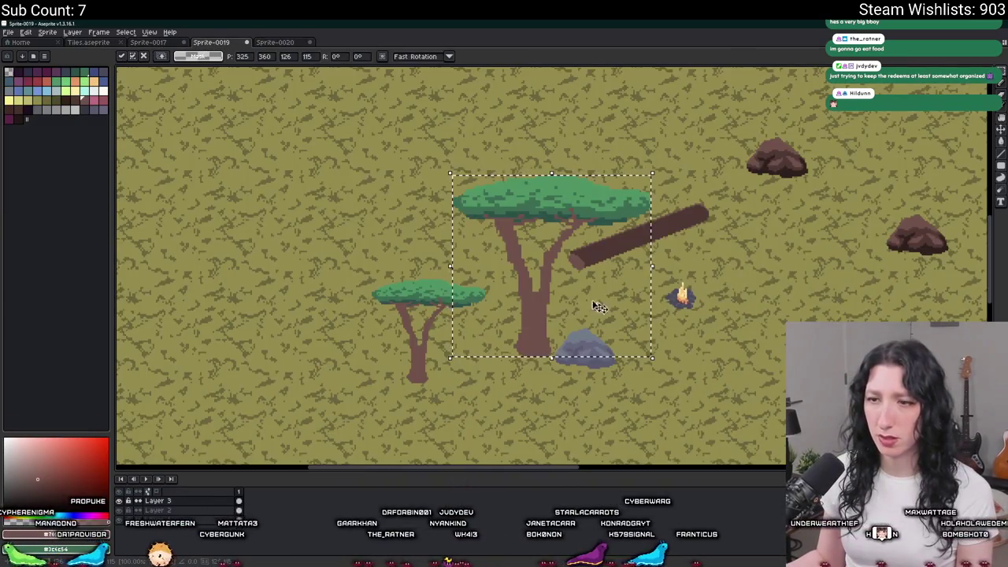
Step: Drop the pasted big acacia toward the upper left and delete the small acacia
{"action": "left_click_drag", "start_coordinate": [610, 311], "coordinate": [351, 285]}
{"action": "key", "text": "Return"}
{"action": "left_click_drag", "start_coordinate": [507, 416], "coordinate": [382, 259]}
{"action": "key", "text": "Delete"}
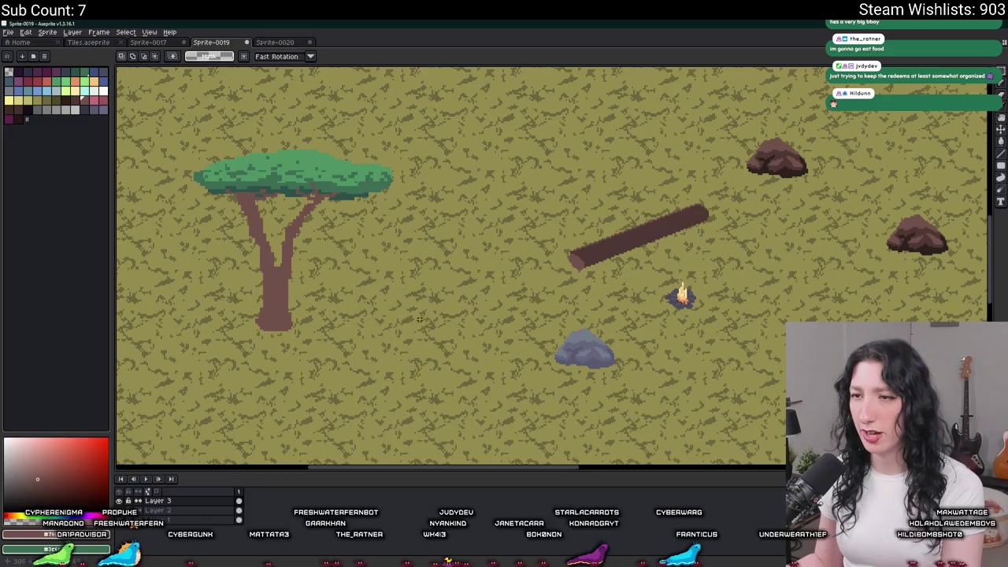
Step: Shift the large acacia right, just left of the log, and fix it in place
{"action": "left_click_drag", "start_coordinate": [431, 357], "coordinate": [170, 105]}
{"action": "left_click_drag", "start_coordinate": [284, 201], "coordinate": [433, 216]}
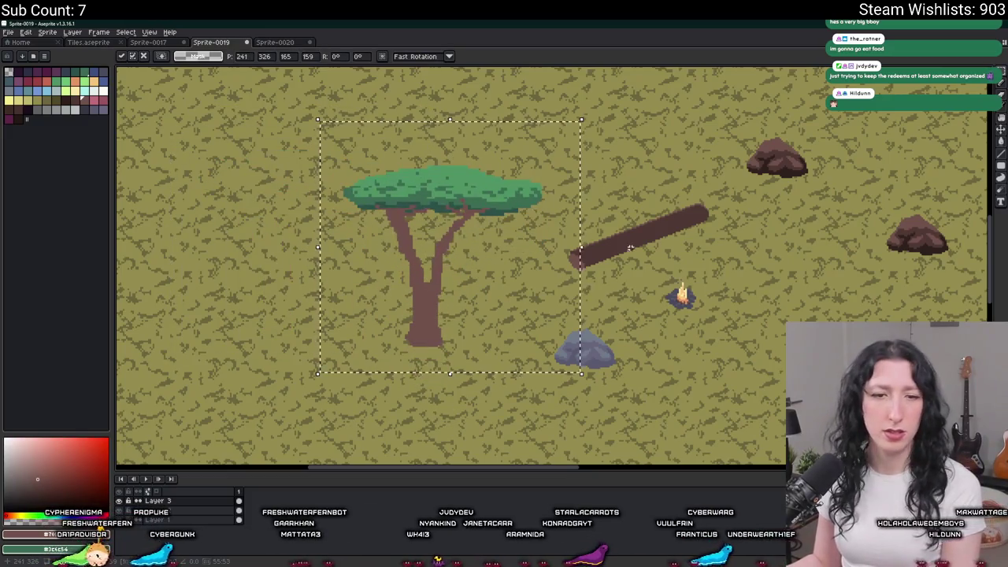
{"action": "key", "text": "ctrl+d"}
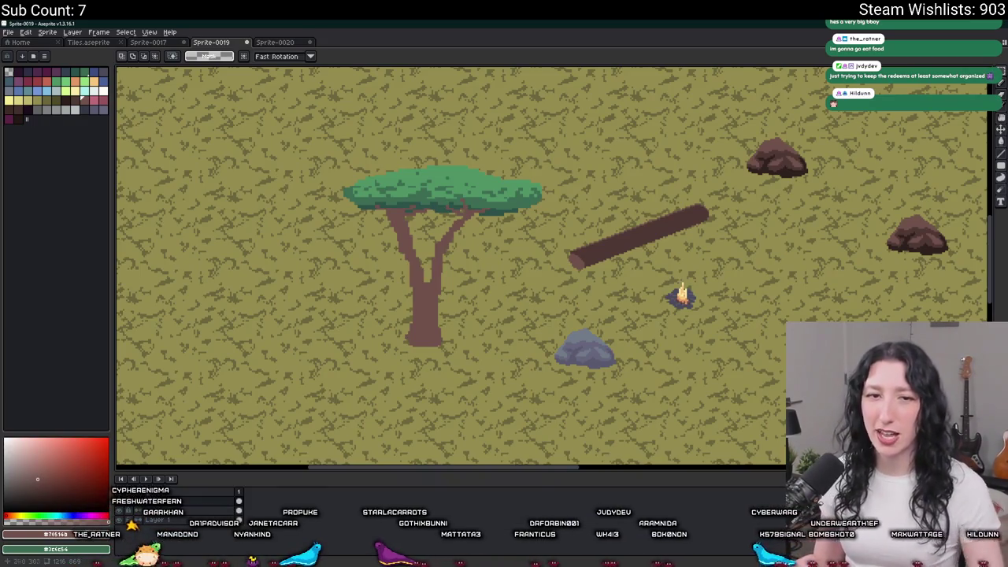
Step: Sample the canopy green, add dark pixels, and lighten dark pixels along the canopy's left edge
{"action": "scroll", "coordinate": [410, 205], "scroll_direction": "up", "scroll_amount": 3}
{"action": "left_click", "coordinate": [367, 180], "text": "alt"}
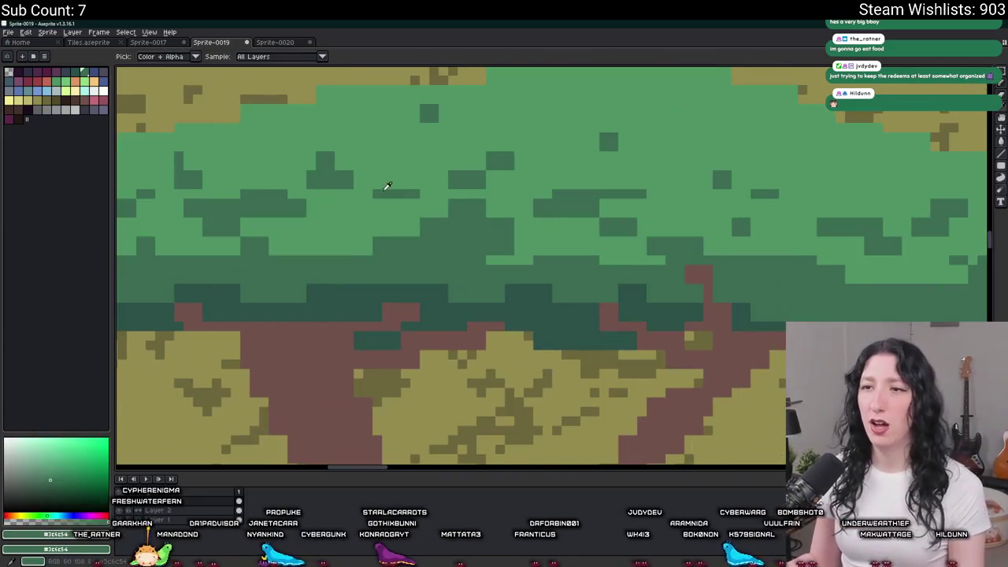
{"action": "scroll", "coordinate": [386, 186], "scroll_direction": "up", "scroll_amount": 2}
{"action": "left_click_drag", "start_coordinate": [418, 196], "coordinate": [379, 196]}
{"action": "mouse_move", "coordinate": [289, 160]}
{"action": "left_mouse_down"}
{"action": "mouse_move", "coordinate": [377, 180]}
{"action": "mouse_move", "coordinate": [448, 178]}
{"action": "mouse_move", "coordinate": [392, 252]}
{"action": "mouse_move", "coordinate": [493, 279]}
{"action": "mouse_move", "coordinate": [470, 330]}
{"action": "left_mouse_up"}
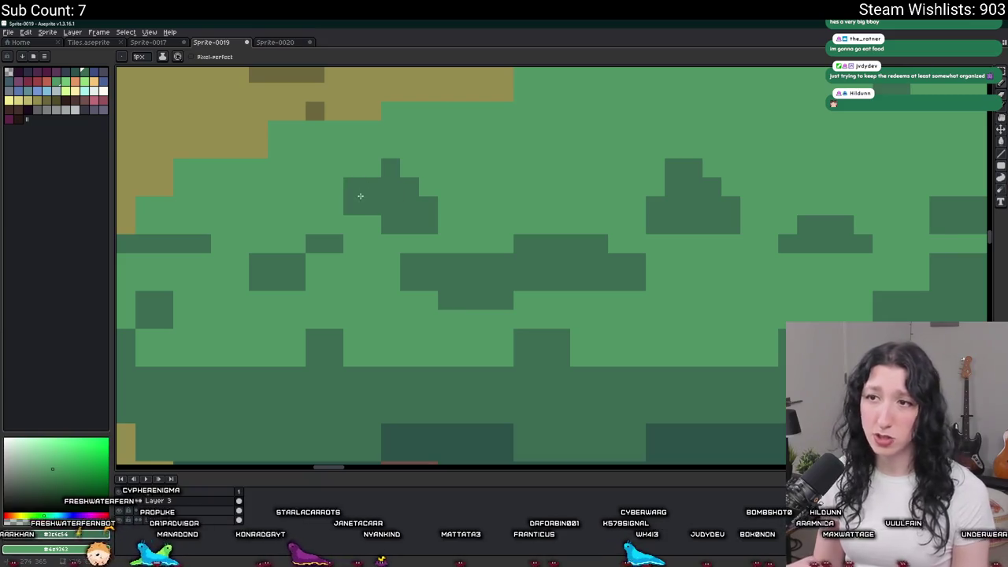
{"action": "scroll", "coordinate": [360, 196], "scroll_direction": "down", "scroll_amount": 4}
{"action": "scroll", "coordinate": [362, 224], "scroll_direction": "up", "scroll_amount": 4}
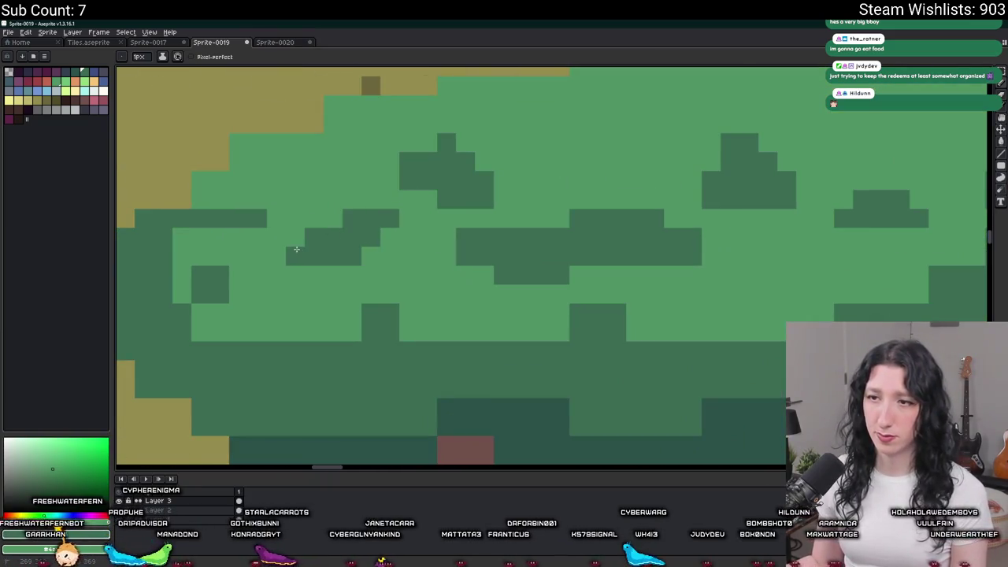
{"action": "scroll", "coordinate": [297, 249], "scroll_direction": "down", "scroll_amount": 4}
{"action": "scroll", "coordinate": [316, 260], "scroll_direction": "up", "scroll_amount": 4}
{"action": "scroll", "coordinate": [327, 268], "scroll_direction": "up", "scroll_amount": 1}
{"action": "left_click", "coordinate": [353, 267]}
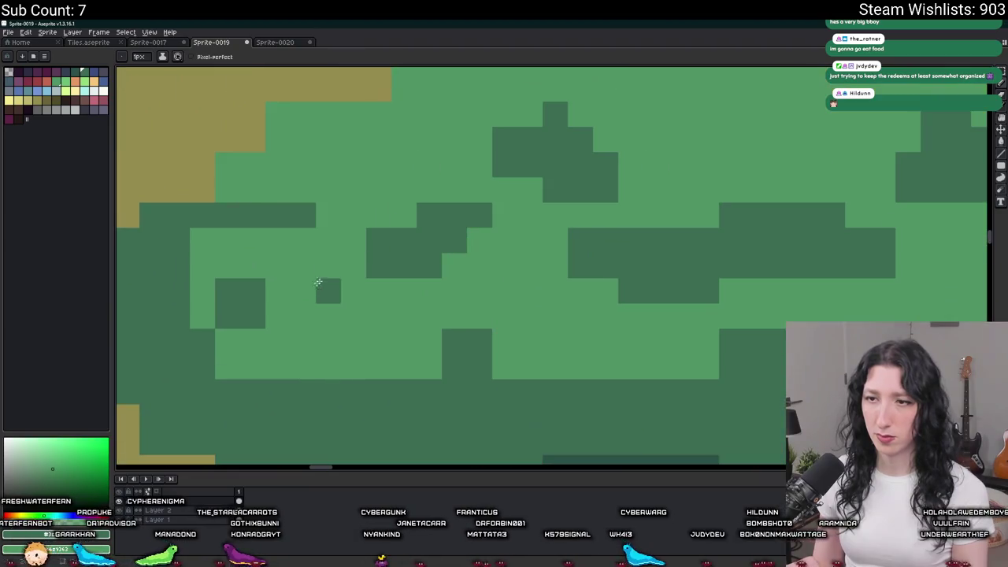
{"action": "scroll", "coordinate": [236, 287], "scroll_direction": "down", "scroll_amount": 2}
{"action": "scroll", "coordinate": [263, 308], "scroll_direction": "down", "scroll_amount": 2}
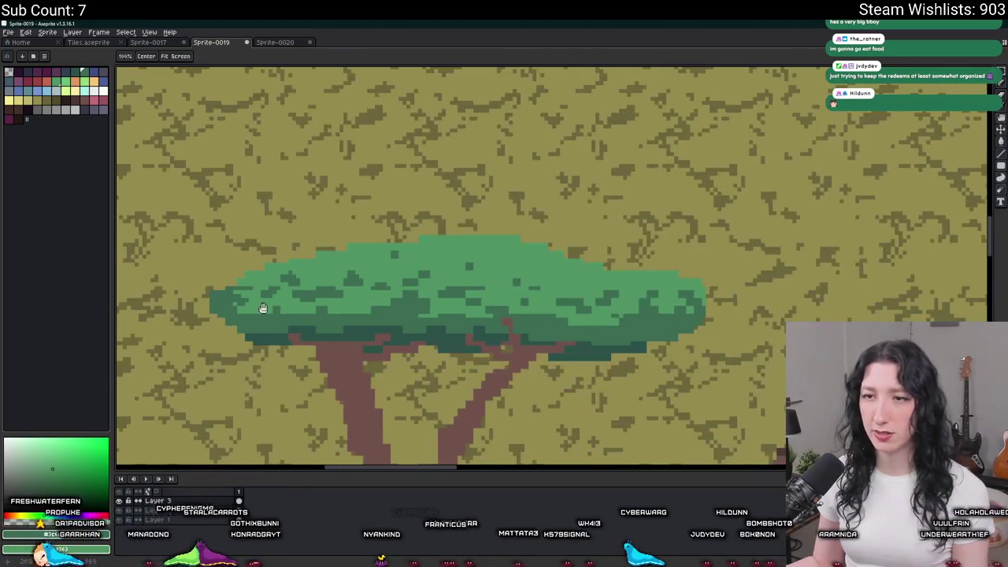
{"action": "scroll", "coordinate": [263, 308], "scroll_direction": "up", "scroll_amount": 2}
{"action": "scroll", "coordinate": [218, 294], "scroll_direction": "up", "scroll_amount": 2}
{"action": "mouse_move", "coordinate": [219, 295]}
{"action": "left_mouse_down"}
{"action": "mouse_move", "coordinate": [196, 315]}
{"action": "mouse_move", "coordinate": [198, 271]}
{"action": "mouse_move", "coordinate": [171, 233]}
{"action": "mouse_move", "coordinate": [170, 284]}
{"action": "left_mouse_up"}
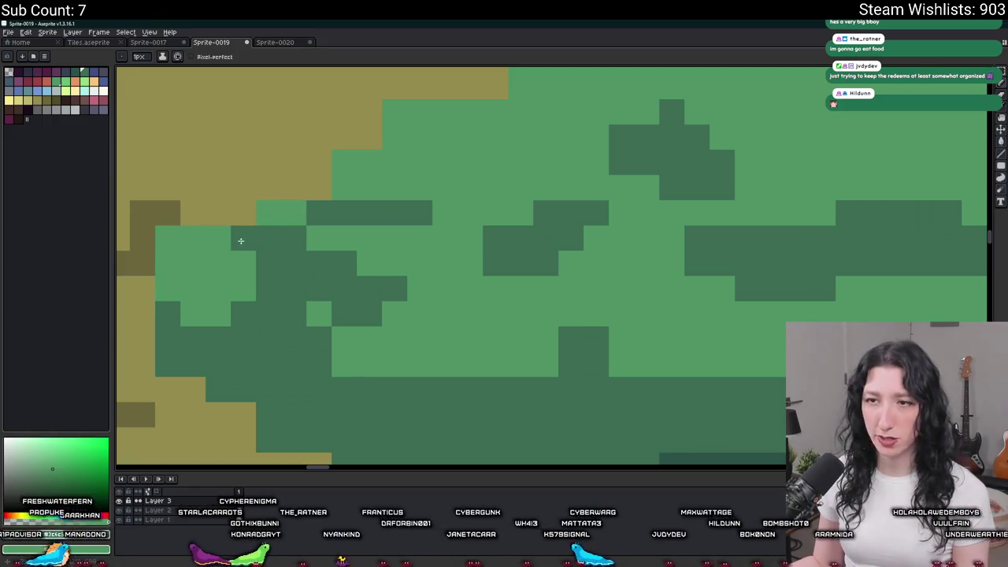
{"action": "scroll", "coordinate": [347, 220], "scroll_direction": "down", "scroll_amount": 3}
{"action": "scroll", "coordinate": [355, 219], "scroll_direction": "up", "scroll_amount": 1}
{"action": "scroll", "coordinate": [356, 236], "scroll_direction": "down", "scroll_amount": 1}
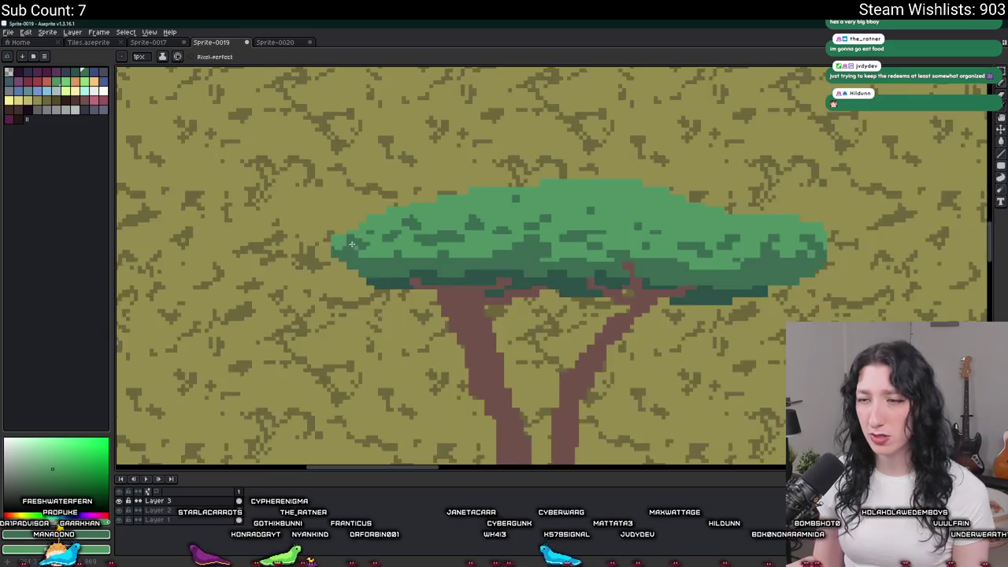
{"action": "scroll", "coordinate": [359, 254], "scroll_direction": "down", "scroll_amount": 2}
{"action": "scroll", "coordinate": [359, 254], "scroll_direction": "up", "scroll_amount": 4}
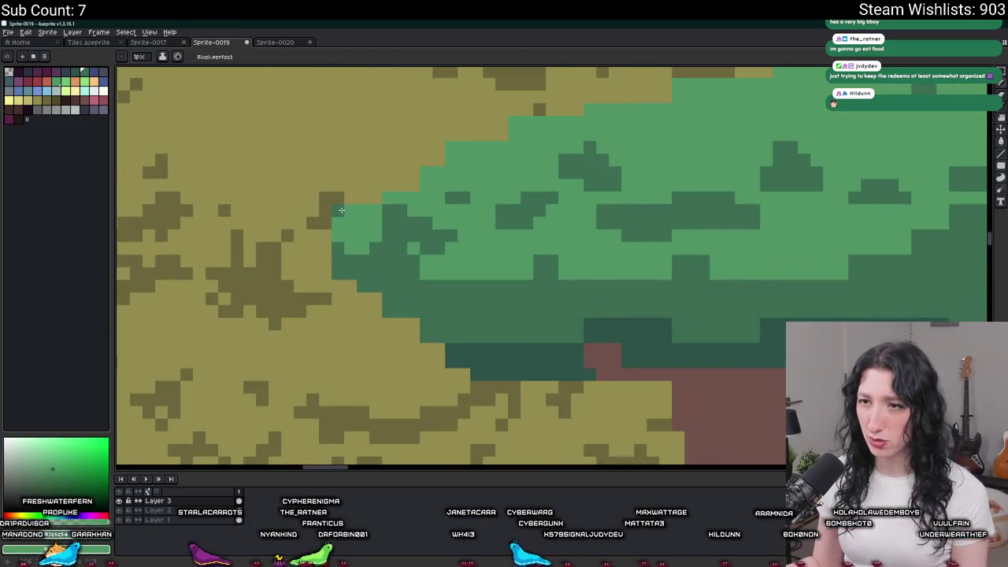
Step: Scatter dark green shading pixels across the upper canopy of the centred tree
{"action": "key", "text": "e"}
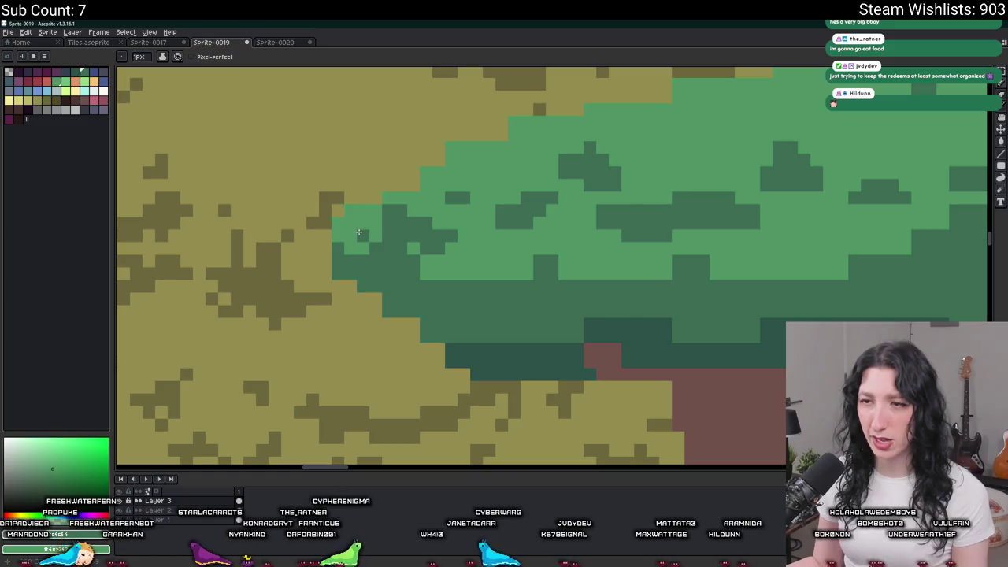
{"action": "scroll", "coordinate": [371, 227], "scroll_direction": "down", "scroll_amount": 4}
{"action": "scroll", "coordinate": [358, 221], "scroll_direction": "down", "scroll_amount": 2}
{"action": "scroll", "coordinate": [347, 212], "scroll_direction": "up", "scroll_amount": 2}
{"action": "scroll", "coordinate": [335, 204], "scroll_direction": "up", "scroll_amount": 5}
{"action": "scroll", "coordinate": [323, 213], "scroll_direction": "down", "scroll_amount": 4}
{"action": "scroll", "coordinate": [307, 220], "scroll_direction": "up", "scroll_amount": 1}
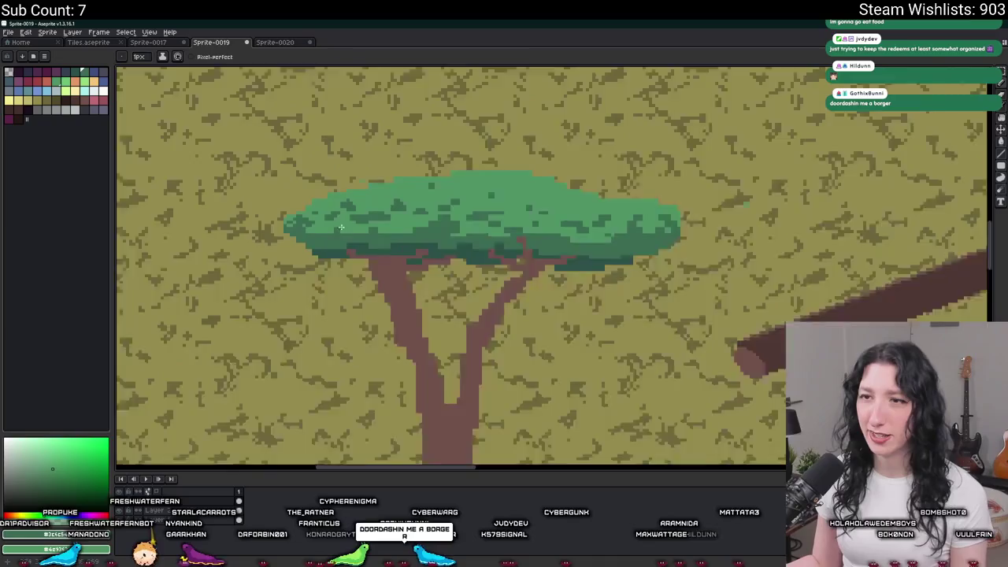
{"action": "scroll", "coordinate": [288, 234], "scroll_direction": "up", "scroll_amount": 3}
{"action": "scroll", "coordinate": [288, 234], "scroll_direction": "up", "scroll_amount": 1}
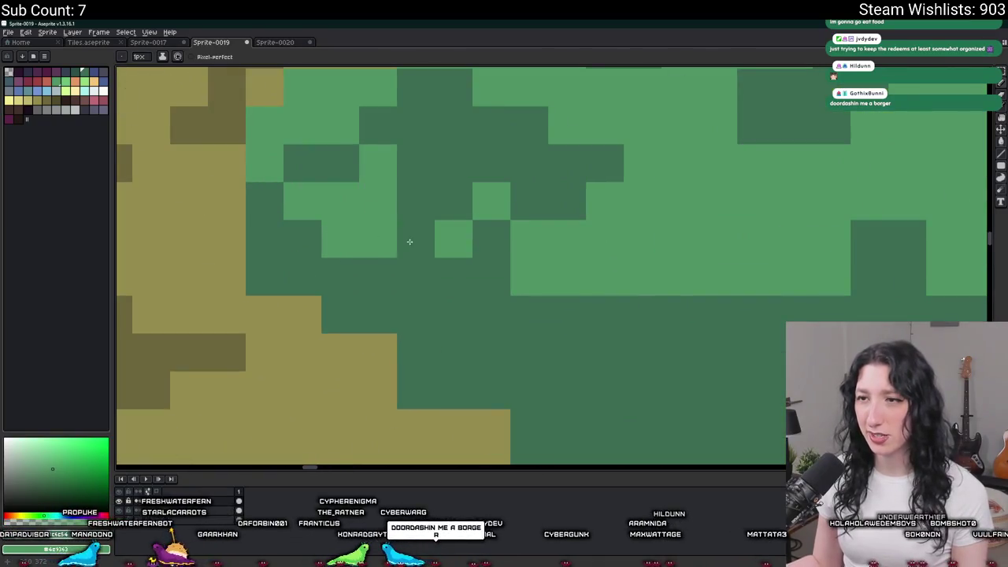
{"action": "scroll", "coordinate": [395, 270], "scroll_direction": "down", "scroll_amount": 7}
{"action": "scroll", "coordinate": [425, 284], "scroll_direction": "up", "scroll_amount": 3}
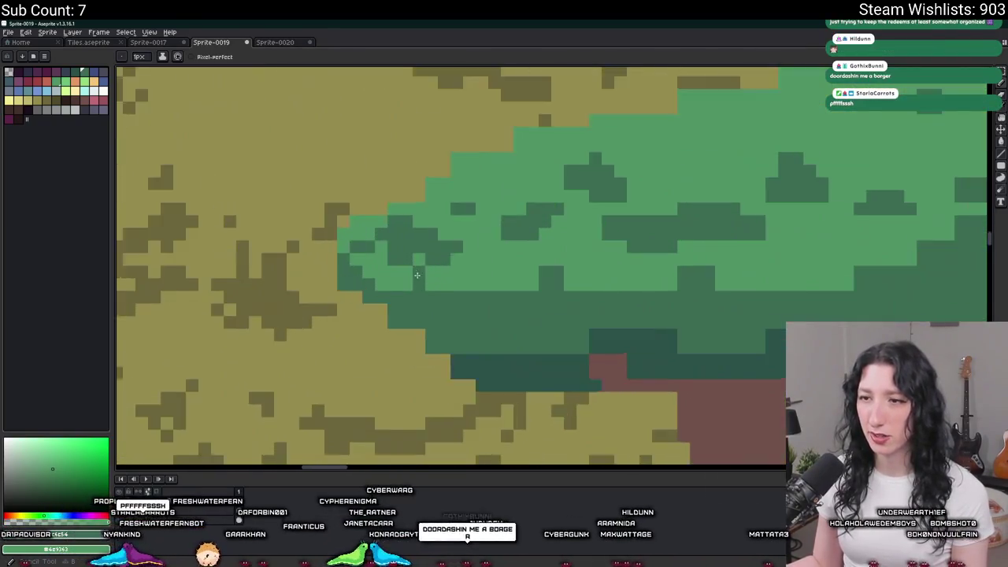
{"action": "scroll", "coordinate": [447, 297], "scroll_direction": "down", "scroll_amount": 1}
{"action": "scroll", "coordinate": [447, 298], "scroll_direction": "down", "scroll_amount": 2}
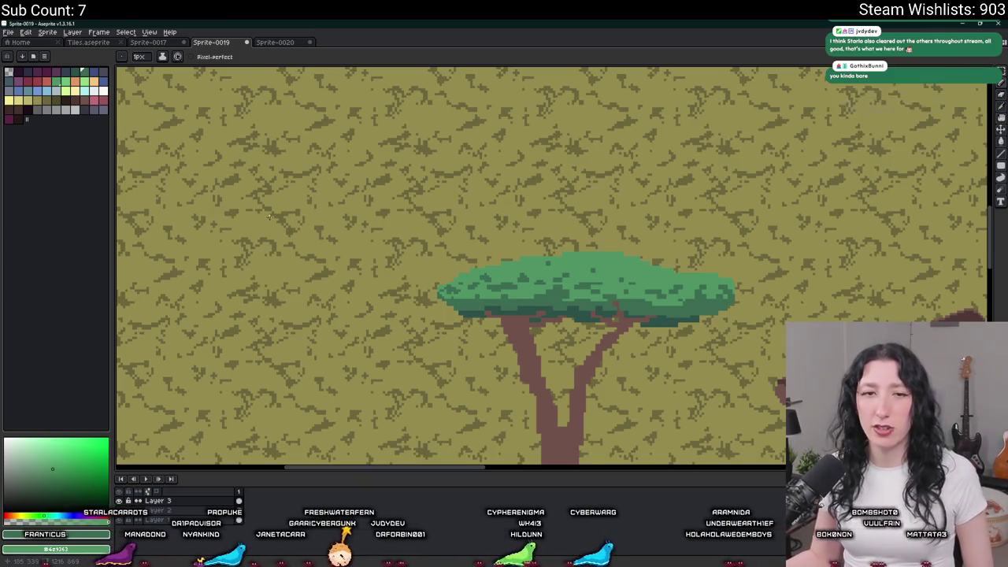
{"action": "left_click_drag", "start_coordinate": [519, 344], "coordinate": [468, 301]}
{"action": "scroll", "coordinate": [468, 301], "scroll_direction": "up", "scroll_amount": 2}
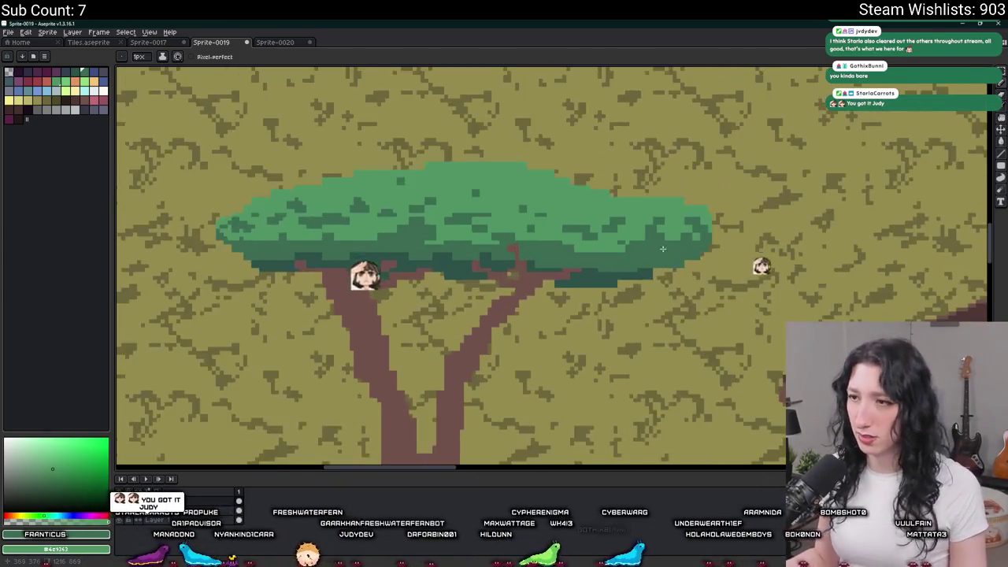
{"action": "scroll", "coordinate": [562, 225], "scroll_direction": "up", "scroll_amount": 2}
{"action": "scroll", "coordinate": [518, 226], "scroll_direction": "up", "scroll_amount": 2}
{"action": "left_click", "coordinate": [513, 158]}
{"action": "left_click_drag", "start_coordinate": [463, 158], "coordinate": [438, 157]}
{"action": "left_click_drag", "start_coordinate": [511, 173], "coordinate": [617, 200]}
{"action": "left_click", "coordinate": [693, 233]}
{"action": "left_click", "coordinate": [693, 309]}
{"action": "left_click", "coordinate": [670, 309]}
{"action": "left_click", "coordinate": [822, 260]}
{"action": "left_click", "coordinate": [797, 259]}
{"action": "left_click_drag", "start_coordinate": [797, 259], "coordinate": [732, 257]}
{"action": "mouse_move", "coordinate": [796, 204]}
{"action": "left_mouse_down"}
{"action": "mouse_move", "coordinate": [592, 252]}
{"action": "mouse_move", "coordinate": [624, 228]}
{"action": "left_mouse_up"}
Step: Place a dark block in the canopy, redoing a misplaced attempt, then add three more dark green pixels
{"action": "scroll", "coordinate": [507, 220], "scroll_direction": "down", "scroll_amount": 1}
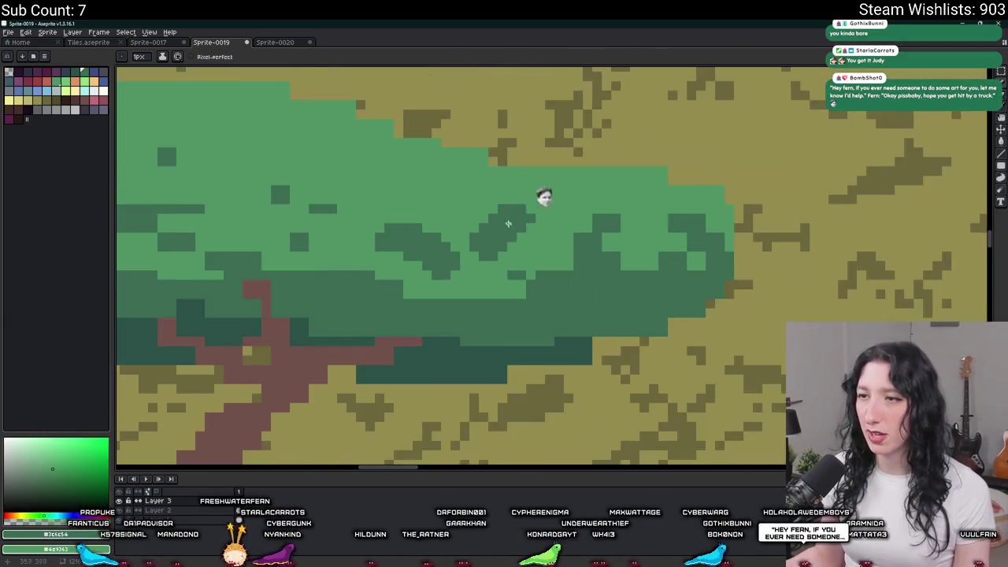
{"action": "scroll", "coordinate": [507, 219], "scroll_direction": "down", "scroll_amount": 1}
{"action": "scroll", "coordinate": [639, 346], "scroll_direction": "up", "scroll_amount": 1}
{"action": "scroll", "coordinate": [457, 216], "scroll_direction": "up", "scroll_amount": 2}
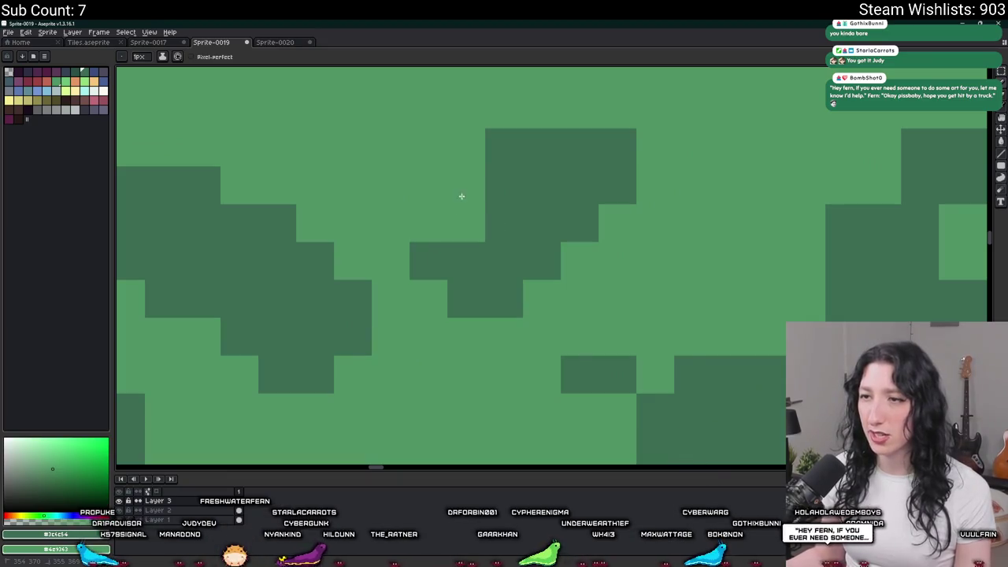
{"action": "left_click", "coordinate": [461, 197]}
{"action": "key", "text": "ctrl+z"}
{"action": "key", "text": "ctrl+z"}
{"action": "left_click", "coordinate": [470, 179]}
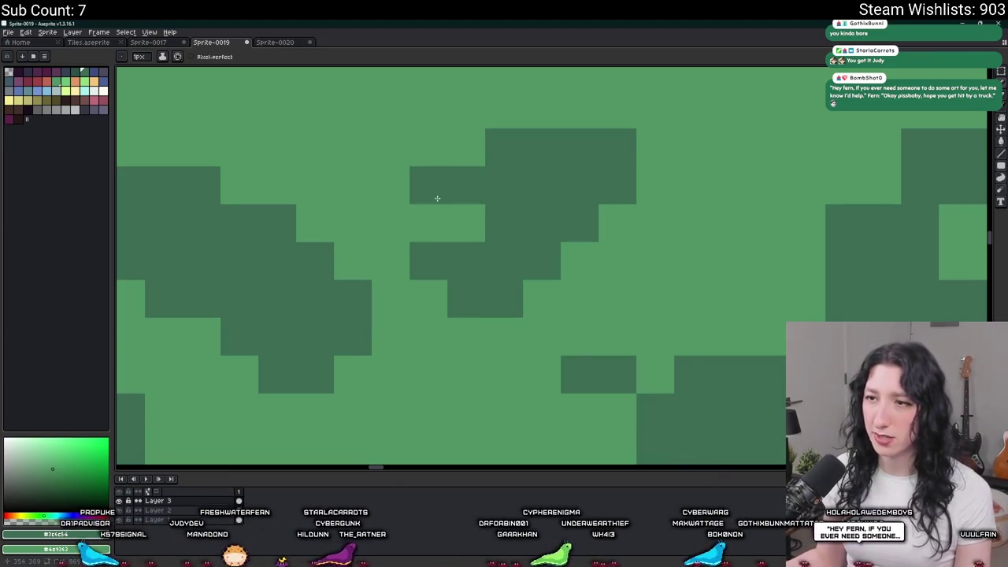
{"action": "scroll", "coordinate": [457, 237], "scroll_direction": "down", "scroll_amount": 2}
{"action": "scroll", "coordinate": [477, 268], "scroll_direction": "up", "scroll_amount": 2}
{"action": "scroll", "coordinate": [477, 281], "scroll_direction": "down", "scroll_amount": 3}
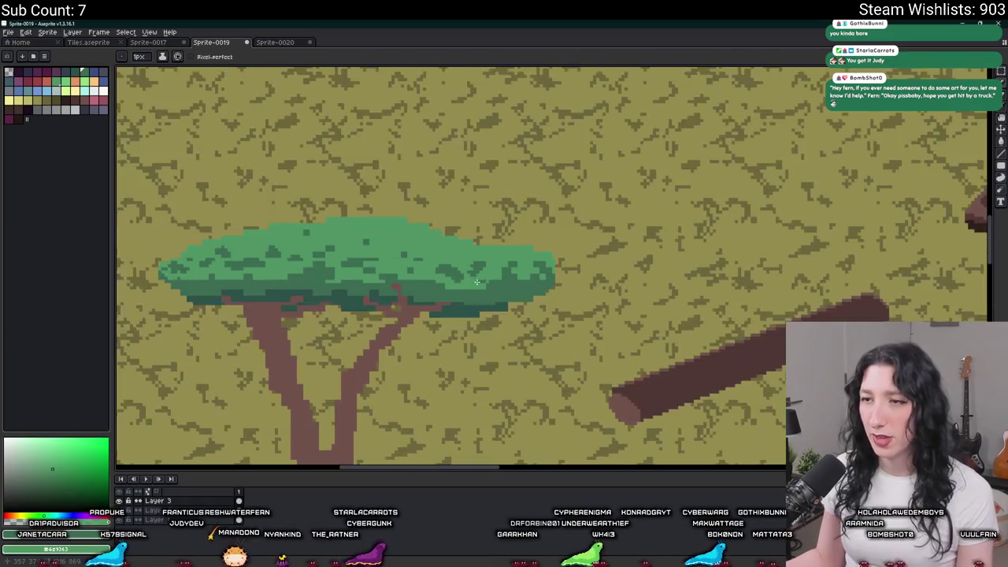
{"action": "scroll", "coordinate": [477, 281], "scroll_direction": "down", "scroll_amount": 1}
{"action": "scroll", "coordinate": [488, 268], "scroll_direction": "up", "scroll_amount": 2}
{"action": "scroll", "coordinate": [512, 260], "scroll_direction": "up", "scroll_amount": 3}
{"action": "left_click_drag", "start_coordinate": [535, 338], "coordinate": [530, 385]}
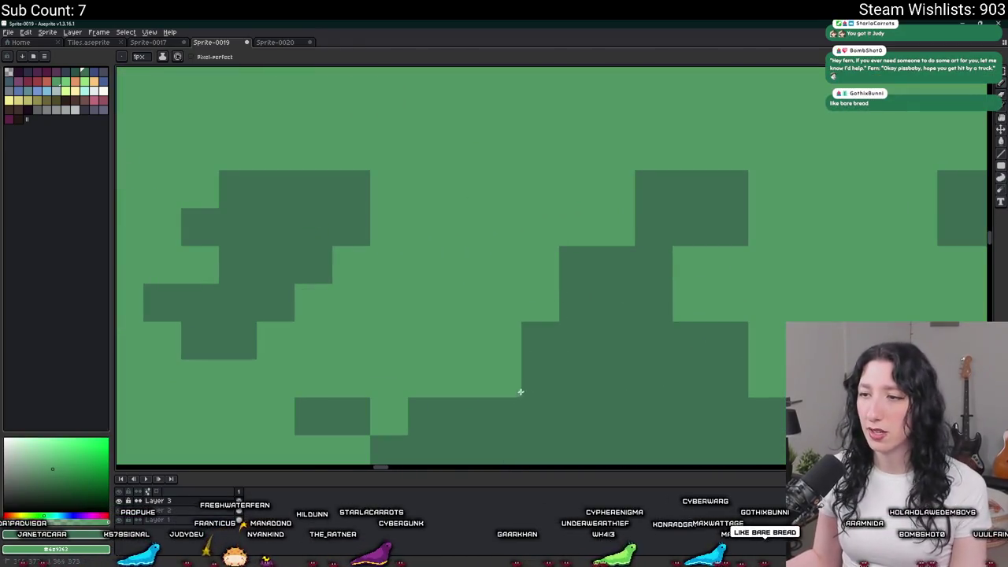
{"action": "left_click", "coordinate": [504, 379]}
Step: Add dark green pixels along the canopy's right edge
{"action": "scroll", "coordinate": [536, 331], "scroll_direction": "down", "scroll_amount": 3}
{"action": "scroll", "coordinate": [584, 294], "scroll_direction": "up", "scroll_amount": 2}
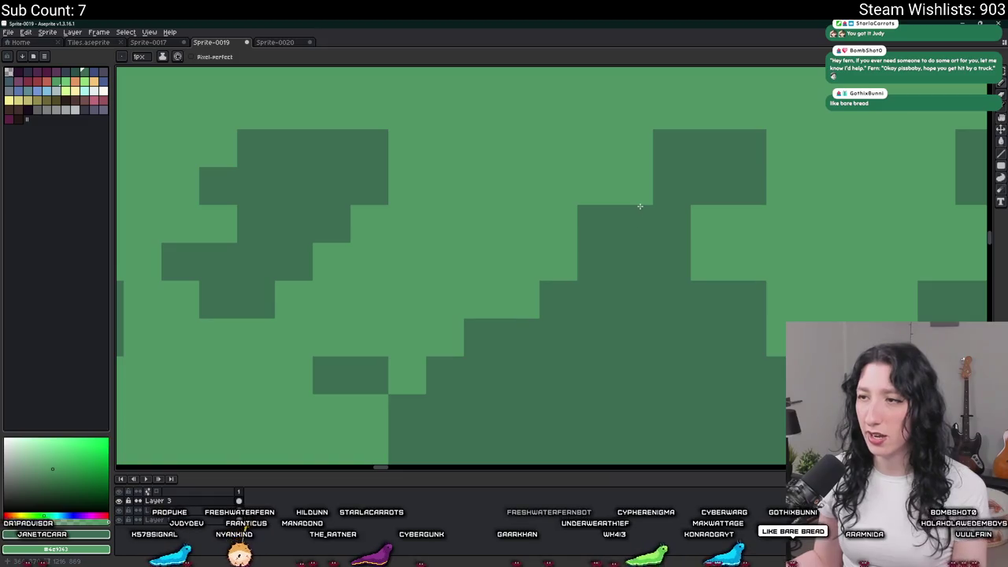
{"action": "scroll", "coordinate": [678, 144], "scroll_direction": "down", "scroll_amount": 2}
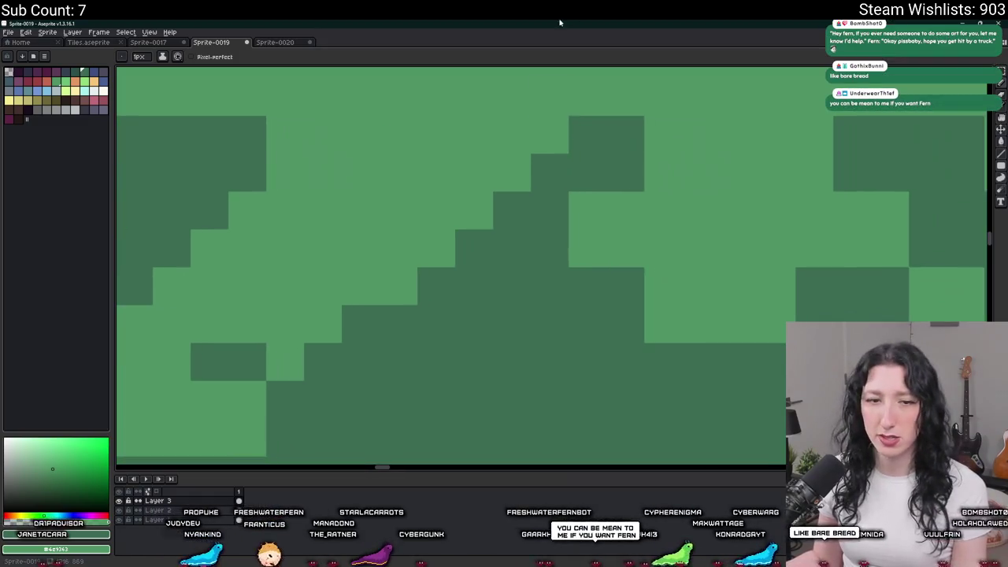
{"action": "scroll", "coordinate": [508, 201], "scroll_direction": "right", "scroll_amount": 4}
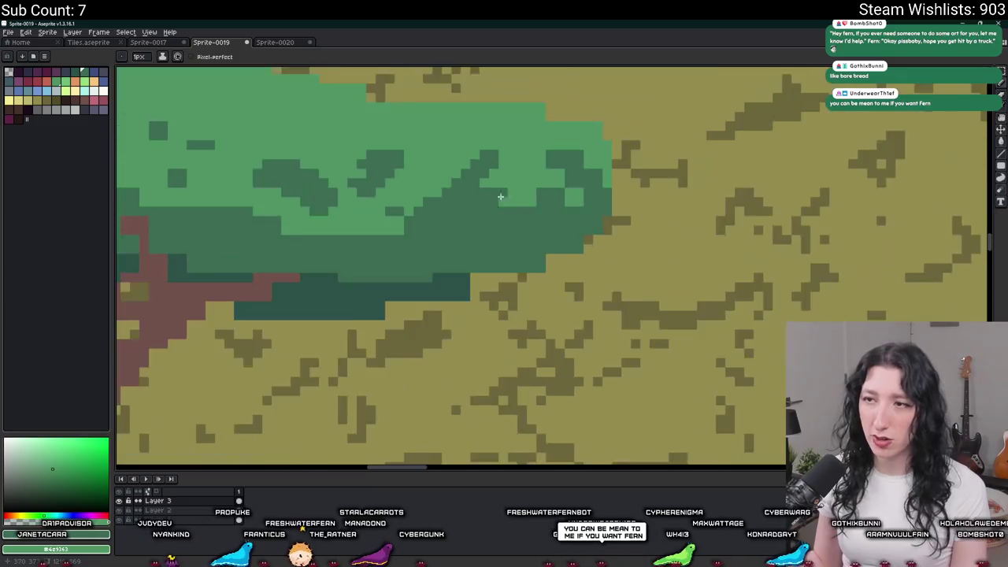
{"action": "scroll", "coordinate": [497, 189], "scroll_direction": "down", "scroll_amount": 2}
{"action": "scroll", "coordinate": [513, 198], "scroll_direction": "up", "scroll_amount": 2}
{"action": "scroll", "coordinate": [581, 217], "scroll_direction": "down", "scroll_amount": 3}
{"action": "scroll", "coordinate": [646, 237], "scroll_direction": "up", "scroll_amount": 2}
{"action": "scroll", "coordinate": [635, 276], "scroll_direction": "down", "scroll_amount": 2}
{"action": "scroll", "coordinate": [634, 269], "scroll_direction": "up", "scroll_amount": 3}
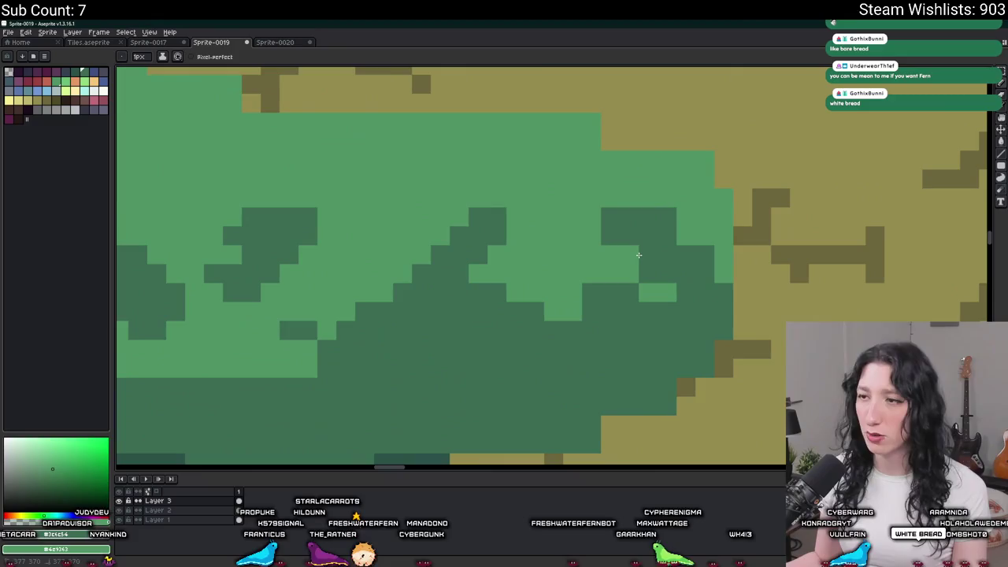
{"action": "left_click_drag", "start_coordinate": [636, 202], "coordinate": [717, 245]}
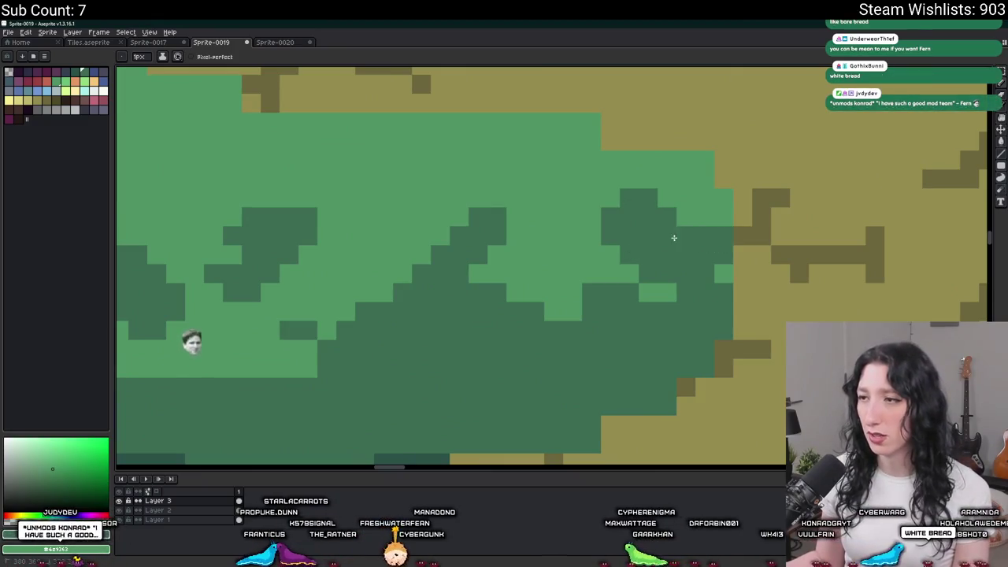
{"action": "scroll", "coordinate": [710, 260], "scroll_direction": "down", "scroll_amount": 3}
{"action": "scroll", "coordinate": [709, 264], "scroll_direction": "down", "scroll_amount": 2}
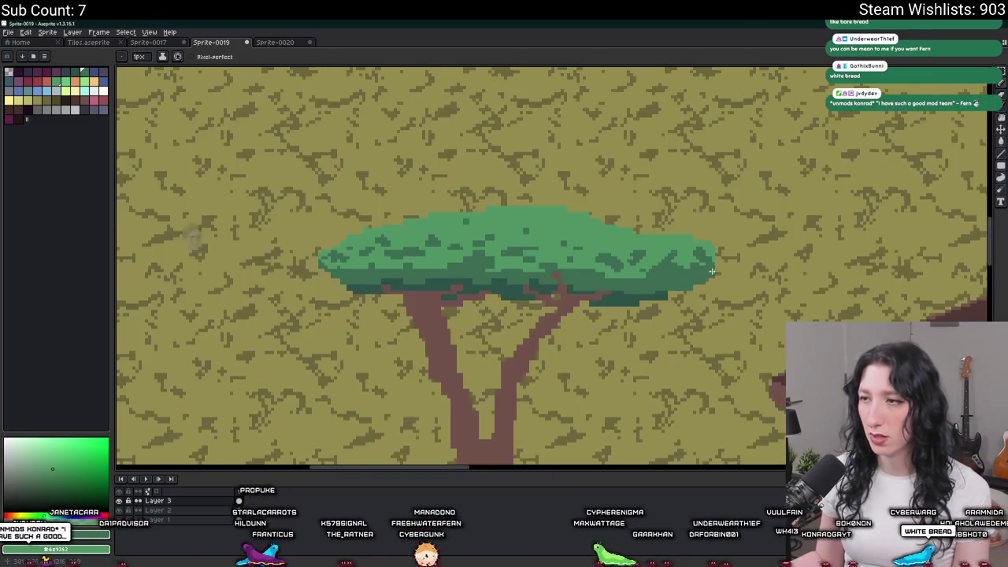
{"action": "scroll", "coordinate": [707, 268], "scroll_direction": "down", "scroll_amount": 1}
{"action": "scroll", "coordinate": [706, 268], "scroll_direction": "up", "scroll_amount": 4}
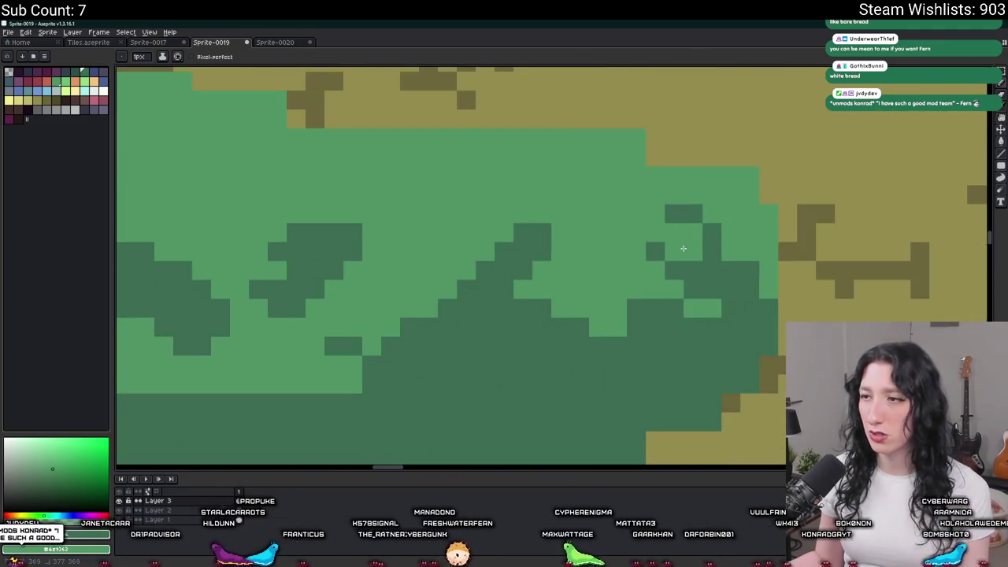
{"action": "scroll", "coordinate": [682, 250], "scroll_direction": "down", "scroll_amount": 3}
{"action": "scroll", "coordinate": [683, 254], "scroll_direction": "down", "scroll_amount": 2}
{"action": "scroll", "coordinate": [670, 253], "scroll_direction": "up", "scroll_amount": 3}
{"action": "scroll", "coordinate": [646, 249], "scroll_direction": "down", "scroll_amount": 2}
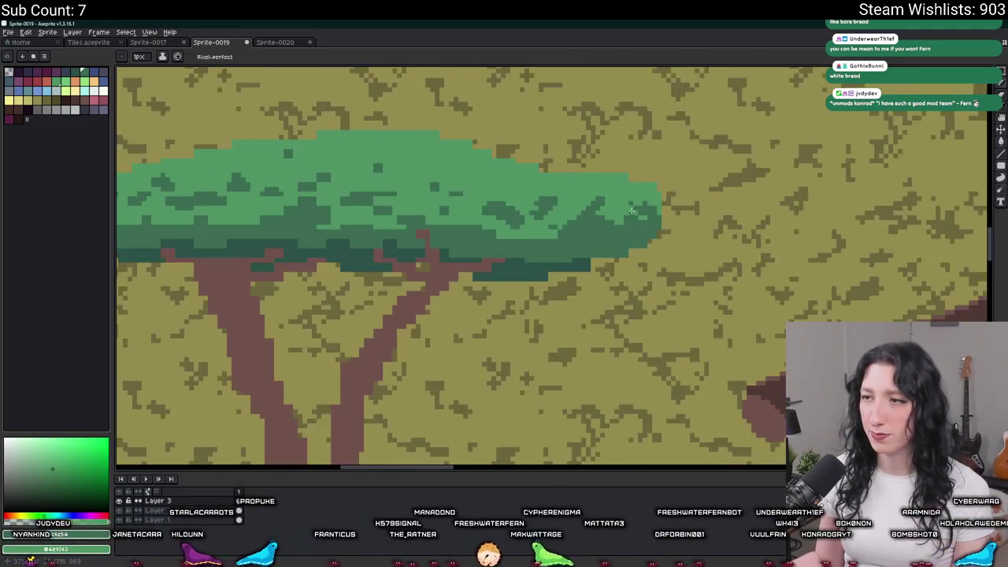
{"action": "scroll", "coordinate": [631, 247], "scroll_direction": "down", "scroll_amount": 1}
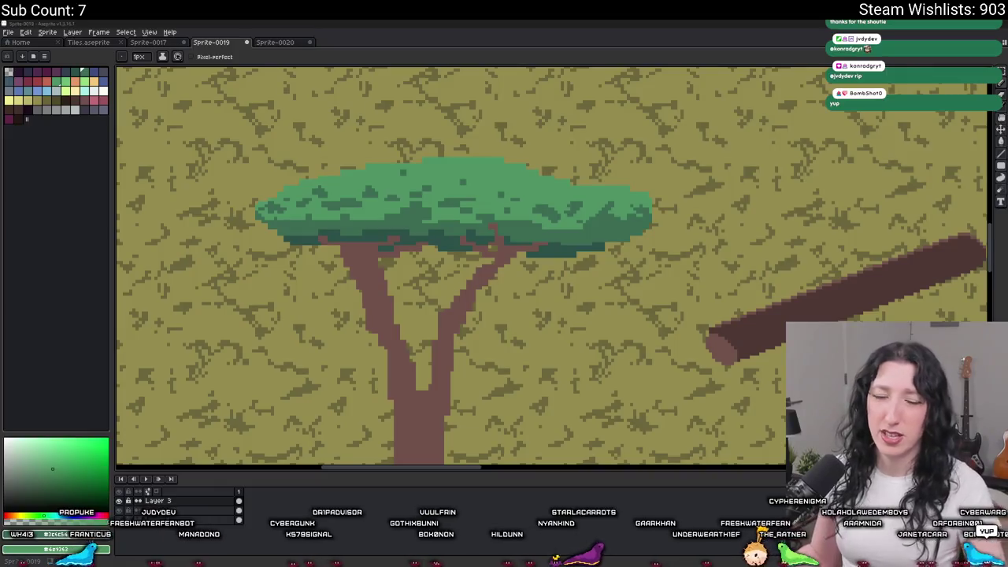
Step: Extend a dark green clump sideways inside the acacia canopy with two pencil dabs
{"action": "scroll", "coordinate": [558, 253], "scroll_direction": "down", "scroll_amount": 2}
{"action": "scroll", "coordinate": [701, 284], "scroll_direction": "up", "scroll_amount": 2}
{"action": "scroll", "coordinate": [704, 279], "scroll_direction": "down", "scroll_amount": 1}
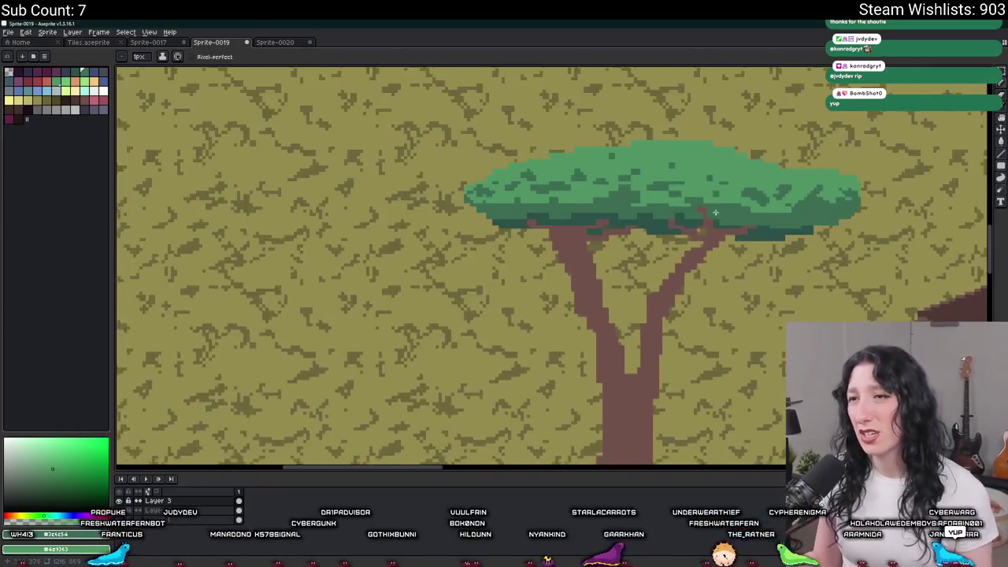
{"action": "scroll", "coordinate": [532, 163], "scroll_direction": "up", "scroll_amount": 1}
{"action": "scroll", "coordinate": [531, 163], "scroll_direction": "up", "scroll_amount": 3}
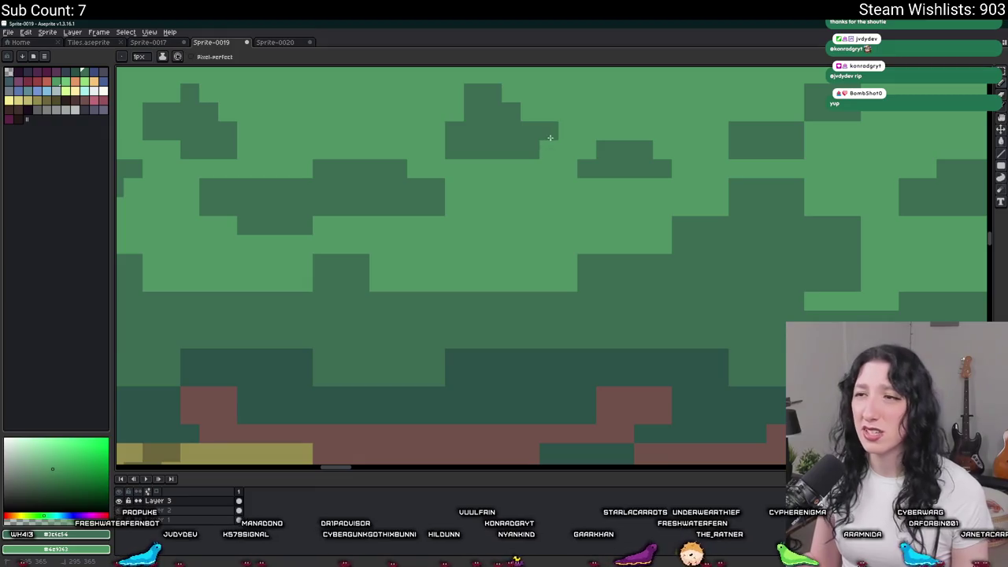
{"action": "scroll", "coordinate": [542, 138], "scroll_direction": "up", "scroll_amount": 1}
{"action": "scroll", "coordinate": [542, 138], "scroll_direction": "left", "scroll_amount": 2}
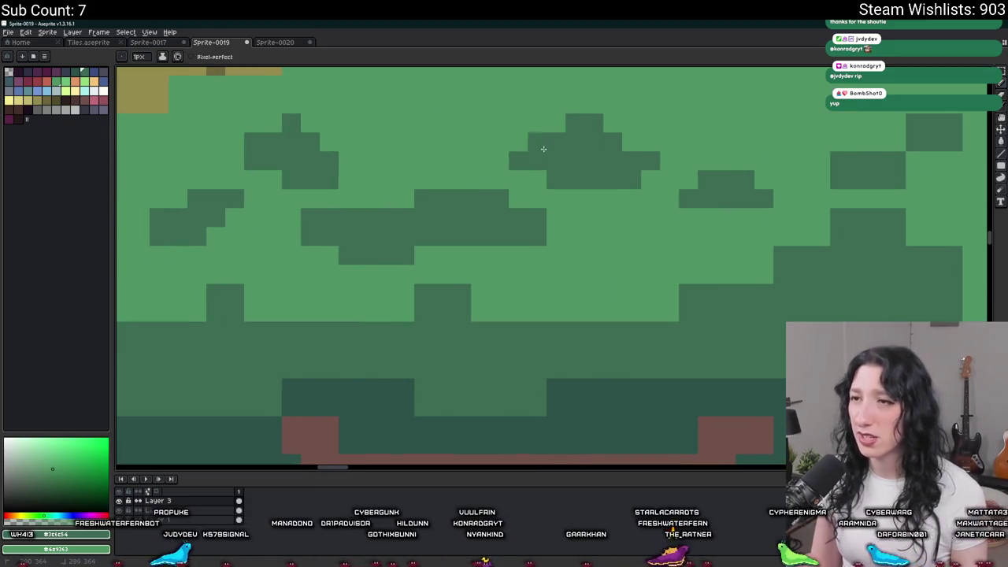
{"action": "scroll", "coordinate": [544, 149], "scroll_direction": "down", "scroll_amount": 3}
{"action": "scroll", "coordinate": [544, 186], "scroll_direction": "up", "scroll_amount": 2}
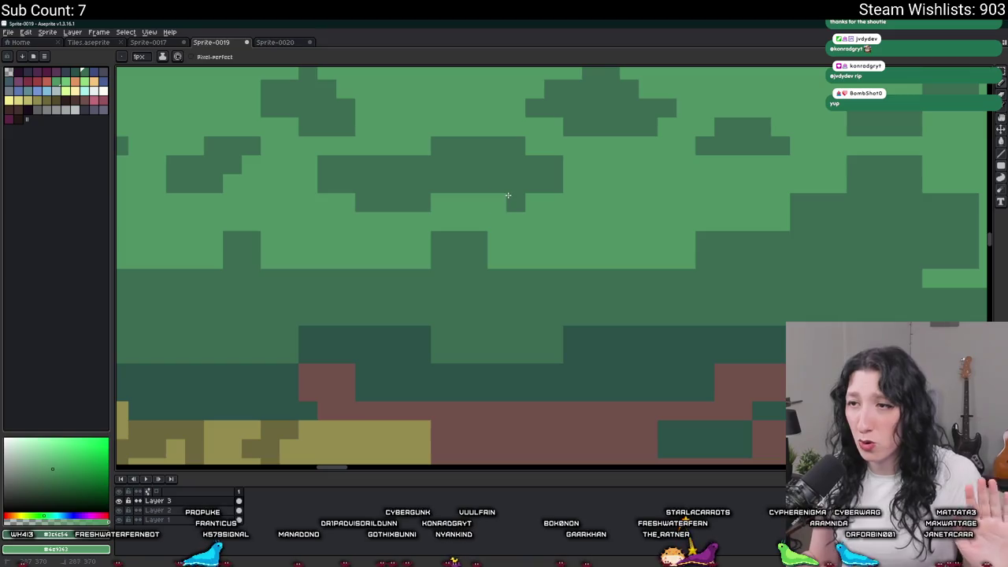
{"action": "left_click", "coordinate": [498, 202]}
{"action": "left_click", "coordinate": [534, 201]}
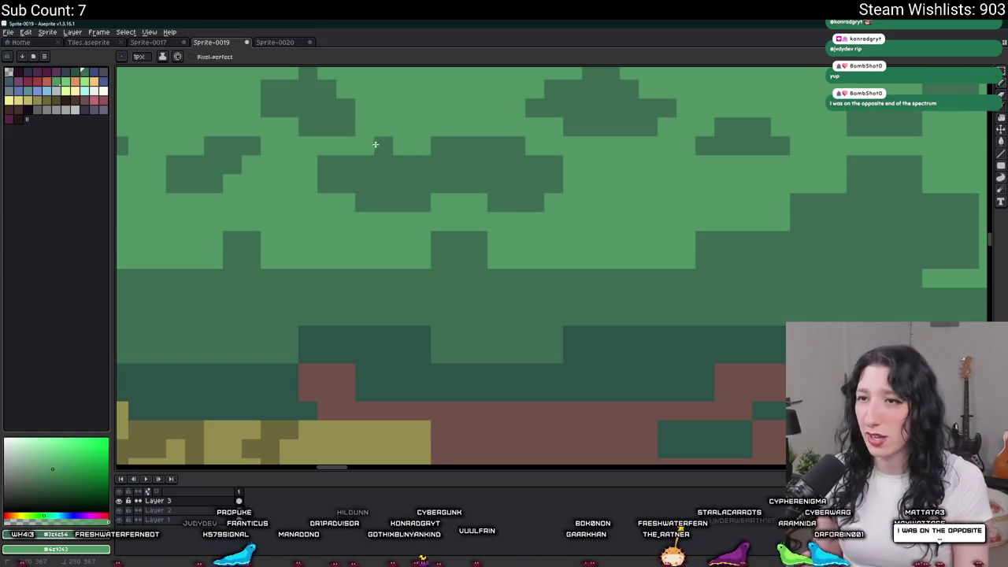
Step: Bring up the Frame Properties dialog and dismiss it without changes
{"action": "scroll", "coordinate": [378, 145], "scroll_direction": "down", "scroll_amount": 1}
{"action": "scroll", "coordinate": [370, 158], "scroll_direction": "down", "scroll_amount": 1}
{"action": "scroll", "coordinate": [363, 180], "scroll_direction": "down", "scroll_amount": 1}
{"action": "scroll", "coordinate": [363, 181], "scroll_direction": "down", "scroll_amount": 1}
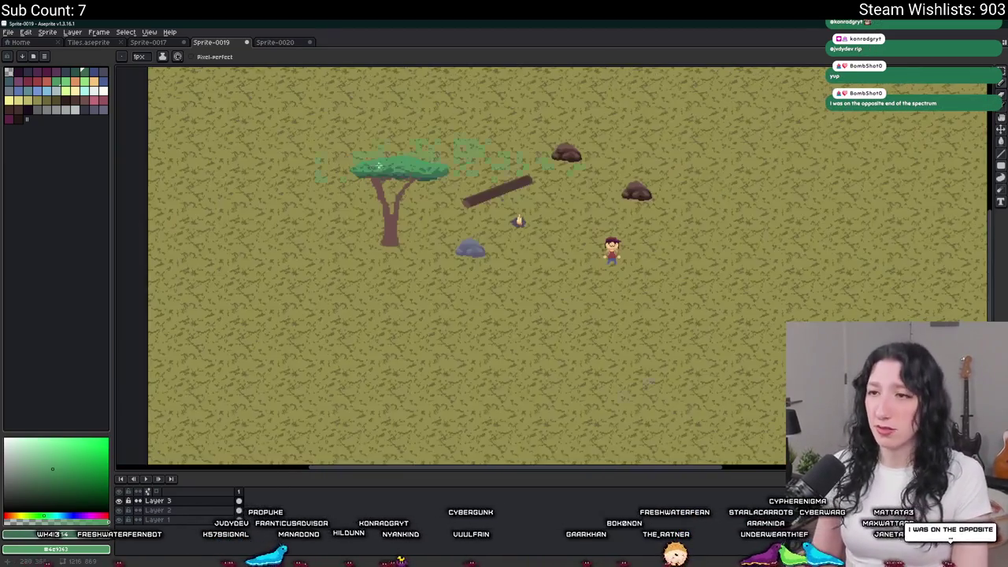
{"action": "scroll", "coordinate": [551, 197], "scroll_direction": "up", "scroll_amount": 5}
{"action": "scroll", "coordinate": [615, 171], "scroll_direction": "up", "scroll_amount": 1}
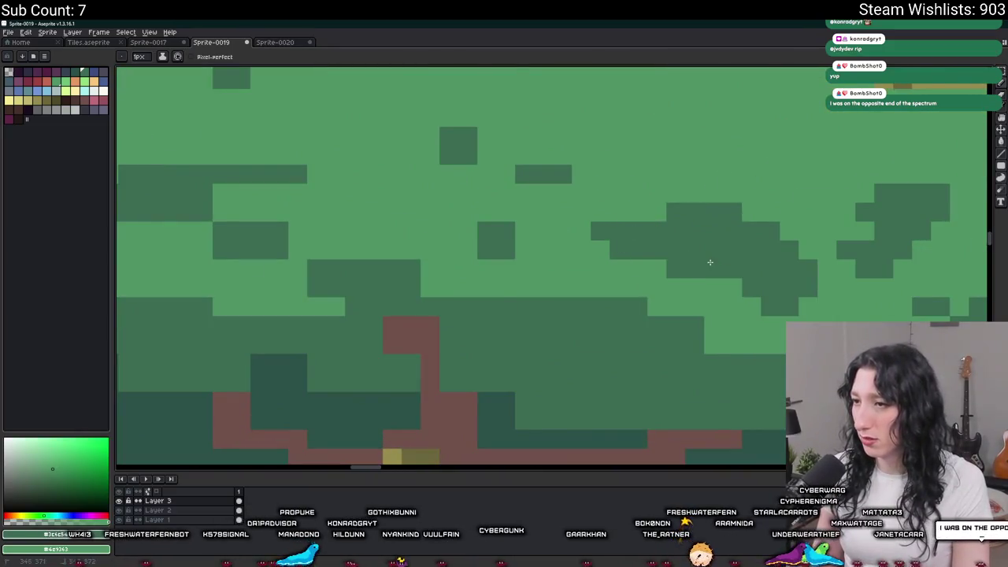
{"action": "scroll", "coordinate": [709, 263], "scroll_direction": "down", "scroll_amount": 4}
{"action": "scroll", "coordinate": [709, 253], "scroll_direction": "up", "scroll_amount": 2}
{"action": "scroll", "coordinate": [708, 248], "scroll_direction": "down", "scroll_amount": 3}
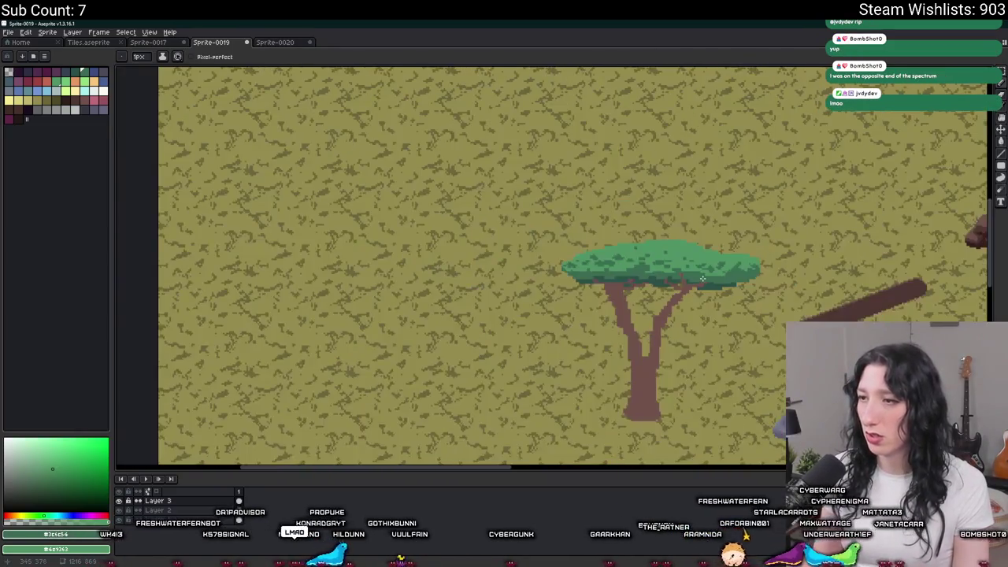
{"action": "scroll", "coordinate": [701, 252], "scroll_direction": "up", "scroll_amount": 4}
{"action": "scroll", "coordinate": [699, 254], "scroll_direction": "up", "scroll_amount": 1}
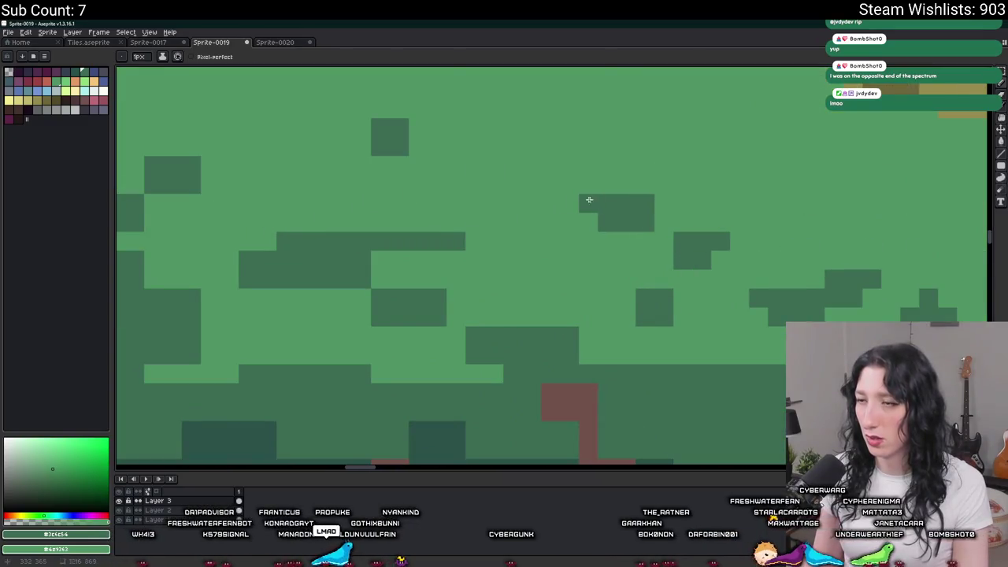
{"action": "scroll", "coordinate": [661, 220], "scroll_direction": "down", "scroll_amount": 3}
{"action": "scroll", "coordinate": [662, 229], "scroll_direction": "down", "scroll_amount": 1}
{"action": "scroll", "coordinate": [663, 242], "scroll_direction": "up", "scroll_amount": 5}
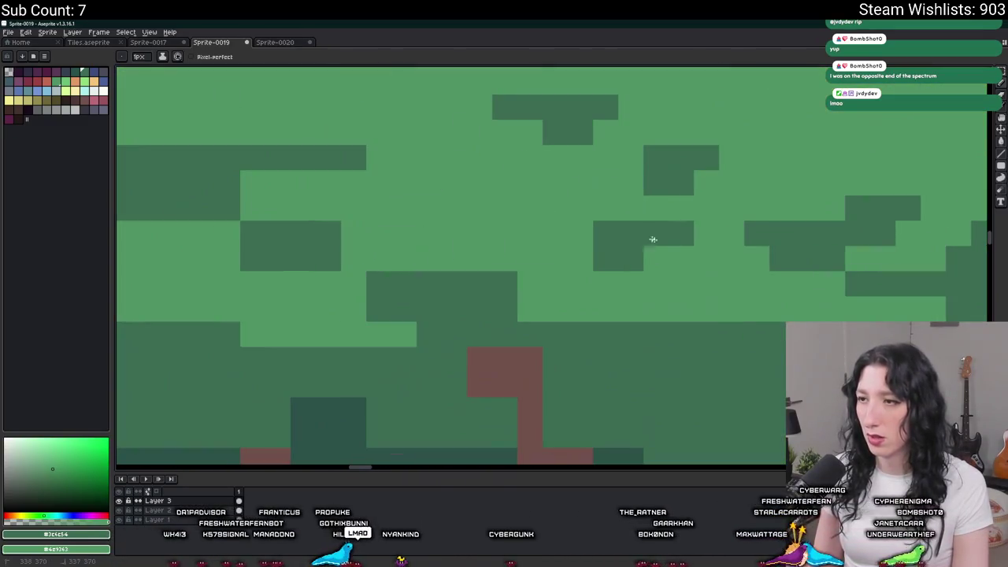
{"action": "scroll", "coordinate": [574, 253], "scroll_direction": "down", "scroll_amount": 3}
{"action": "scroll", "coordinate": [513, 210], "scroll_direction": "up", "scroll_amount": 2}
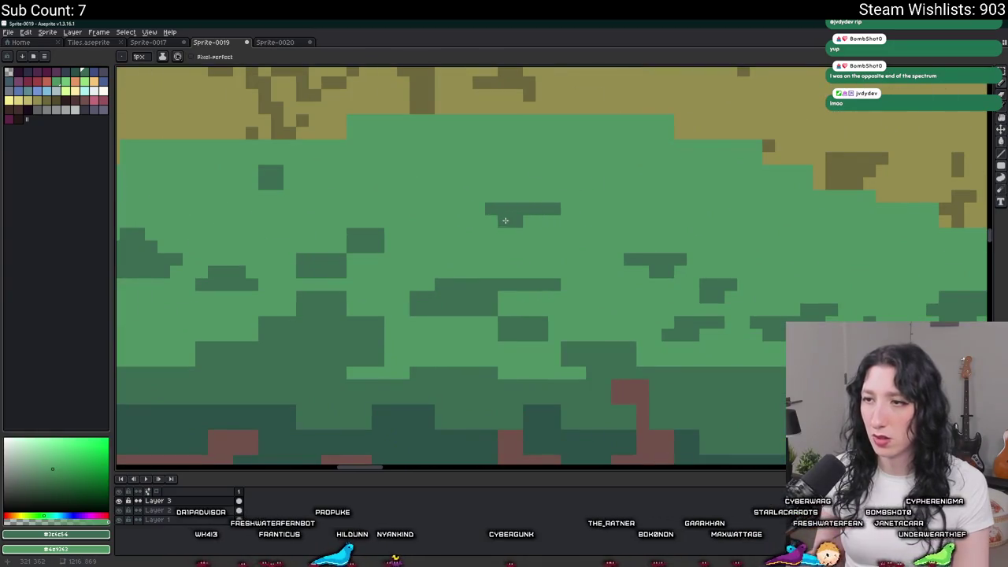
{"action": "scroll", "coordinate": [516, 222], "scroll_direction": "down", "scroll_amount": 3}
{"action": "scroll", "coordinate": [521, 225], "scroll_direction": "up", "scroll_amount": 1}
{"action": "scroll", "coordinate": [529, 225], "scroll_direction": "up", "scroll_amount": 1}
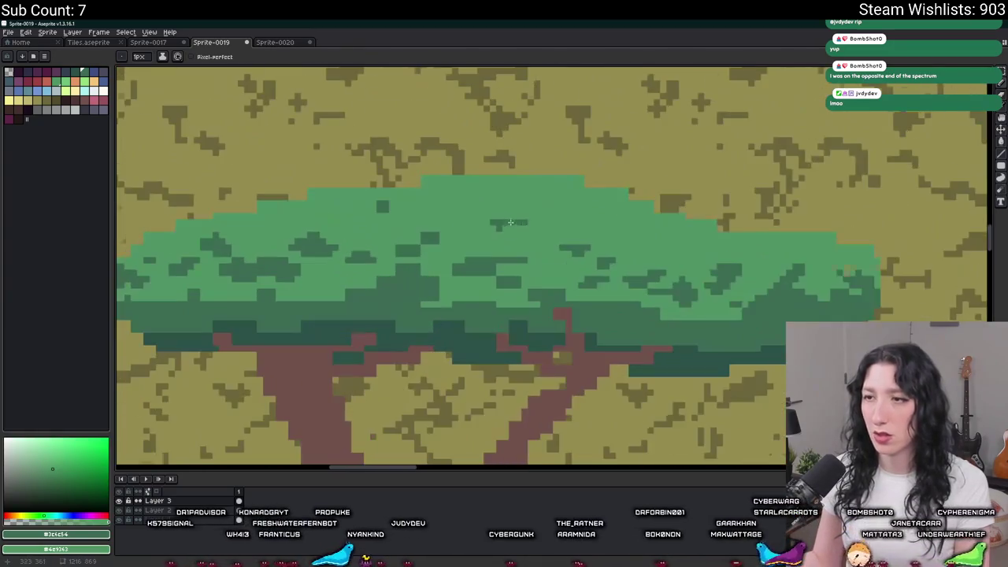
{"action": "scroll", "coordinate": [525, 245], "scroll_direction": "down", "scroll_amount": 3}
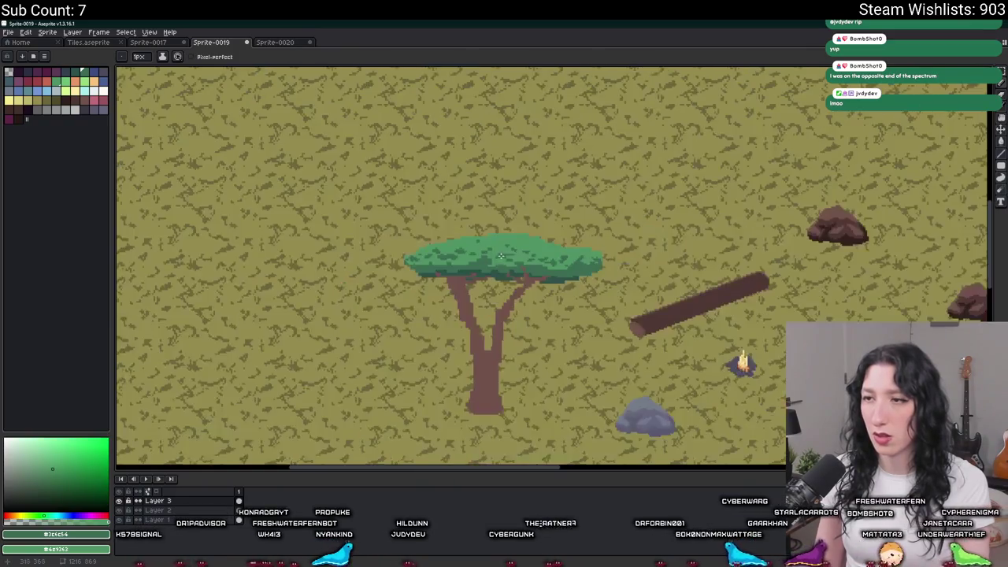
{"action": "scroll", "coordinate": [471, 226], "scroll_direction": "up", "scroll_amount": 4}
{"action": "scroll", "coordinate": [428, 206], "scroll_direction": "down", "scroll_amount": 3}
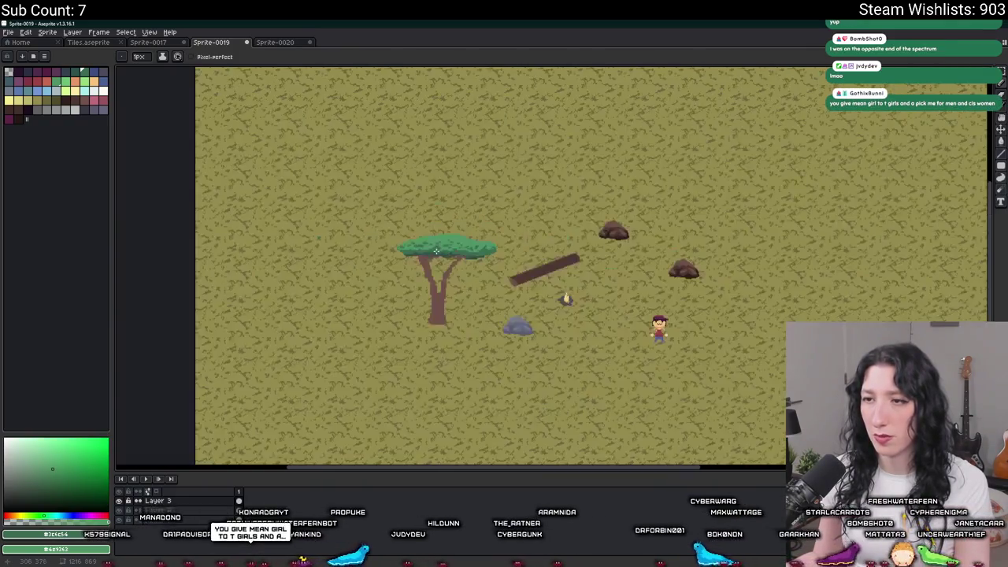
{"action": "scroll", "coordinate": [473, 220], "scroll_direction": "up", "scroll_amount": 2}
{"action": "scroll", "coordinate": [495, 233], "scroll_direction": "up", "scroll_amount": 1}
{"action": "key", "text": "p"}
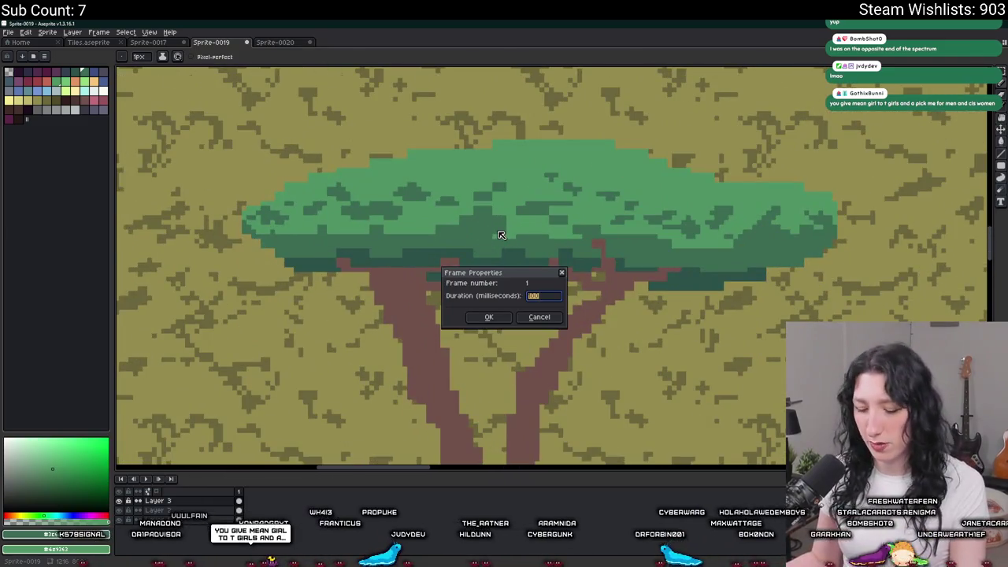
{"action": "key", "text": "Escape"}
Step: Pan and zoom along the lower acacia canopy to inspect its dark green shading
{"action": "scroll", "coordinate": [513, 234], "scroll_direction": "up", "scroll_amount": 2}
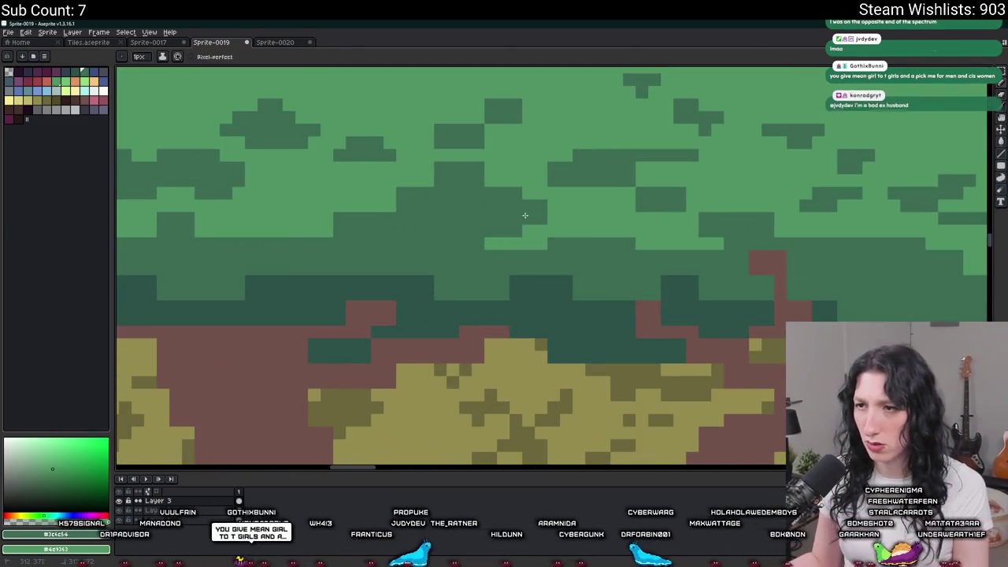
{"action": "scroll", "coordinate": [536, 197], "scroll_direction": "left", "scroll_amount": 2}
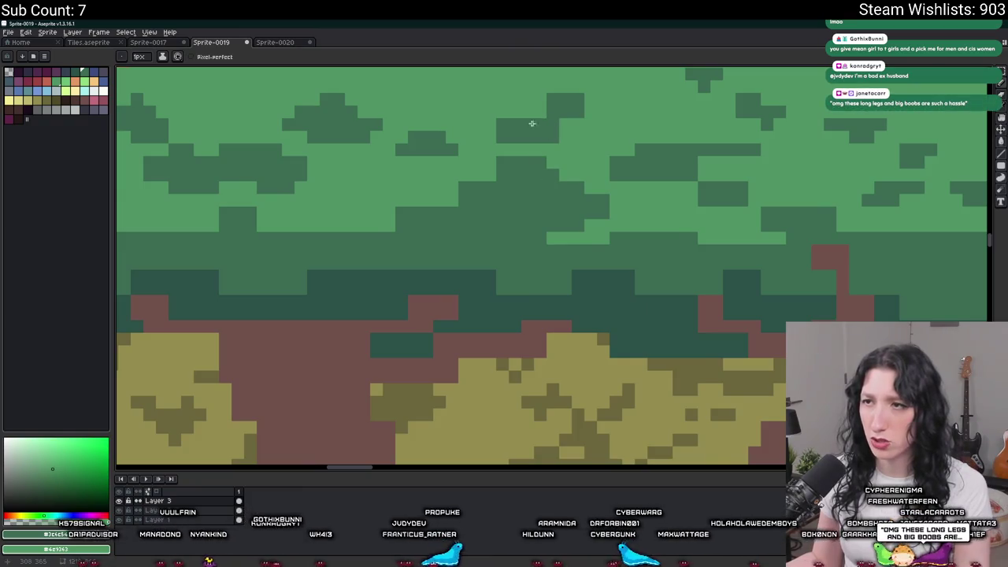
{"action": "left_click_drag", "start_coordinate": [540, 123], "coordinate": [623, 150]}
{"action": "scroll", "coordinate": [615, 131], "scroll_direction": "down", "scroll_amount": 3}
{"action": "scroll", "coordinate": [591, 146], "scroll_direction": "up", "scroll_amount": 2}
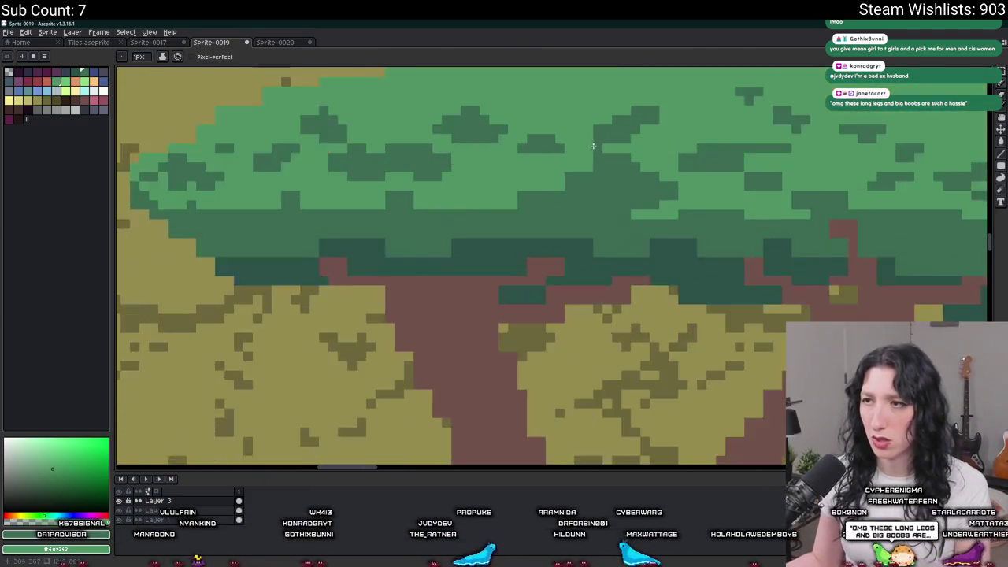
{"action": "scroll", "coordinate": [583, 123], "scroll_direction": "up", "scroll_amount": 1}
{"action": "scroll", "coordinate": [669, 99], "scroll_direction": "down", "scroll_amount": 4}
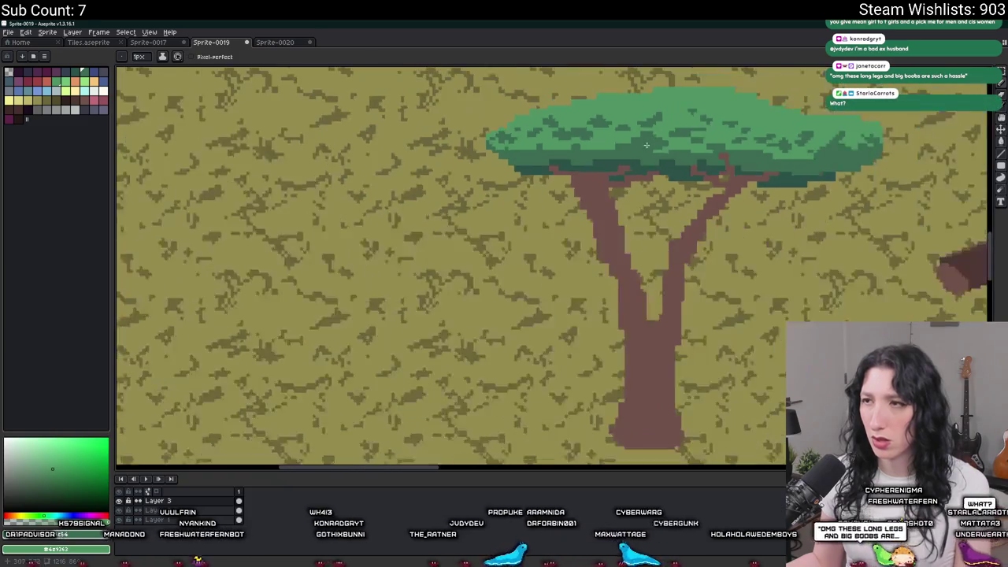
{"action": "scroll", "coordinate": [664, 112], "scroll_direction": "up", "scroll_amount": 1}
{"action": "scroll", "coordinate": [591, 149], "scroll_direction": "down", "scroll_amount": 1}
{"action": "scroll", "coordinate": [587, 153], "scroll_direction": "down", "scroll_amount": 1}
{"action": "scroll", "coordinate": [572, 169], "scroll_direction": "up", "scroll_amount": 3}
{"action": "scroll", "coordinate": [551, 174], "scroll_direction": "up", "scroll_amount": 2}
{"action": "scroll", "coordinate": [631, 181], "scroll_direction": "down", "scroll_amount": 1}
{"action": "scroll", "coordinate": [693, 189], "scroll_direction": "up", "scroll_amount": 1}
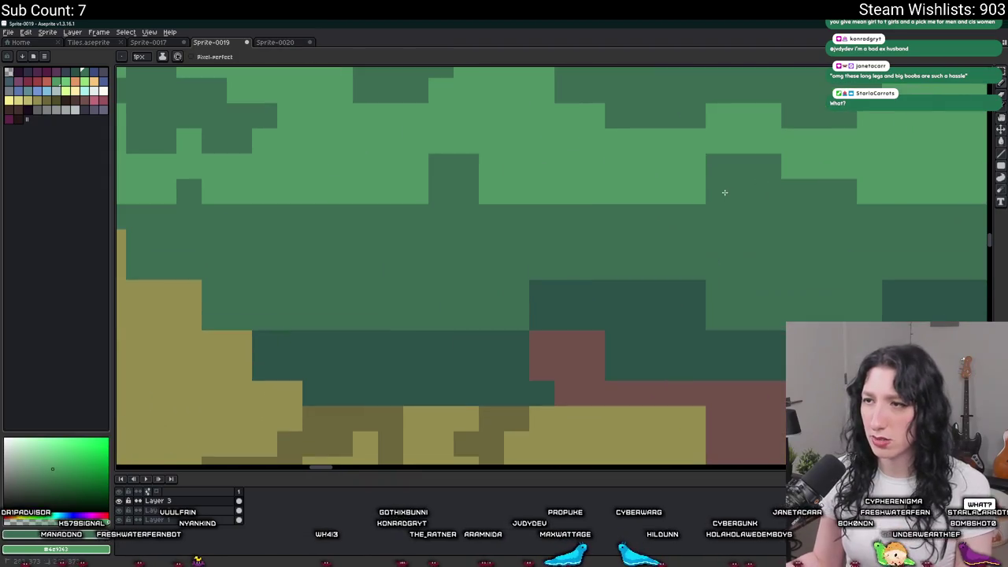
{"action": "scroll", "coordinate": [650, 212], "scroll_direction": "down", "scroll_amount": 1}
{"action": "scroll", "coordinate": [536, 209], "scroll_direction": "down", "scroll_amount": 2}
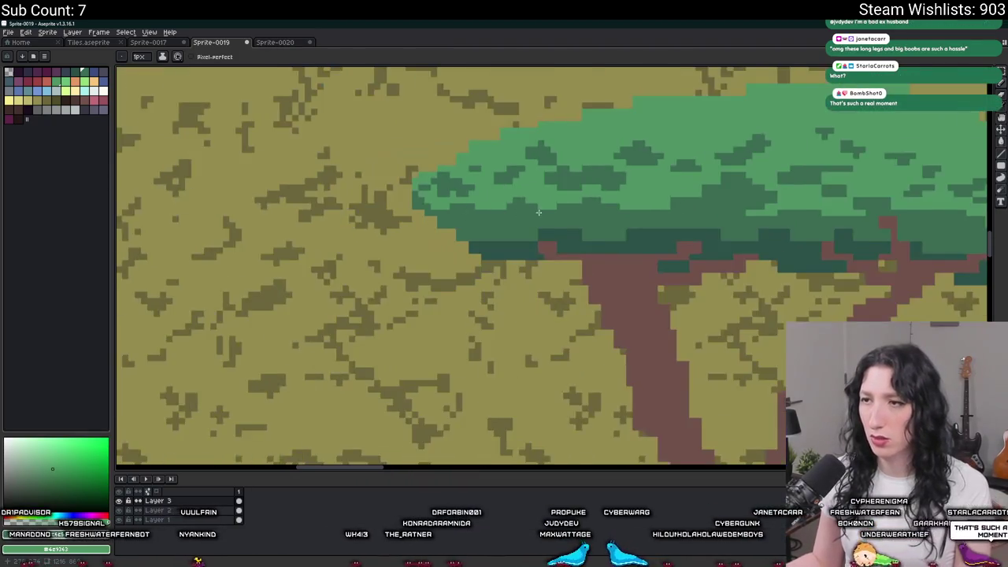
{"action": "scroll", "coordinate": [580, 181], "scroll_direction": "up", "scroll_amount": 2}
{"action": "scroll", "coordinate": [480, 247], "scroll_direction": "up", "scroll_amount": 1}
{"action": "scroll", "coordinate": [569, 258], "scroll_direction": "down", "scroll_amount": 2}
{"action": "scroll", "coordinate": [569, 259], "scroll_direction": "up", "scroll_amount": 2}
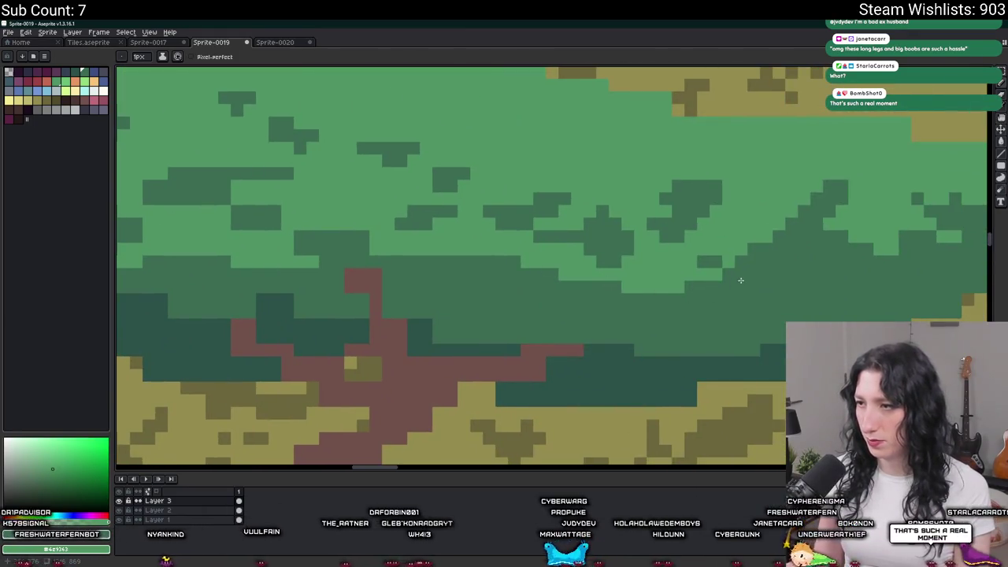
{"action": "scroll", "coordinate": [740, 281], "scroll_direction": "down", "scroll_amount": 1}
{"action": "scroll", "coordinate": [777, 279], "scroll_direction": "down", "scroll_amount": 1}
{"action": "scroll", "coordinate": [512, 244], "scroll_direction": "up", "scroll_amount": 2}
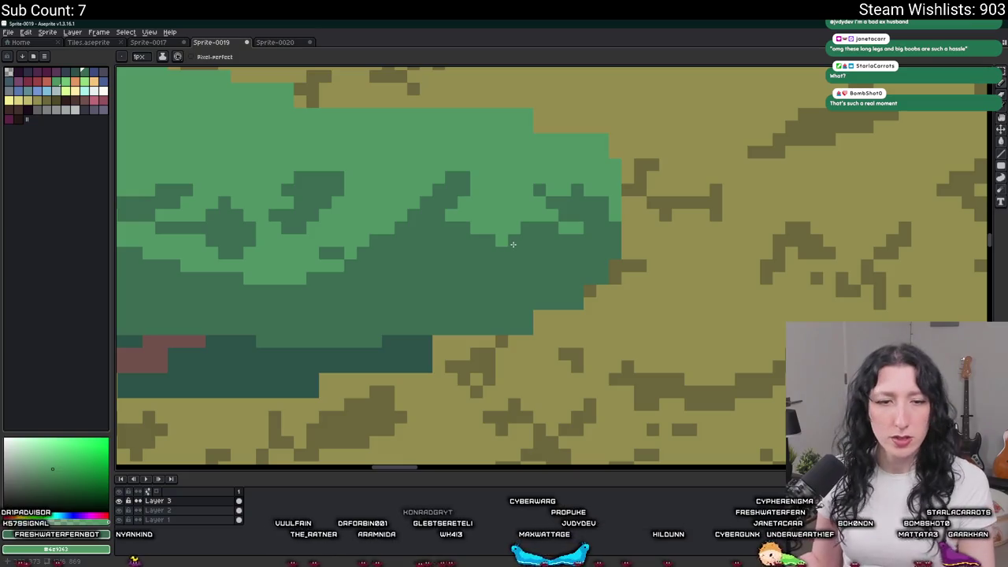
{"action": "scroll", "coordinate": [447, 278], "scroll_direction": "down", "scroll_amount": 2}
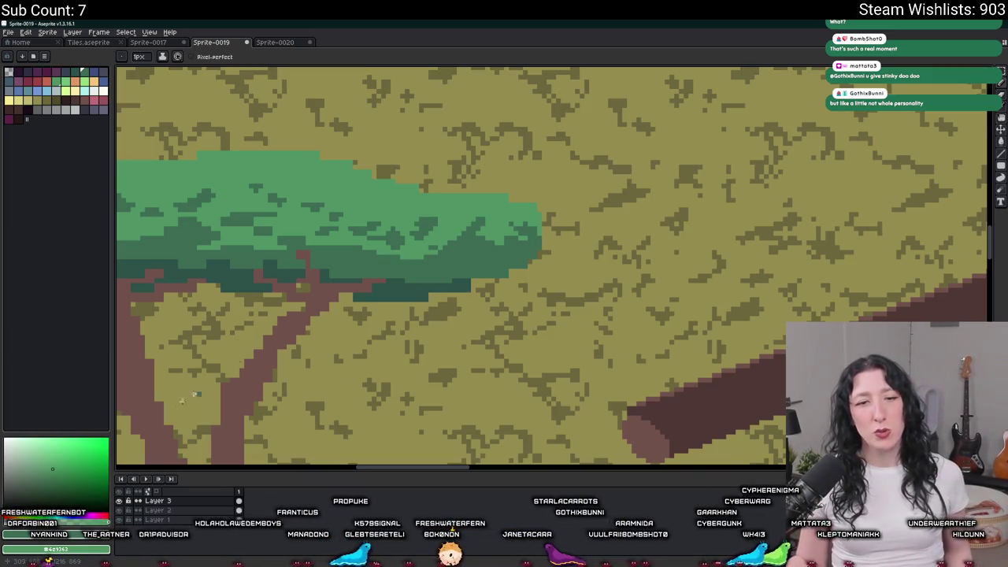
{"action": "scroll", "coordinate": [360, 294], "scroll_direction": "down", "scroll_amount": 1}
{"action": "scroll", "coordinate": [363, 292], "scroll_direction": "down", "scroll_amount": 2}
{"action": "scroll", "coordinate": [362, 290], "scroll_direction": "up", "scroll_amount": 2}
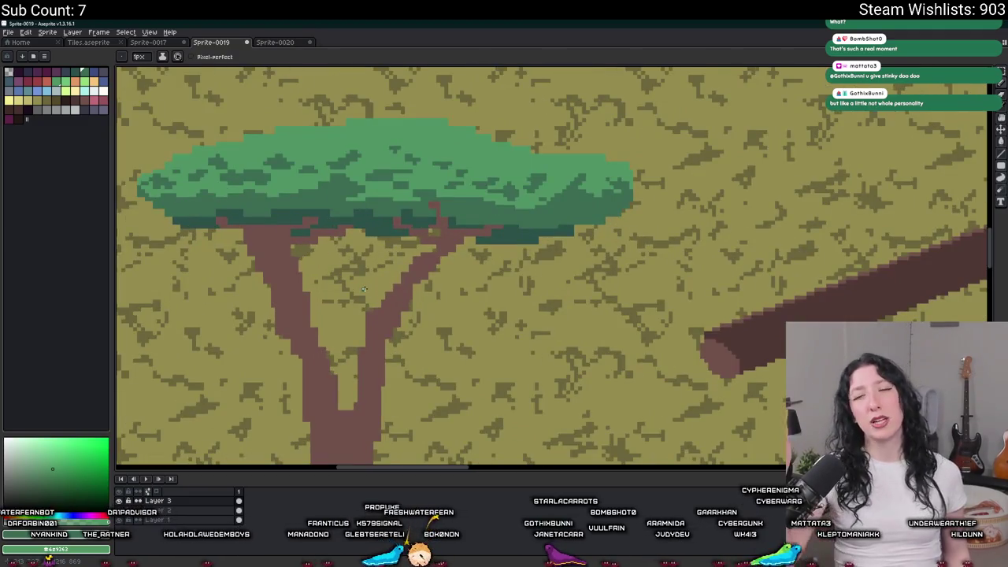
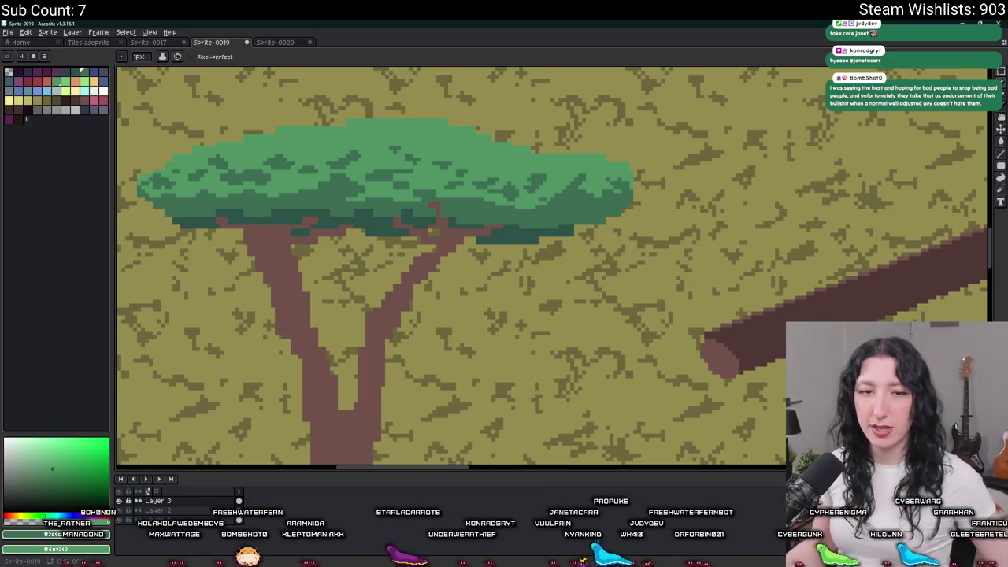
Step: Pick the trunk's brown and draw branch pixels up and leftward into the canopy
{"action": "scroll", "coordinate": [486, 299], "scroll_direction": "down", "scroll_amount": 1}
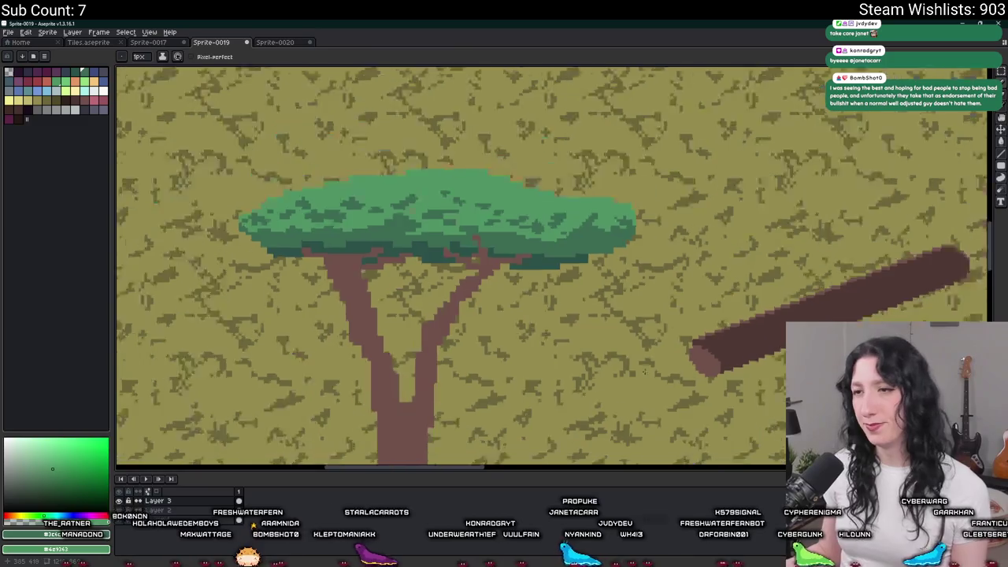
{"action": "scroll", "coordinate": [486, 299], "scroll_direction": "up", "scroll_amount": 1}
{"action": "scroll", "coordinate": [454, 272], "scroll_direction": "up", "scroll_amount": 1}
{"action": "left_click", "coordinate": [375, 243], "text": "alt"}
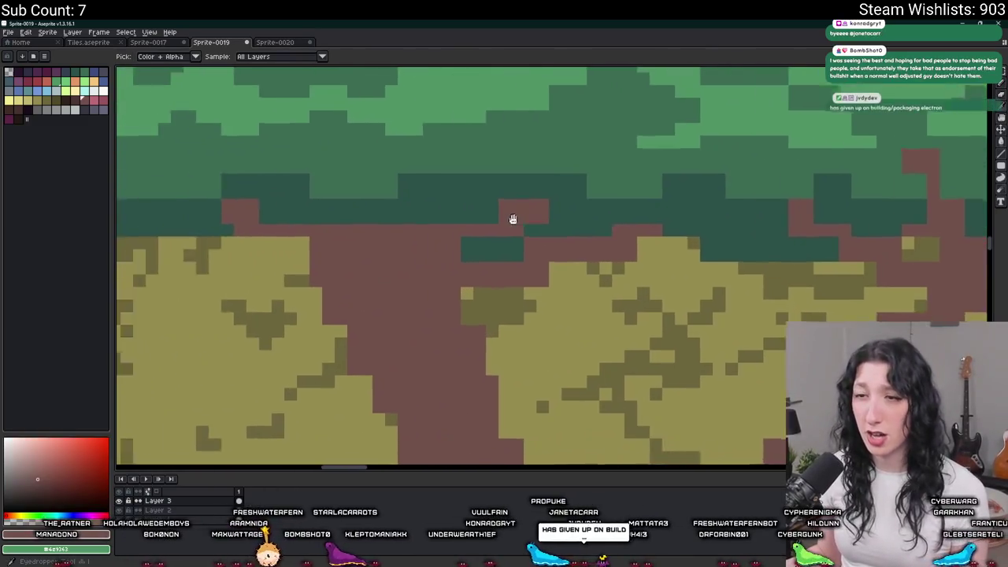
{"action": "scroll", "coordinate": [512, 218], "scroll_direction": "up", "scroll_amount": 2}
{"action": "left_click_drag", "start_coordinate": [616, 200], "coordinate": [614, 195]}
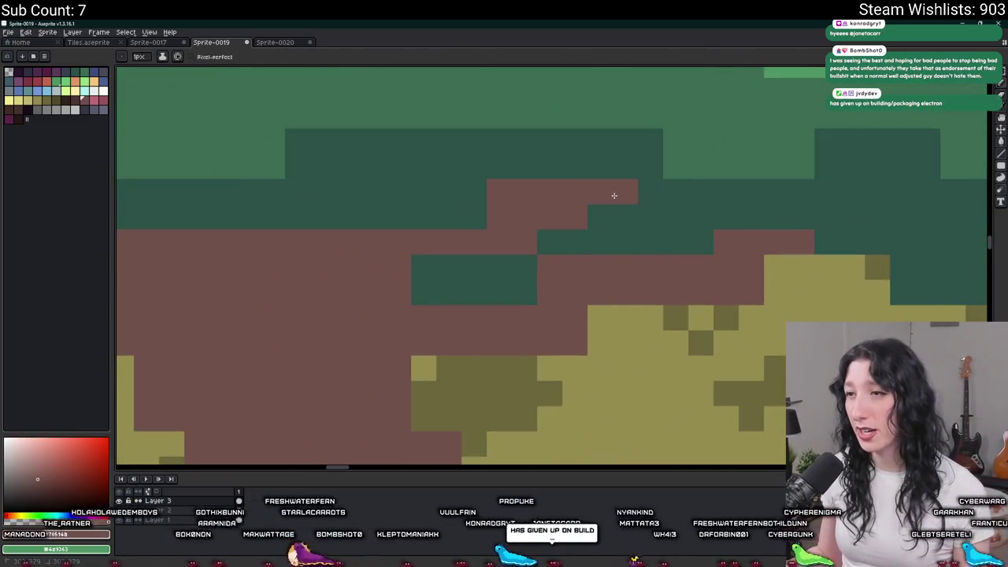
{"action": "left_click_drag", "start_coordinate": [477, 234], "coordinate": [402, 218]}
Step: Inspect the extended branch tips along the canopy and switch to the Eraser
{"action": "scroll", "coordinate": [403, 218], "scroll_direction": "down", "scroll_amount": 3}
{"action": "scroll", "coordinate": [377, 252], "scroll_direction": "up", "scroll_amount": 2}
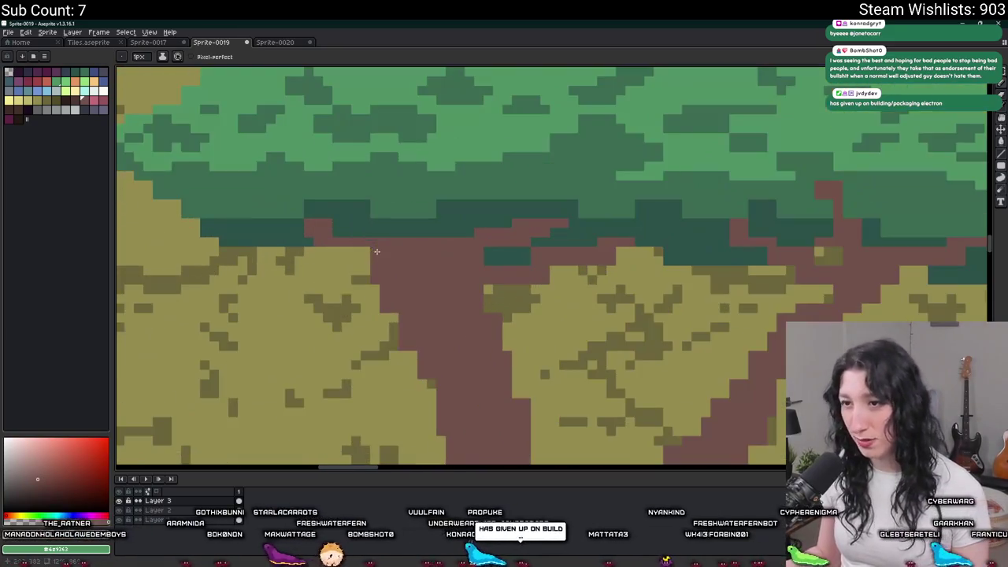
{"action": "scroll", "coordinate": [450, 268], "scroll_direction": "up", "scroll_amount": 2}
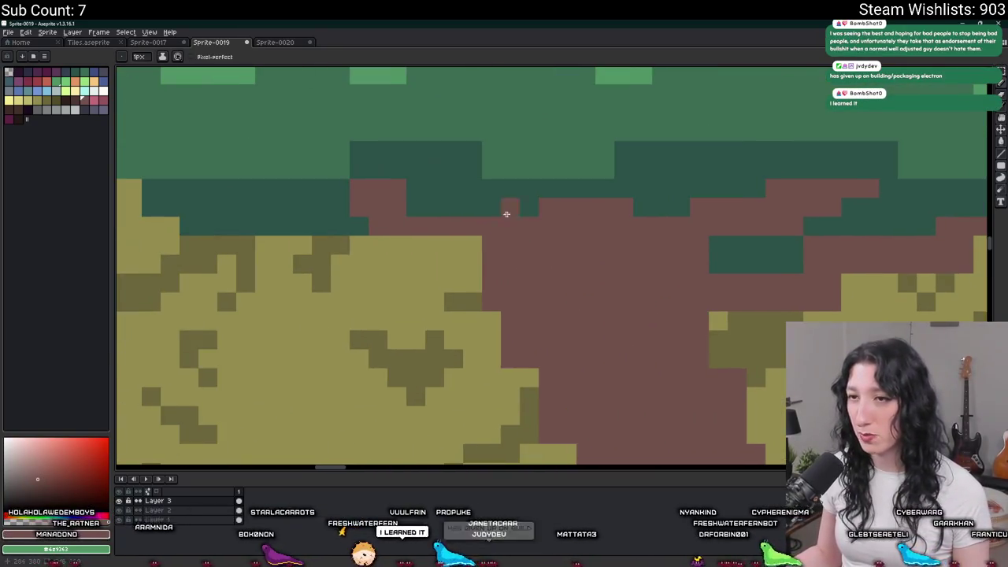
{"action": "scroll", "coordinate": [330, 186], "scroll_direction": "down", "scroll_amount": 3}
{"action": "scroll", "coordinate": [394, 197], "scroll_direction": "up", "scroll_amount": 1}
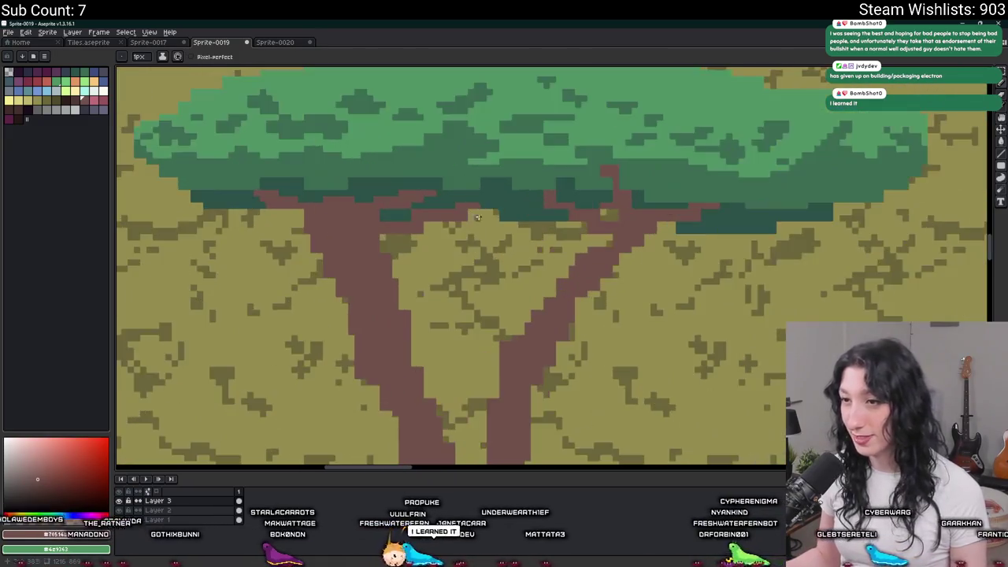
{"action": "scroll", "coordinate": [409, 201], "scroll_direction": "up", "scroll_amount": 2}
{"action": "scroll", "coordinate": [425, 204], "scroll_direction": "up", "scroll_amount": 1}
{"action": "scroll", "coordinate": [424, 203], "scroll_direction": "down", "scroll_amount": 1}
{"action": "scroll", "coordinate": [749, 236], "scroll_direction": "down", "scroll_amount": 1}
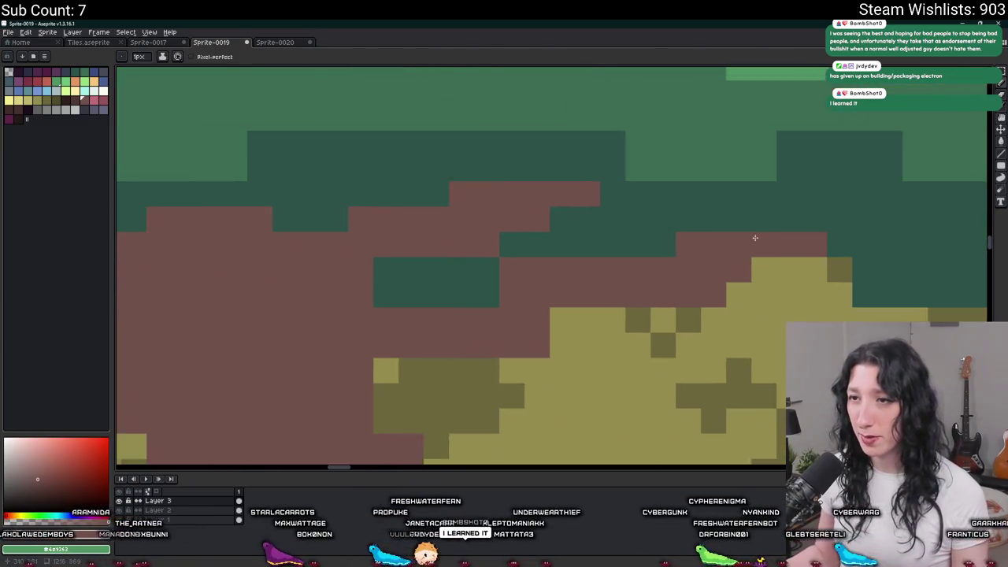
{"action": "scroll", "coordinate": [582, 267], "scroll_direction": "up", "scroll_amount": 2}
{"action": "scroll", "coordinate": [608, 265], "scroll_direction": "down", "scroll_amount": 3}
{"action": "scroll", "coordinate": [772, 276], "scroll_direction": "down", "scroll_amount": 1}
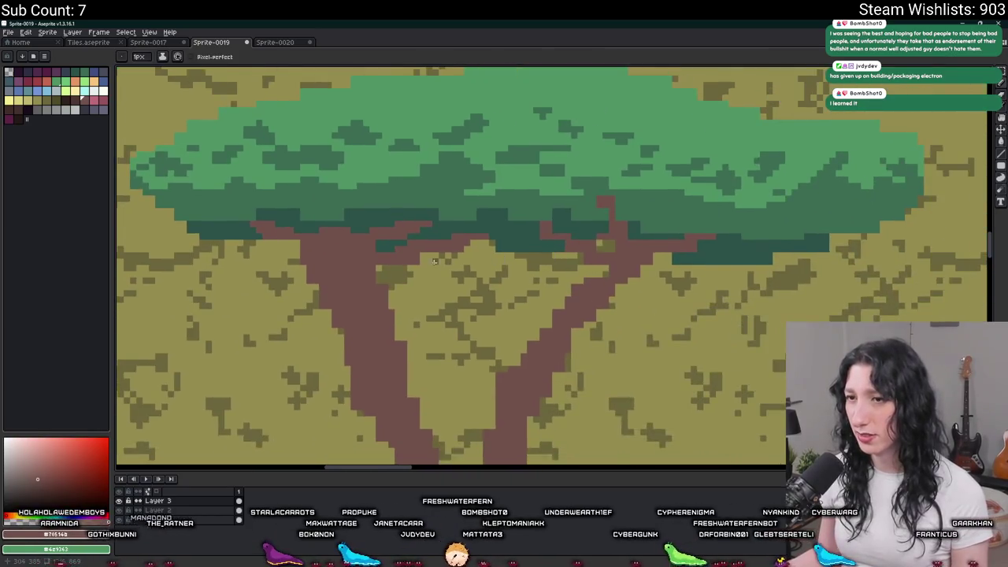
{"action": "scroll", "coordinate": [304, 228], "scroll_direction": "up", "scroll_amount": 4}
{"action": "scroll", "coordinate": [309, 233], "scroll_direction": "down", "scroll_amount": 2}
{"action": "scroll", "coordinate": [310, 233], "scroll_direction": "down", "scroll_amount": 1}
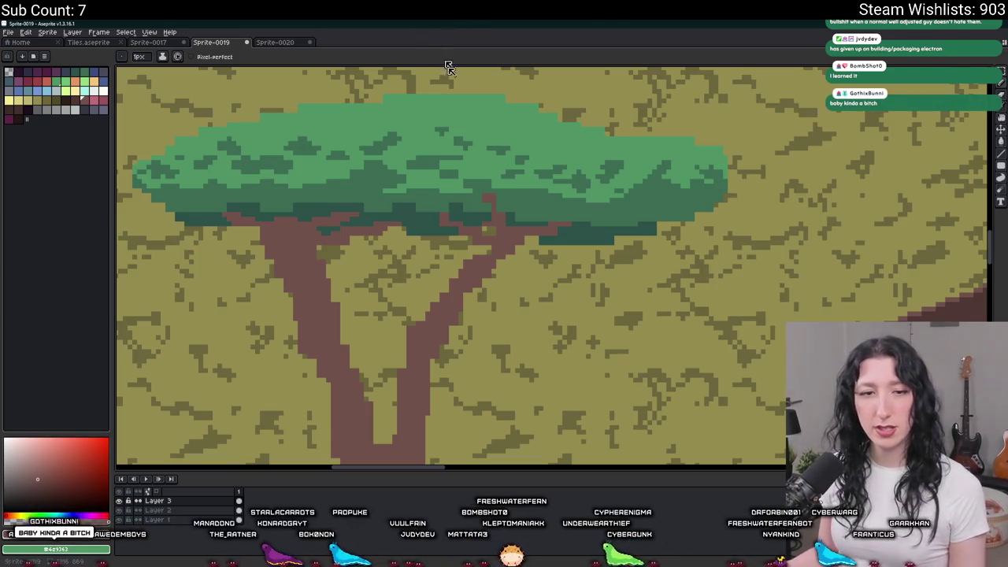
{"action": "scroll", "coordinate": [465, 238], "scroll_direction": "up", "scroll_amount": 3}
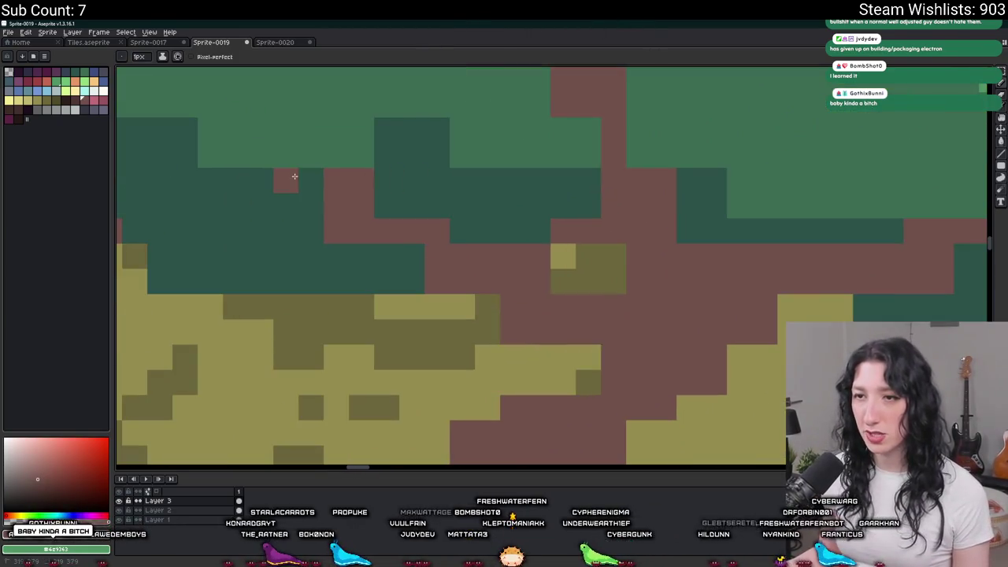
{"action": "scroll", "coordinate": [551, 245], "scroll_direction": "down", "scroll_amount": 1}
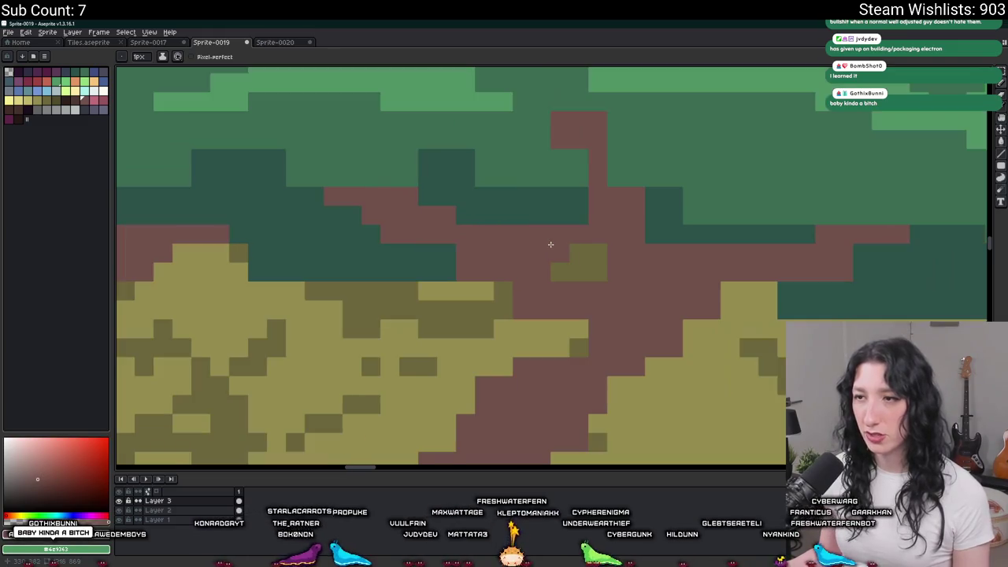
{"action": "scroll", "coordinate": [566, 246], "scroll_direction": "down", "scroll_amount": 1}
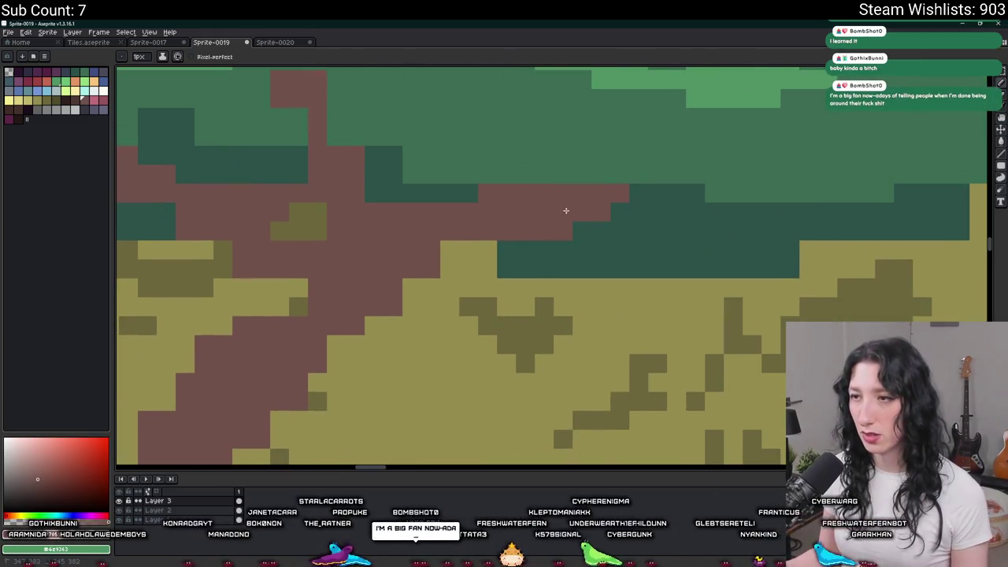
{"action": "scroll", "coordinate": [423, 216], "scroll_direction": "down", "scroll_amount": 1}
{"action": "scroll", "coordinate": [394, 196], "scroll_direction": "down", "scroll_amount": 1}
{"action": "scroll", "coordinate": [320, 120], "scroll_direction": "up", "scroll_amount": 3}
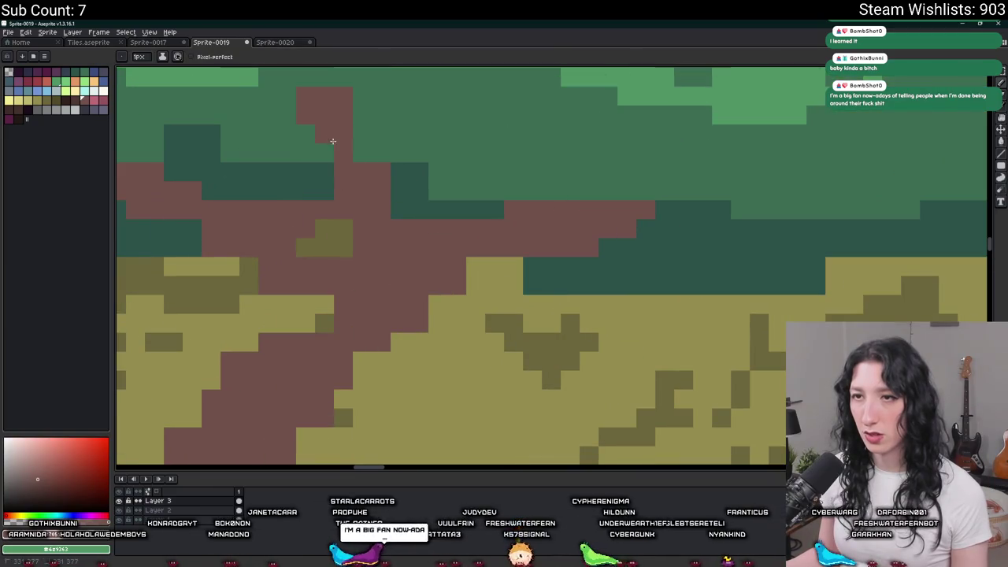
{"action": "left_click_drag", "start_coordinate": [310, 118], "coordinate": [381, 153]}
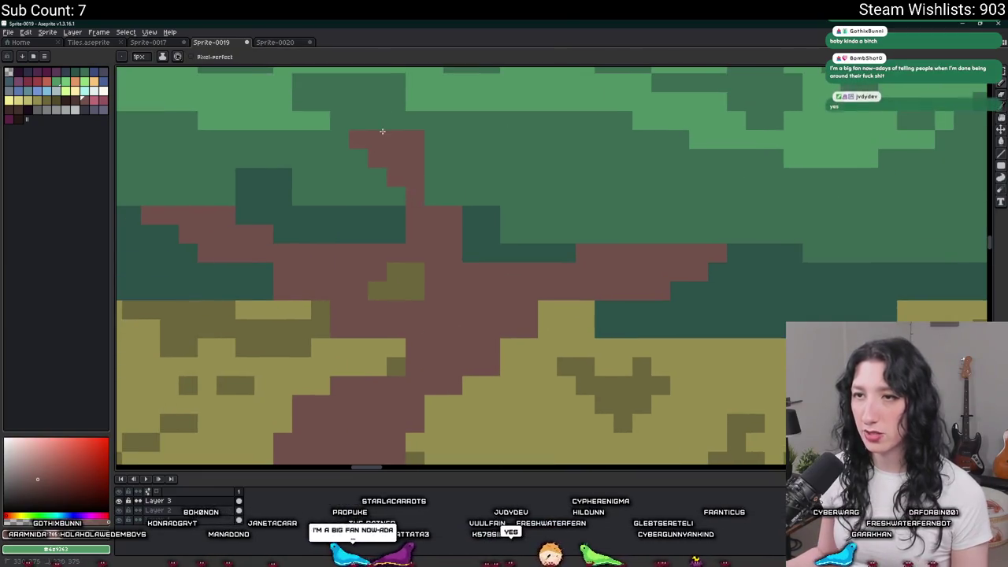
{"action": "scroll", "coordinate": [406, 145], "scroll_direction": "down", "scroll_amount": 2}
{"action": "scroll", "coordinate": [433, 181], "scroll_direction": "up", "scroll_amount": 1}
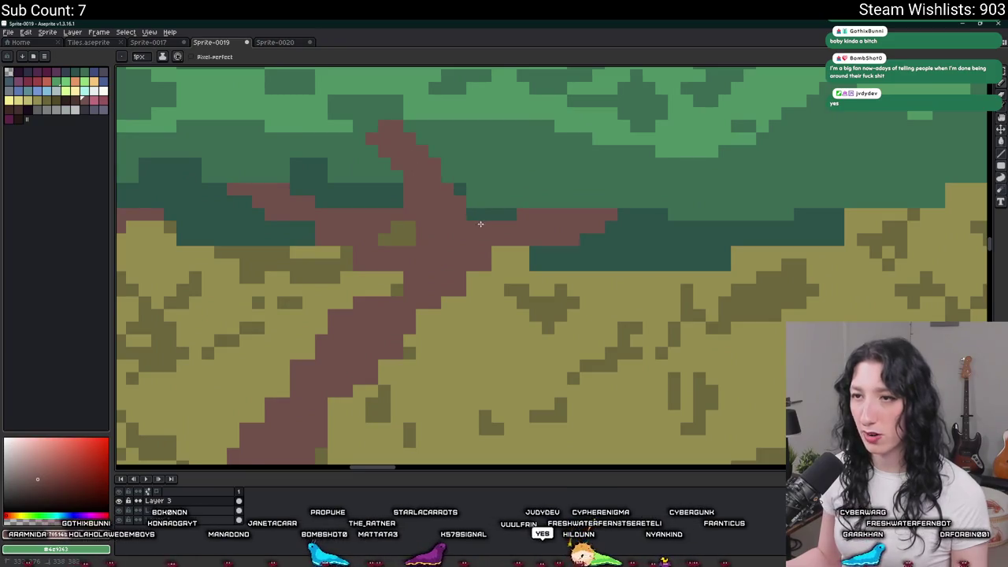
{"action": "scroll", "coordinate": [479, 224], "scroll_direction": "down", "scroll_amount": 2}
{"action": "scroll", "coordinate": [473, 217], "scroll_direction": "down", "scroll_amount": 1}
{"action": "scroll", "coordinate": [454, 196], "scroll_direction": "up", "scroll_amount": 3}
{"action": "scroll", "coordinate": [461, 203], "scroll_direction": "down", "scroll_amount": 1}
{"action": "scroll", "coordinate": [465, 206], "scroll_direction": "down", "scroll_amount": 1}
{"action": "scroll", "coordinate": [473, 225], "scroll_direction": "up", "scroll_amount": 2}
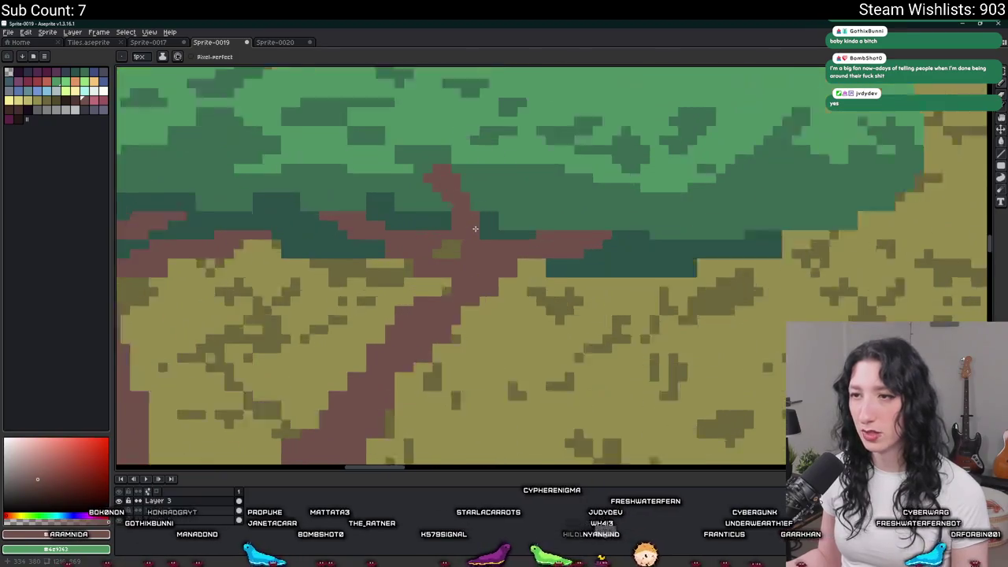
{"action": "scroll", "coordinate": [475, 230], "scroll_direction": "down", "scroll_amount": 1}
{"action": "scroll", "coordinate": [488, 248], "scroll_direction": "down", "scroll_amount": 1}
{"action": "scroll", "coordinate": [418, 245], "scroll_direction": "up", "scroll_amount": 3}
{"action": "key", "text": "e"}
{"action": "scroll", "coordinate": [479, 268], "scroll_direction": "down", "scroll_amount": 2}
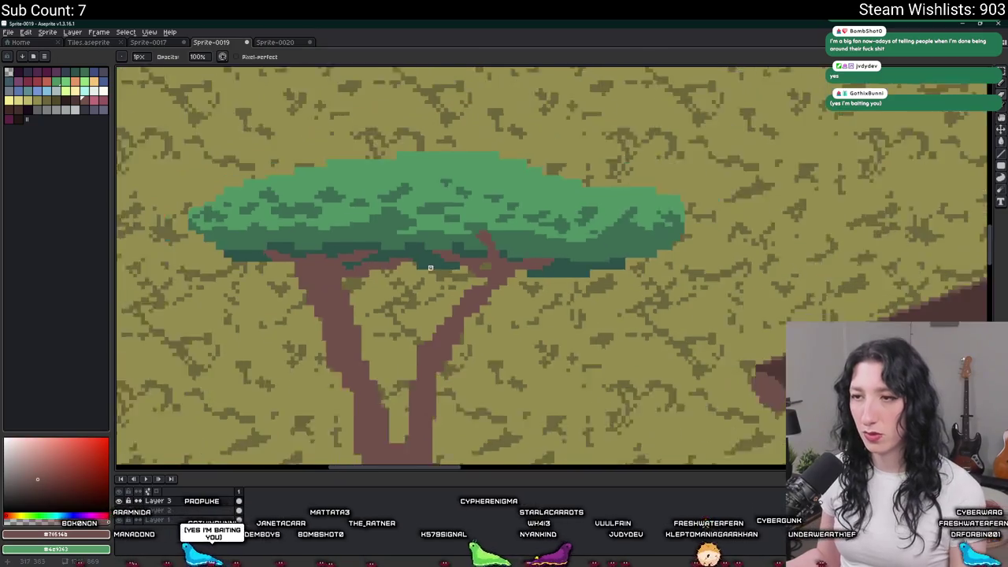
{"action": "scroll", "coordinate": [473, 268], "scroll_direction": "up", "scroll_amount": 1}
{"action": "scroll", "coordinate": [441, 272], "scroll_direction": "up", "scroll_amount": 1}
{"action": "scroll", "coordinate": [376, 279], "scroll_direction": "down", "scroll_amount": 2}
{"action": "scroll", "coordinate": [376, 279], "scroll_direction": "down", "scroll_amount": 1}
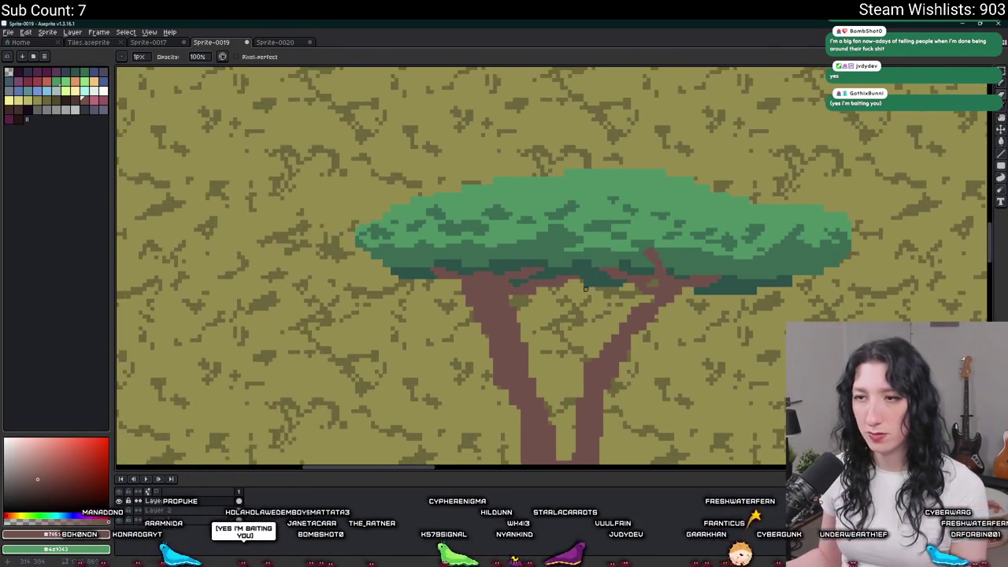
{"action": "scroll", "coordinate": [442, 284], "scroll_direction": "down", "scroll_amount": 1}
{"action": "left_click_drag", "start_coordinate": [508, 288], "coordinate": [488, 286]}
{"action": "scroll", "coordinate": [488, 285], "scroll_direction": "down", "scroll_amount": 1}
{"action": "key", "text": "b"}
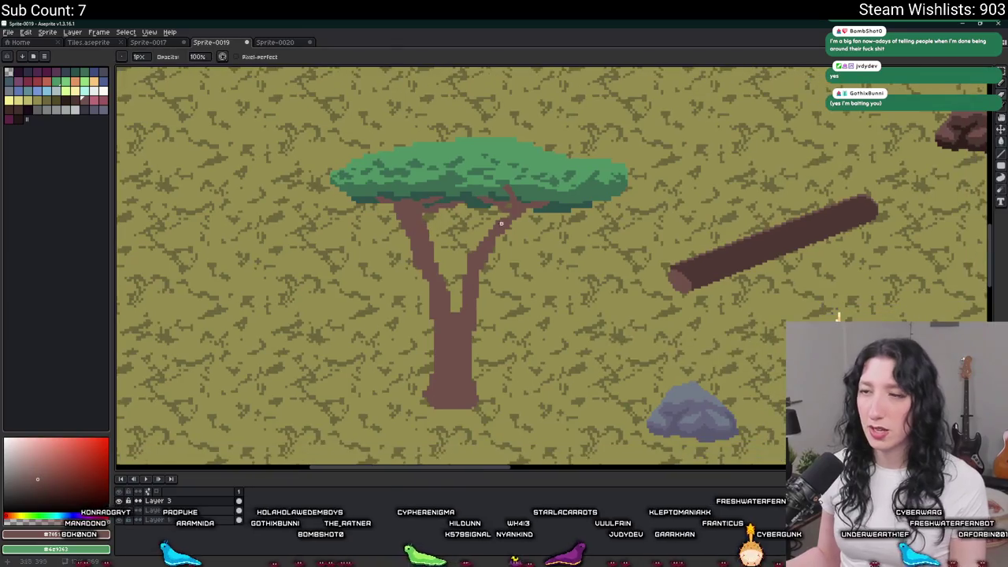
{"action": "scroll", "coordinate": [457, 292], "scroll_direction": "up", "scroll_amount": 1}
{"action": "scroll", "coordinate": [445, 295], "scroll_direction": "up", "scroll_amount": 1}
{"action": "scroll", "coordinate": [438, 298], "scroll_direction": "up", "scroll_amount": 1}
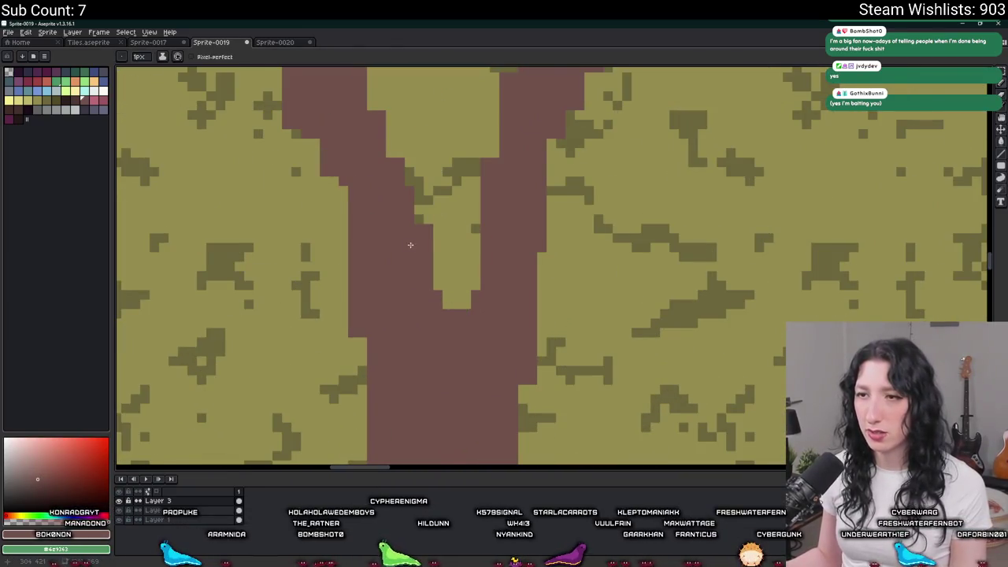
{"action": "scroll", "coordinate": [411, 245], "scroll_direction": "down", "scroll_amount": 2}
{"action": "scroll", "coordinate": [429, 232], "scroll_direction": "up", "scroll_amount": 2}
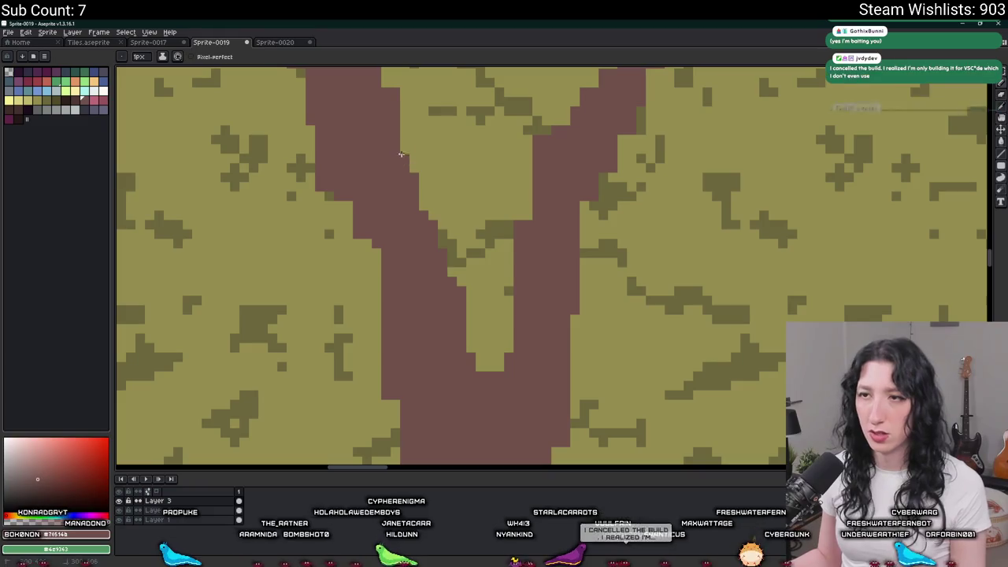
{"action": "scroll", "coordinate": [429, 263], "scroll_direction": "down", "scroll_amount": 1}
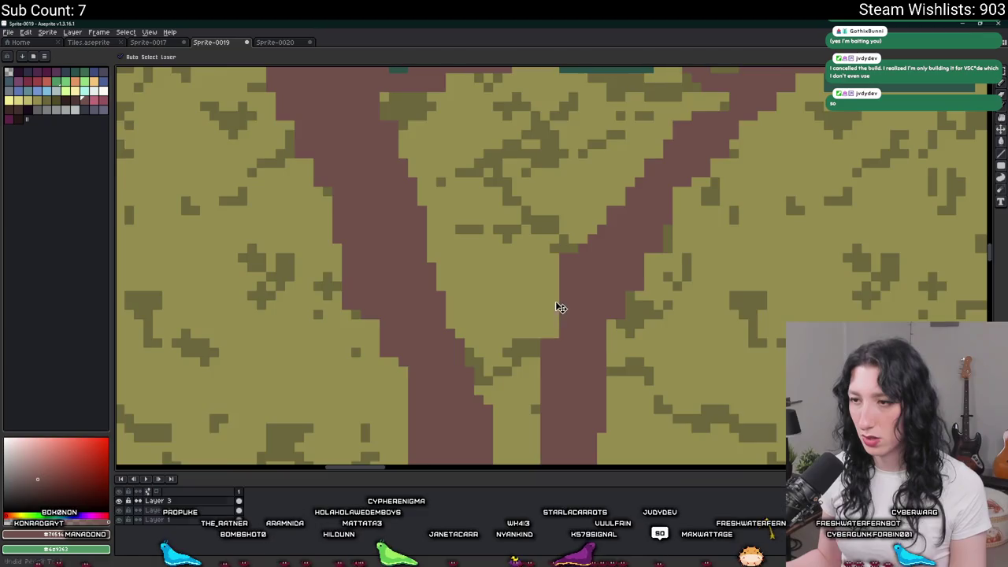
{"action": "scroll", "coordinate": [557, 327], "scroll_direction": "down", "scroll_amount": 2}
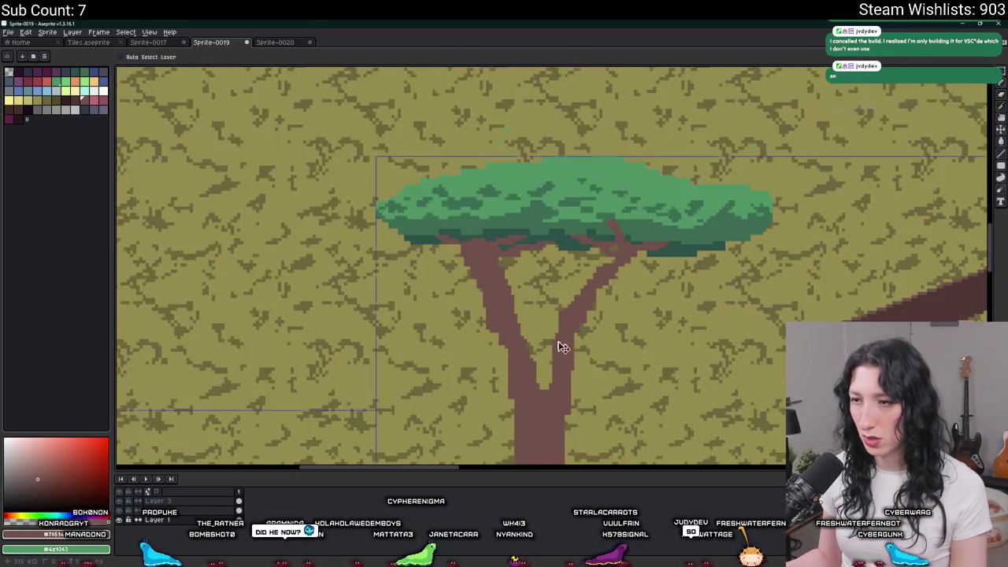
{"action": "scroll", "coordinate": [559, 342], "scroll_direction": "down", "scroll_amount": 1}
{"action": "scroll", "coordinate": [590, 259], "scroll_direction": "down", "scroll_amount": 1}
{"action": "scroll", "coordinate": [399, 298], "scroll_direction": "up", "scroll_amount": 1}
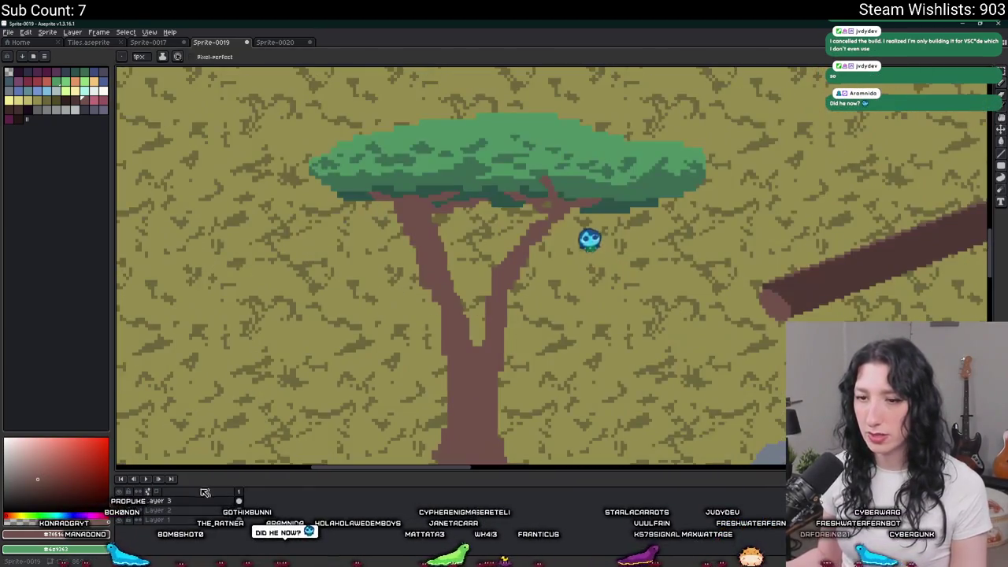
{"action": "scroll", "coordinate": [509, 304], "scroll_direction": "up", "scroll_amount": 1}
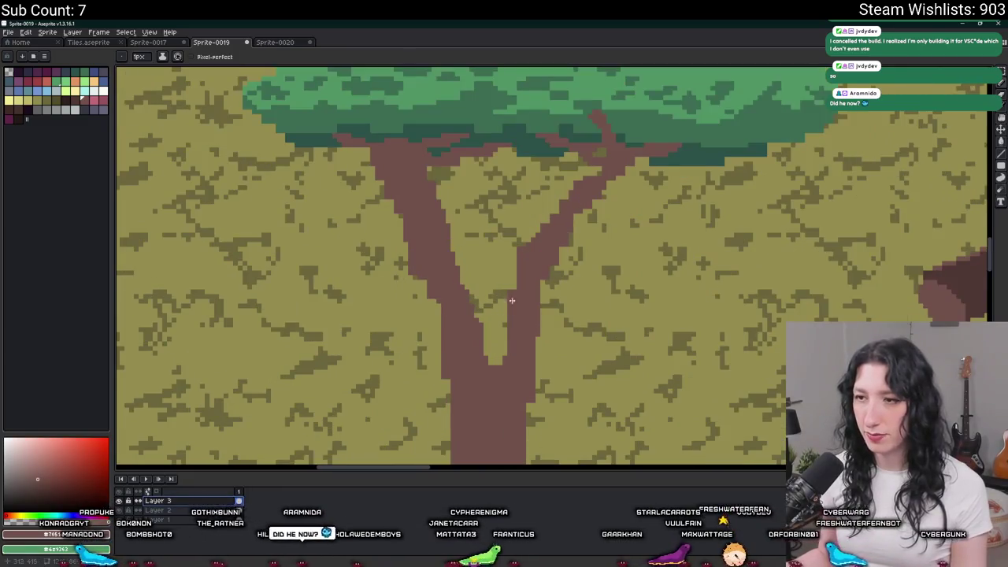
{"action": "scroll", "coordinate": [468, 294], "scroll_direction": "up", "scroll_amount": 1}
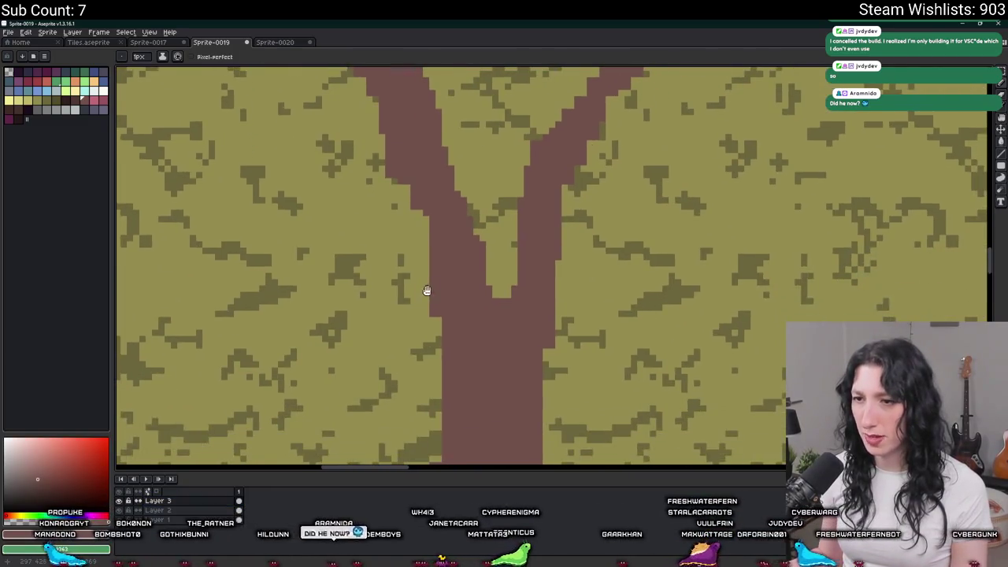
{"action": "scroll", "coordinate": [545, 383], "scroll_direction": "down", "scroll_amount": 2}
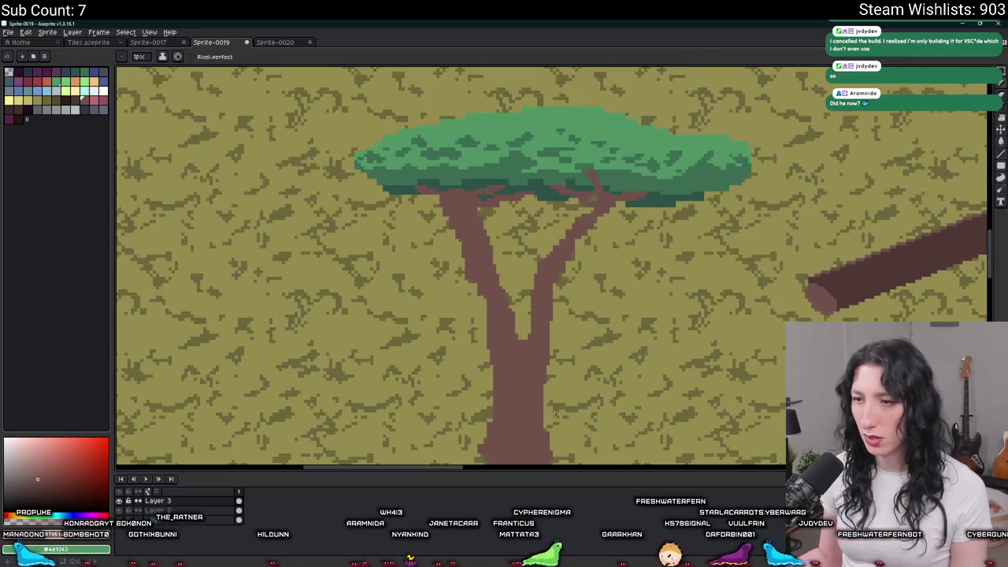
{"action": "scroll", "coordinate": [545, 370], "scroll_direction": "up", "scroll_amount": 1}
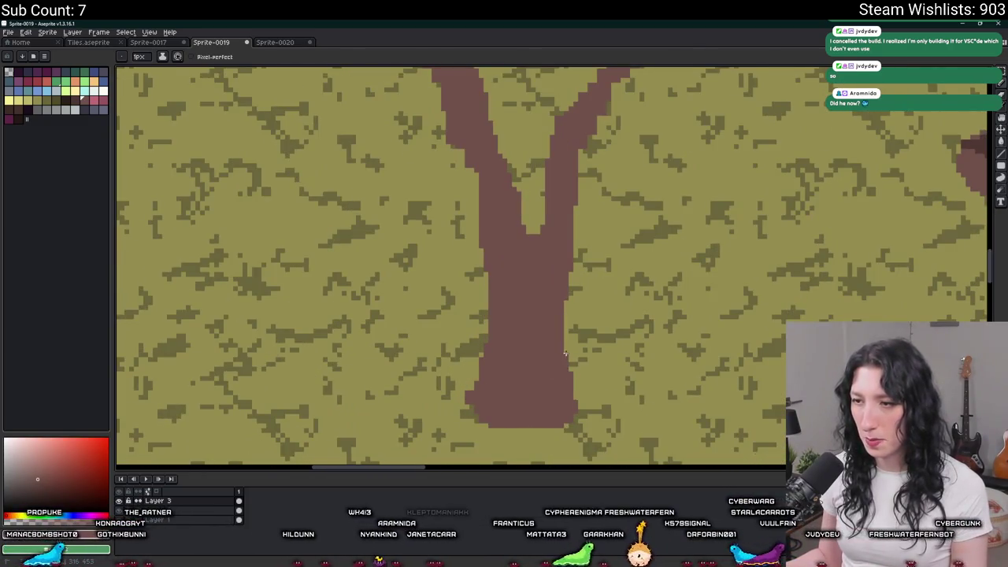
{"action": "scroll", "coordinate": [504, 307], "scroll_direction": "up", "scroll_amount": 1}
{"action": "scroll", "coordinate": [444, 259], "scroll_direction": "up", "scroll_amount": 1}
{"action": "scroll", "coordinate": [417, 253], "scroll_direction": "up", "scroll_amount": 1}
{"action": "scroll", "coordinate": [501, 192], "scroll_direction": "down", "scroll_amount": 2}
{"action": "scroll", "coordinate": [496, 253], "scroll_direction": "down", "scroll_amount": 2}
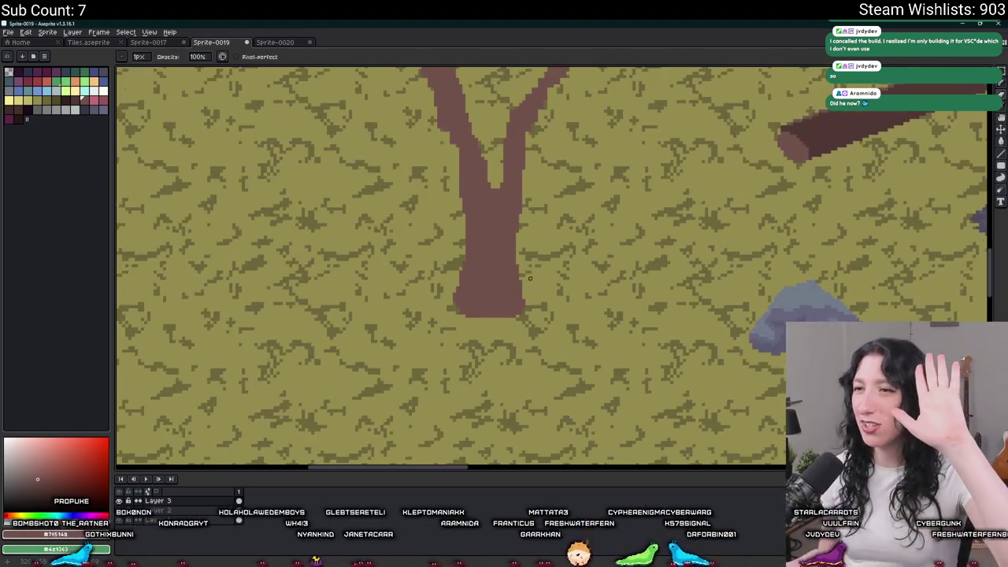
{"action": "scroll", "coordinate": [520, 276], "scroll_direction": "up", "scroll_amount": 2}
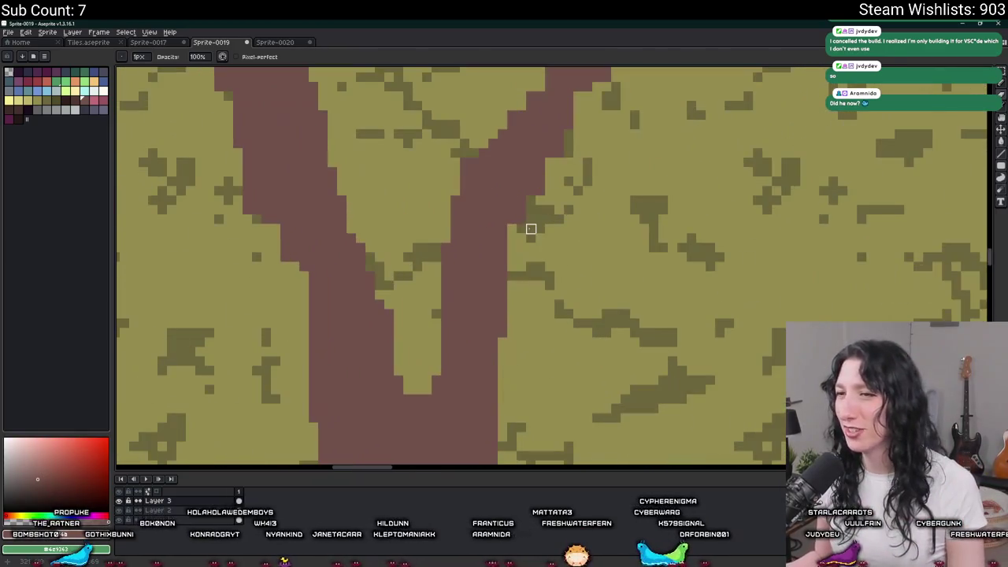
{"action": "scroll", "coordinate": [524, 199], "scroll_direction": "down", "scroll_amount": 2}
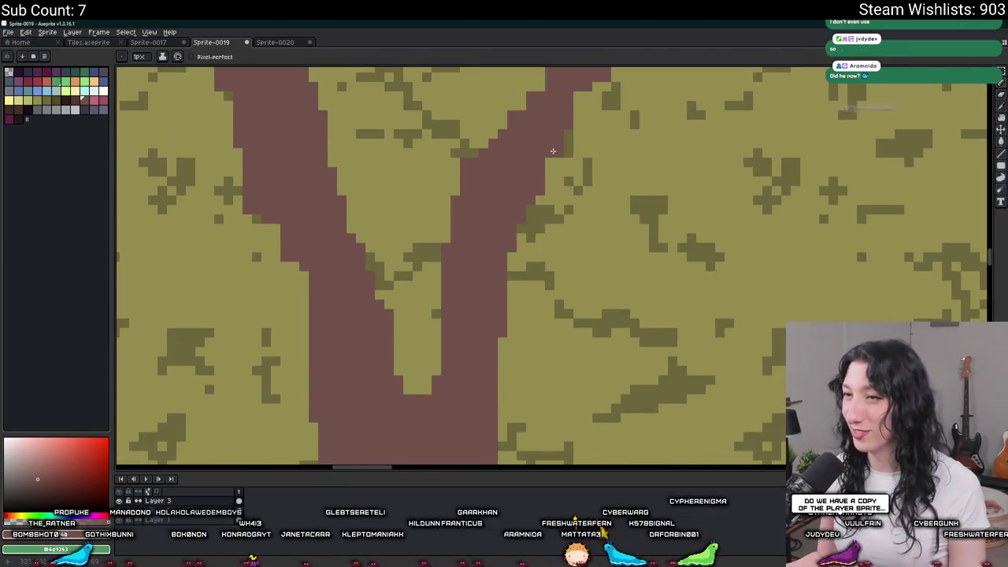
Step: Zoom and pan to the canopy's lower edge where the branches meet it
{"action": "scroll", "coordinate": [568, 237], "scroll_direction": "up", "scroll_amount": 2}
{"action": "scroll", "coordinate": [569, 231], "scroll_direction": "down", "scroll_amount": 2}
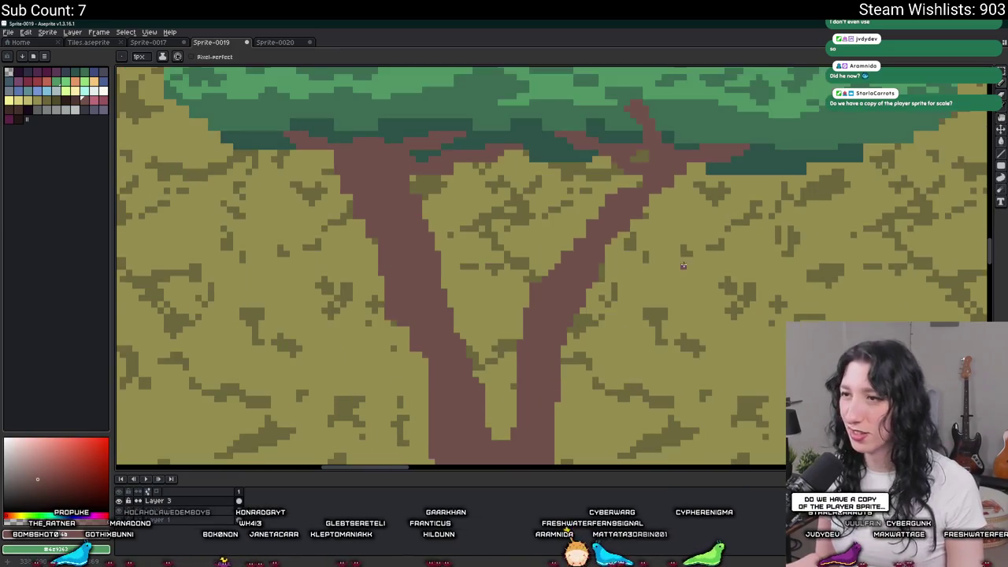
{"action": "scroll", "coordinate": [653, 196], "scroll_direction": "up", "scroll_amount": 2}
{"action": "scroll", "coordinate": [645, 191], "scroll_direction": "down", "scroll_amount": 2}
{"action": "scroll", "coordinate": [678, 188], "scroll_direction": "up", "scroll_amount": 2}
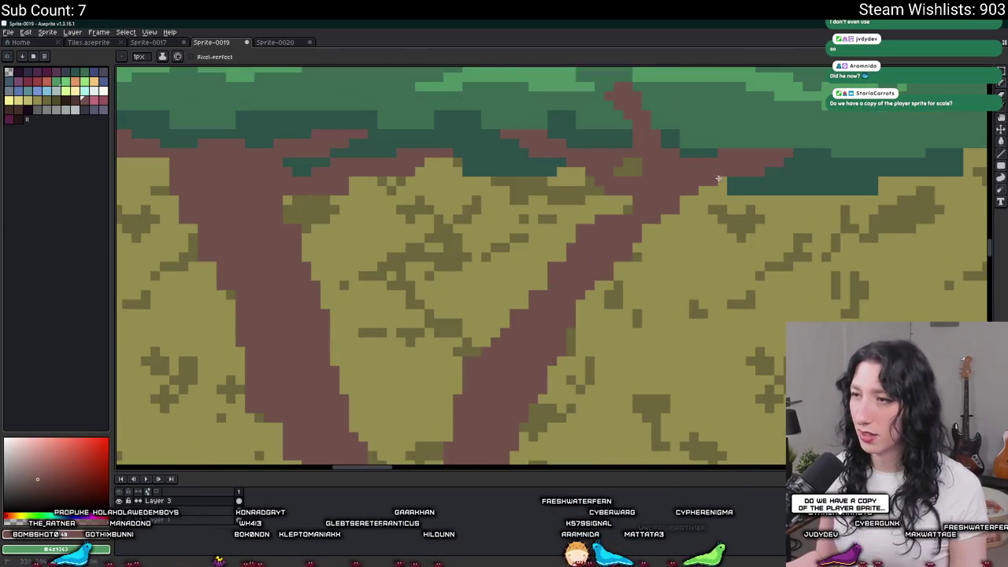
{"action": "scroll", "coordinate": [702, 186], "scroll_direction": "down", "scroll_amount": 2}
{"action": "scroll", "coordinate": [729, 182], "scroll_direction": "up", "scroll_amount": 2}
{"action": "scroll", "coordinate": [735, 173], "scroll_direction": "down", "scroll_amount": 2}
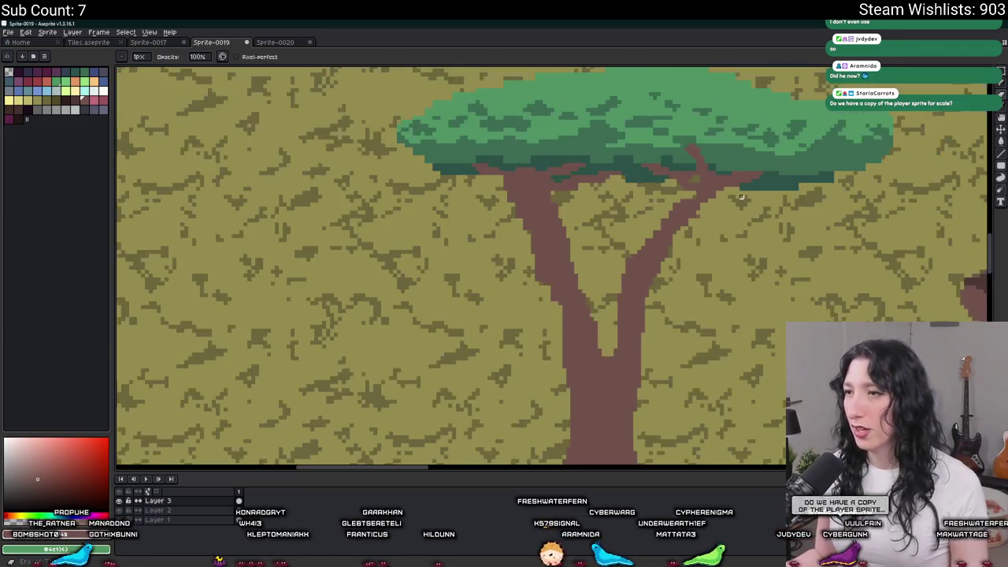
{"action": "scroll", "coordinate": [737, 187], "scroll_direction": "up", "scroll_amount": 2}
{"action": "scroll", "coordinate": [735, 181], "scroll_direction": "down", "scroll_amount": 2}
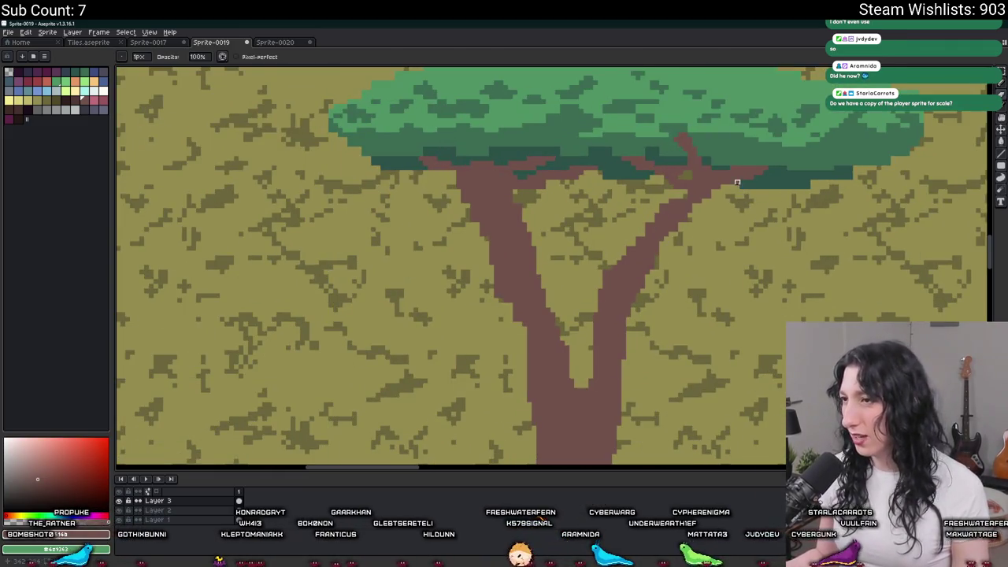
{"action": "scroll", "coordinate": [739, 189], "scroll_direction": "up", "scroll_amount": 2}
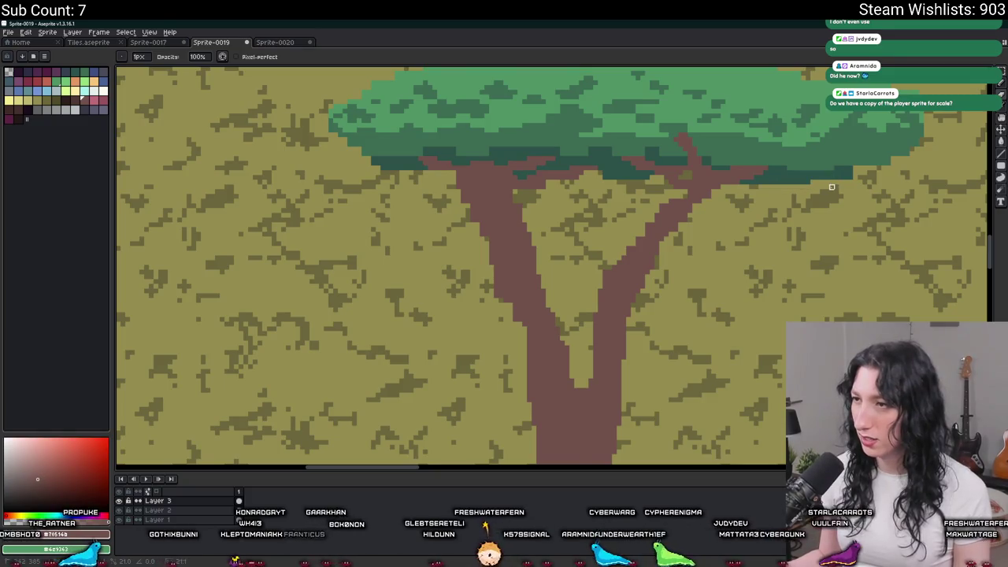
{"action": "scroll", "coordinate": [832, 187], "scroll_direction": "down", "scroll_amount": 1}
{"action": "left_click_drag", "start_coordinate": [828, 208], "coordinate": [805, 245]}
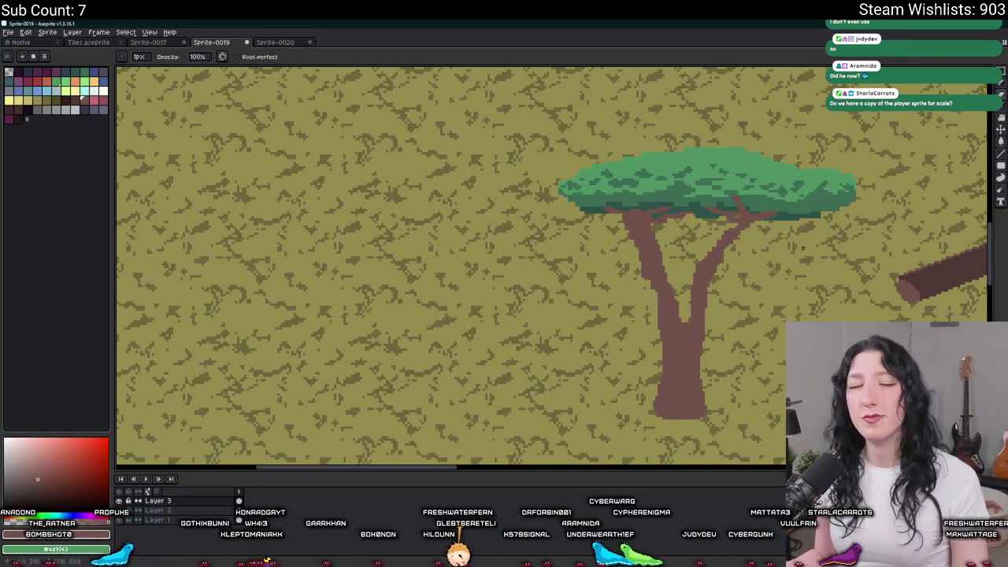
Step: Recolour two pixels along the canopy's lower edge and return to the Pencil
{"action": "scroll", "coordinate": [805, 245], "scroll_direction": "up", "scroll_amount": 1}
{"action": "scroll", "coordinate": [773, 221], "scroll_direction": "up", "scroll_amount": 2}
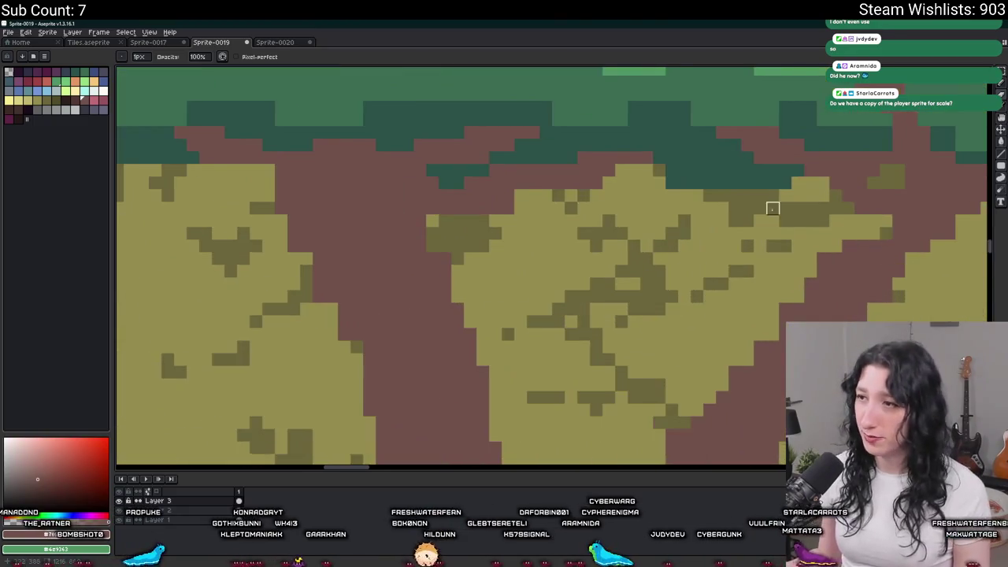
{"action": "scroll", "coordinate": [711, 186], "scroll_direction": "up", "scroll_amount": 1}
{"action": "left_click", "coordinate": [821, 182]}
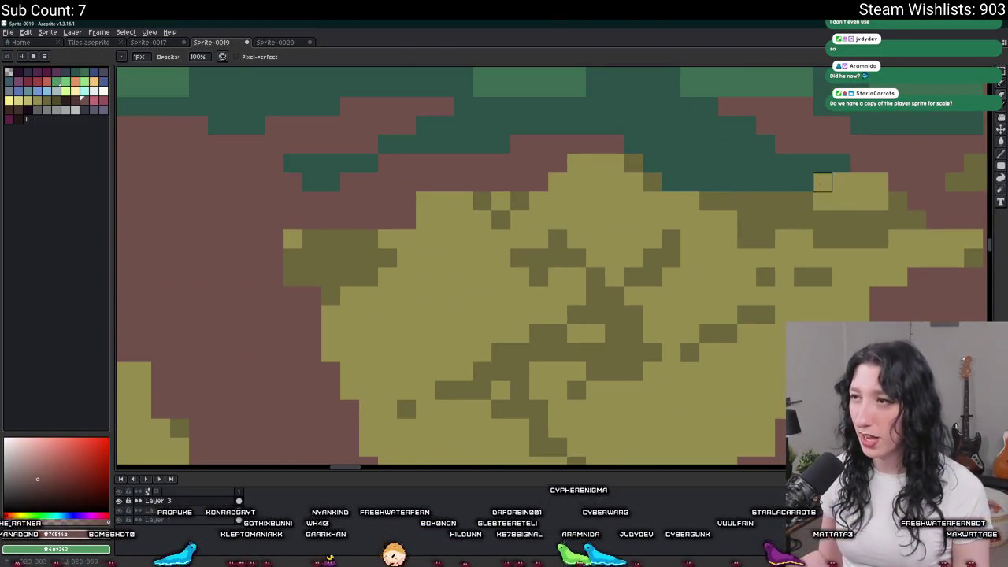
{"action": "left_click", "coordinate": [672, 182]}
{"action": "scroll", "coordinate": [671, 182], "scroll_direction": "down", "scroll_amount": 3}
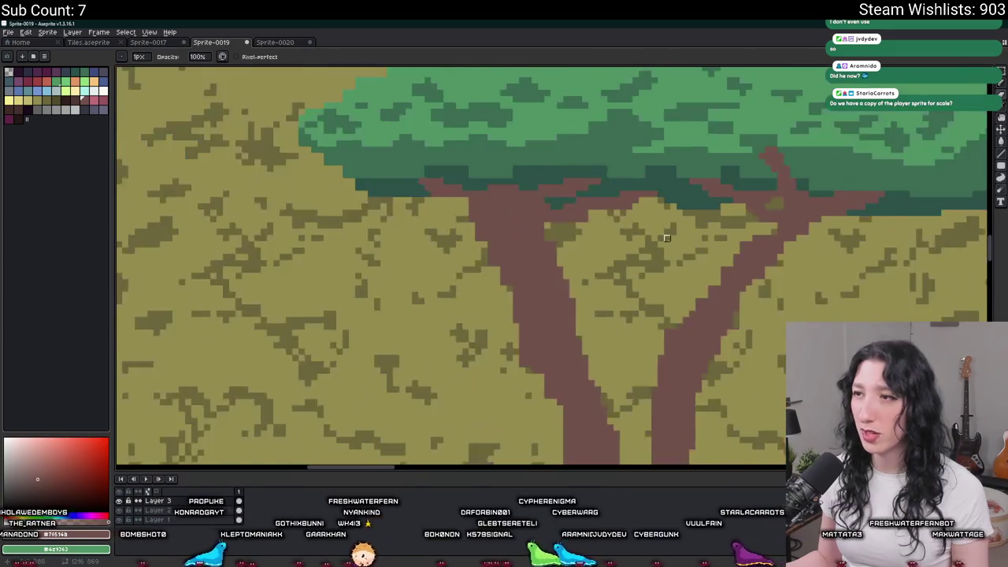
{"action": "scroll", "coordinate": [648, 145], "scroll_direction": "down", "scroll_amount": 2}
{"action": "key", "text": "b"}
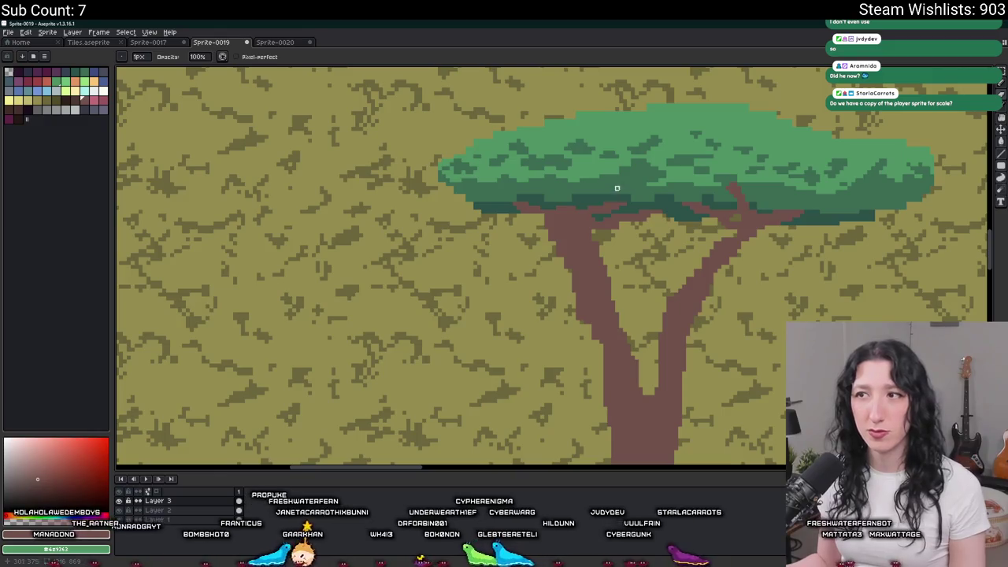
{"action": "scroll", "coordinate": [652, 172], "scroll_direction": "down", "scroll_amount": 1}
{"action": "scroll", "coordinate": [688, 205], "scroll_direction": "up", "scroll_amount": 3}
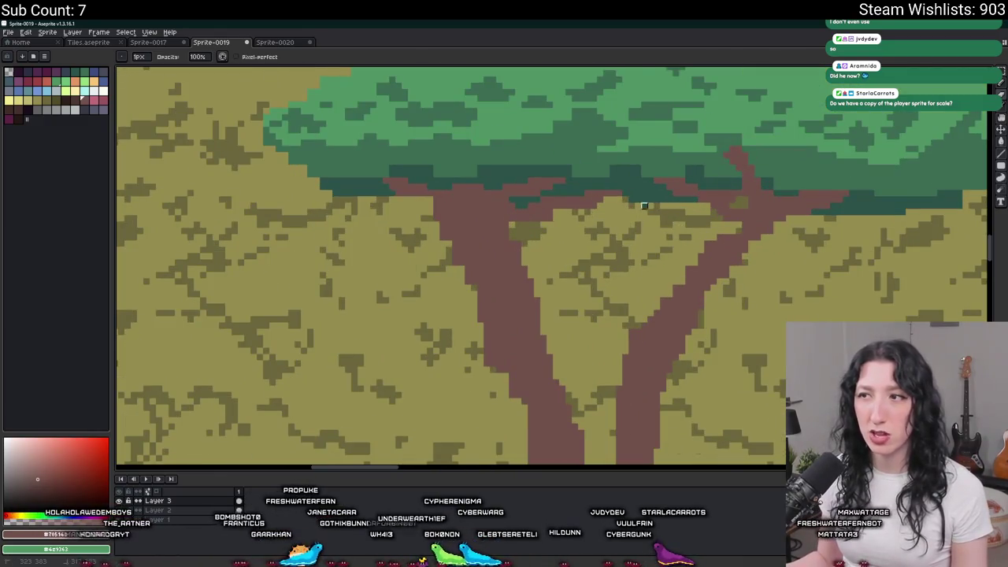
{"action": "scroll", "coordinate": [638, 206], "scroll_direction": "down", "scroll_amount": 1}
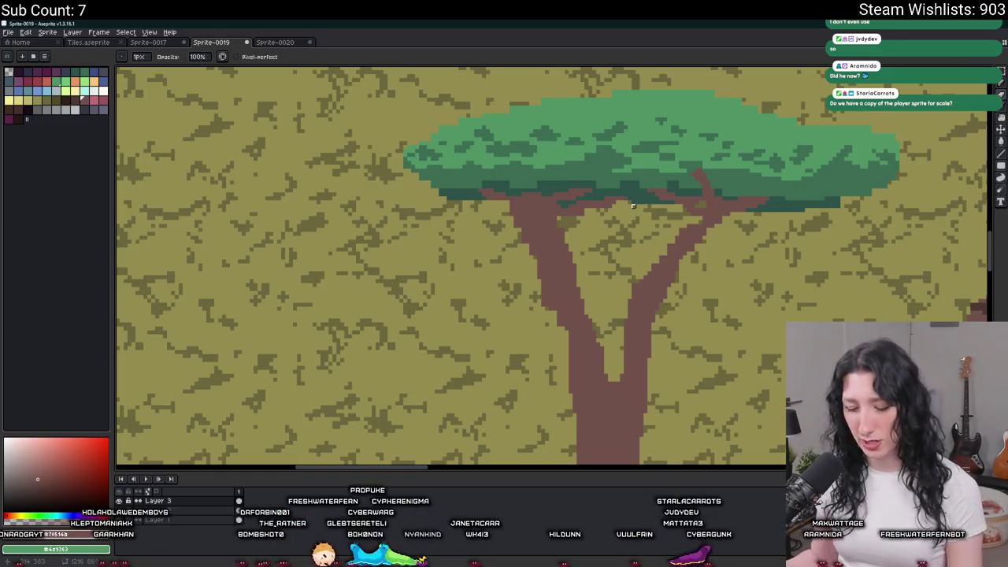
Step: Paste the player character into the scene for scale and place it
{"action": "scroll", "coordinate": [634, 206], "scroll_direction": "down", "scroll_amount": 3}
{"action": "scroll", "coordinate": [305, 150], "scroll_direction": "up", "scroll_amount": 2}
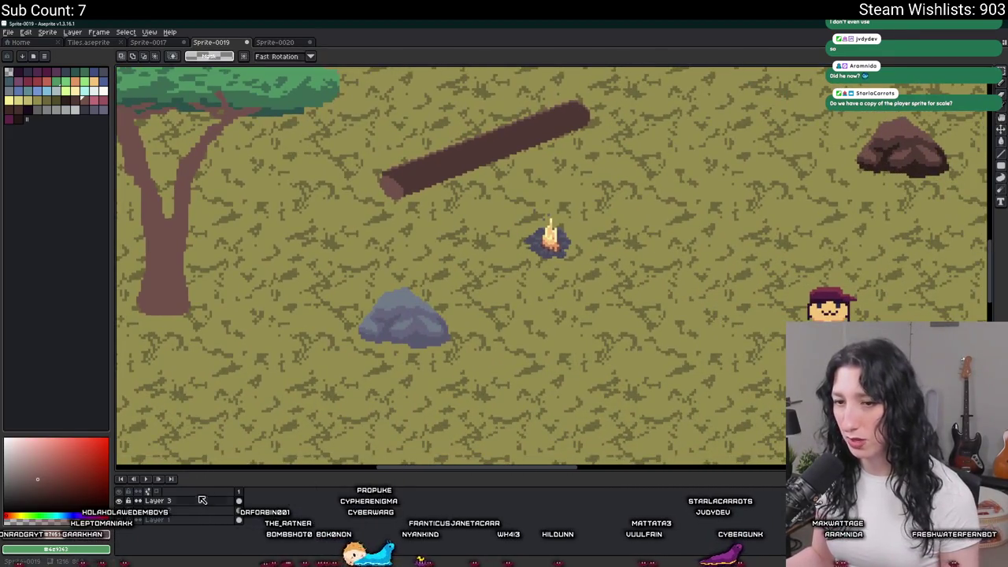
{"action": "key", "text": "minus"}
{"action": "key", "text": "ctrl+v"}
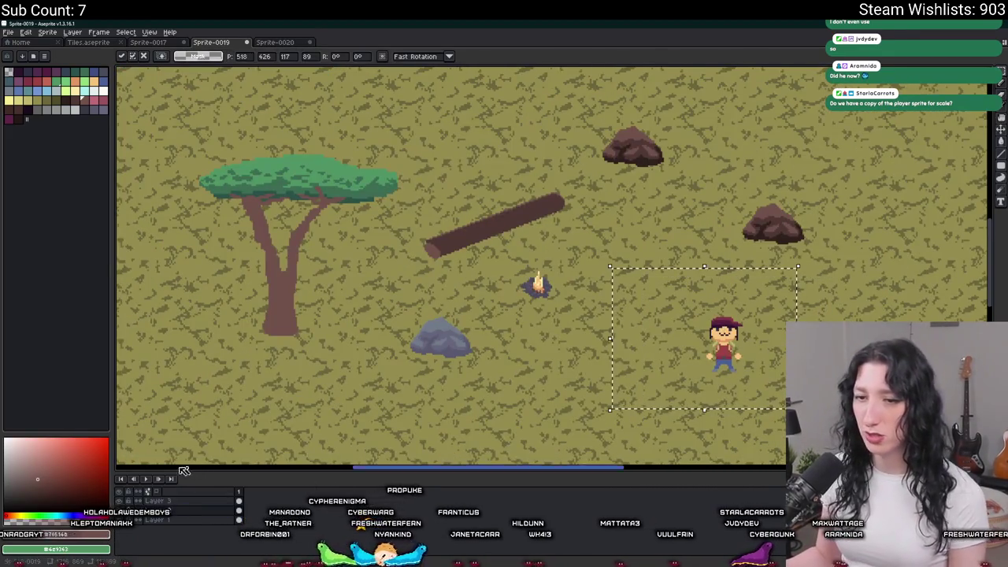
{"action": "key", "text": "Return"}
Step: Select the acacia tree and move it down beside the character, committing its position
{"action": "mouse_move", "coordinate": [162, 181]}
{"action": "left_mouse_down"}
{"action": "mouse_move", "coordinate": [349, 310]}
{"action": "mouse_move", "coordinate": [346, 320]}
{"action": "mouse_move", "coordinate": [831, 320]}
{"action": "left_mouse_up"}
{"action": "scroll", "coordinate": [303, 285], "scroll_direction": "down", "scroll_amount": 2}
{"action": "scroll", "coordinate": [515, 298], "scroll_direction": "up", "scroll_amount": 2}
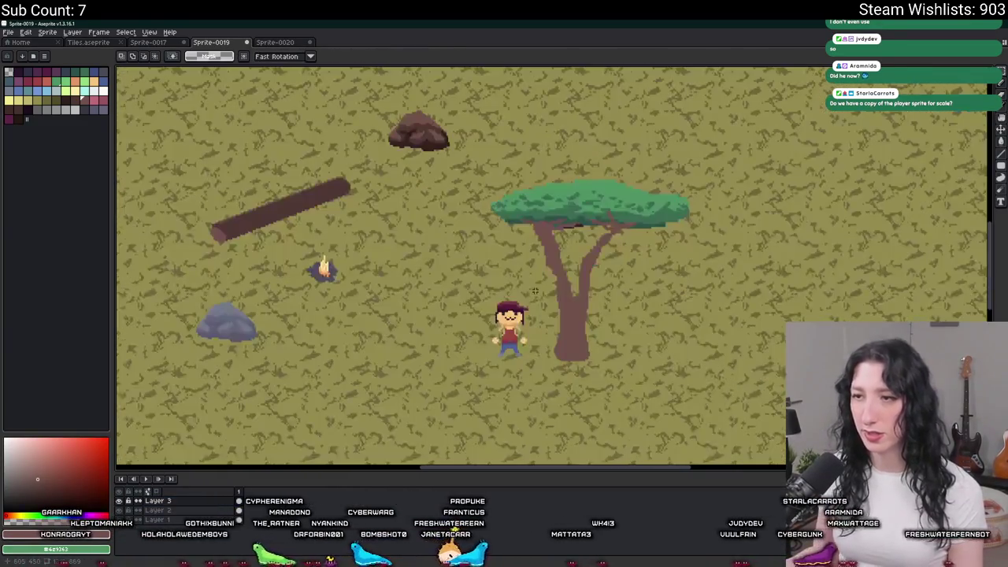
{"action": "left_click_drag", "start_coordinate": [360, 128], "coordinate": [686, 387]}
{"action": "mouse_move", "coordinate": [717, 321]}
{"action": "left_mouse_down"}
{"action": "mouse_move", "coordinate": [709, 336]}
{"action": "mouse_move", "coordinate": [562, 325]}
{"action": "left_mouse_up"}
{"action": "key", "text": "Return"}
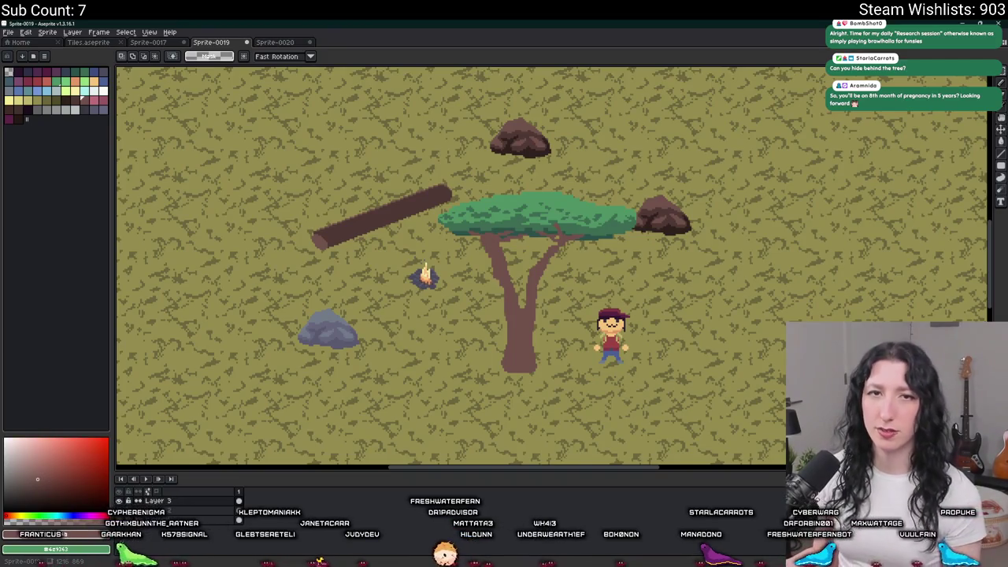
Step: Zoom the view on the tree standing just left of the character
{"action": "scroll", "coordinate": [482, 320], "scroll_direction": "up", "scroll_amount": 1}
Step: Try a dark-green pencil stroke under the canopy, then undo it
{"action": "scroll", "coordinate": [551, 331], "scroll_direction": "up", "scroll_amount": 1}
{"action": "scroll", "coordinate": [580, 335], "scroll_direction": "down", "scroll_amount": 2}
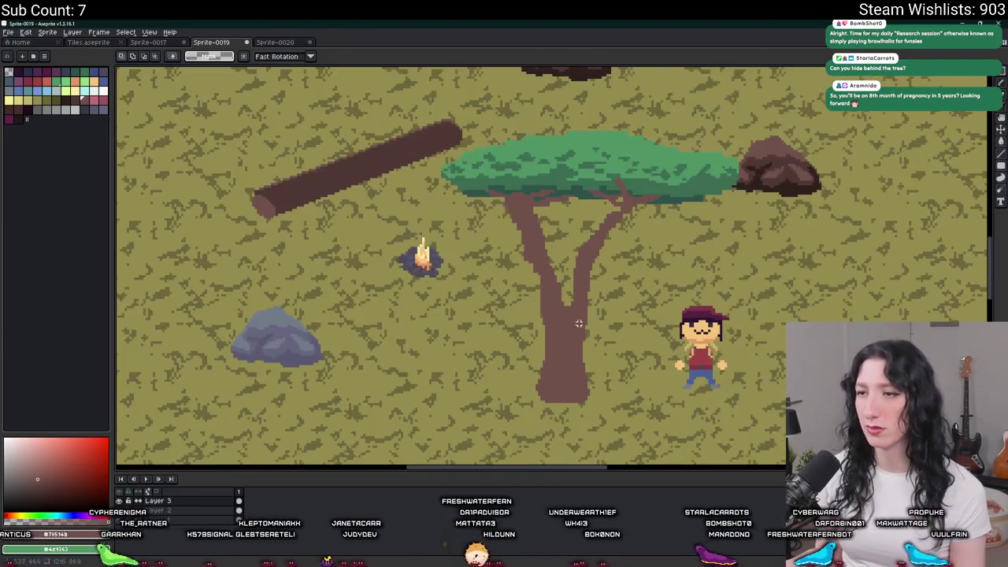
{"action": "scroll", "coordinate": [575, 307], "scroll_direction": "up", "scroll_amount": 4}
{"action": "key", "text": "b"}
{"action": "scroll", "coordinate": [550, 229], "scroll_direction": "down", "scroll_amount": 3}
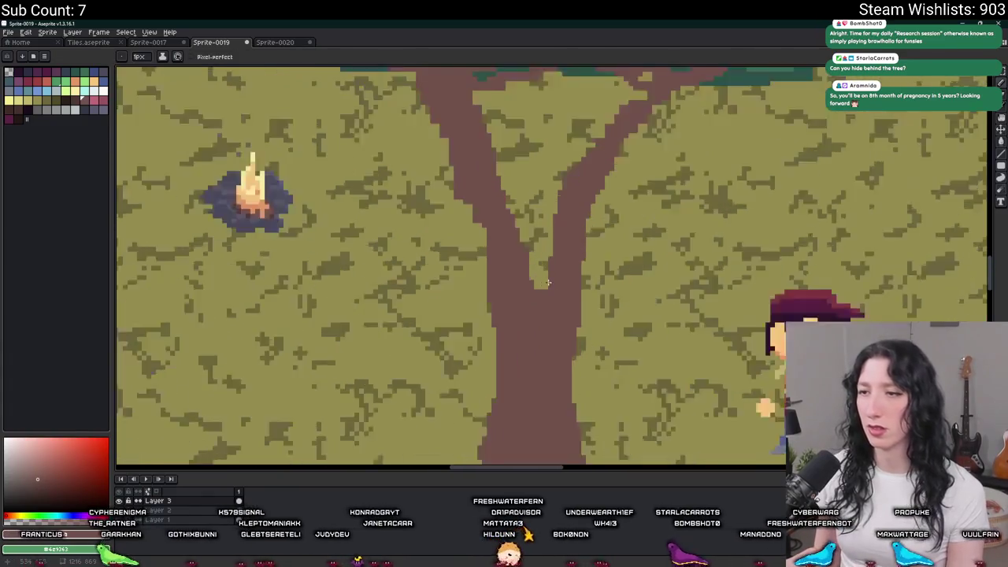
{"action": "scroll", "coordinate": [539, 317], "scroll_direction": "up", "scroll_amount": 1}
{"action": "scroll", "coordinate": [538, 317], "scroll_direction": "down", "scroll_amount": 2}
{"action": "scroll", "coordinate": [538, 317], "scroll_direction": "down", "scroll_amount": 3}
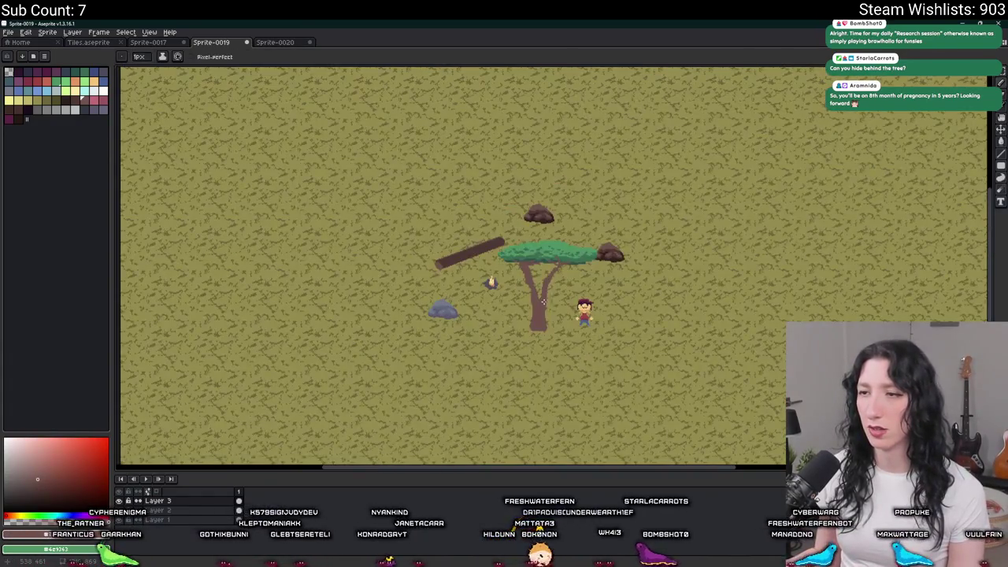
{"action": "scroll", "coordinate": [573, 259], "scroll_direction": "up", "scroll_amount": 3}
{"action": "scroll", "coordinate": [573, 258], "scroll_direction": "up", "scroll_amount": 2}
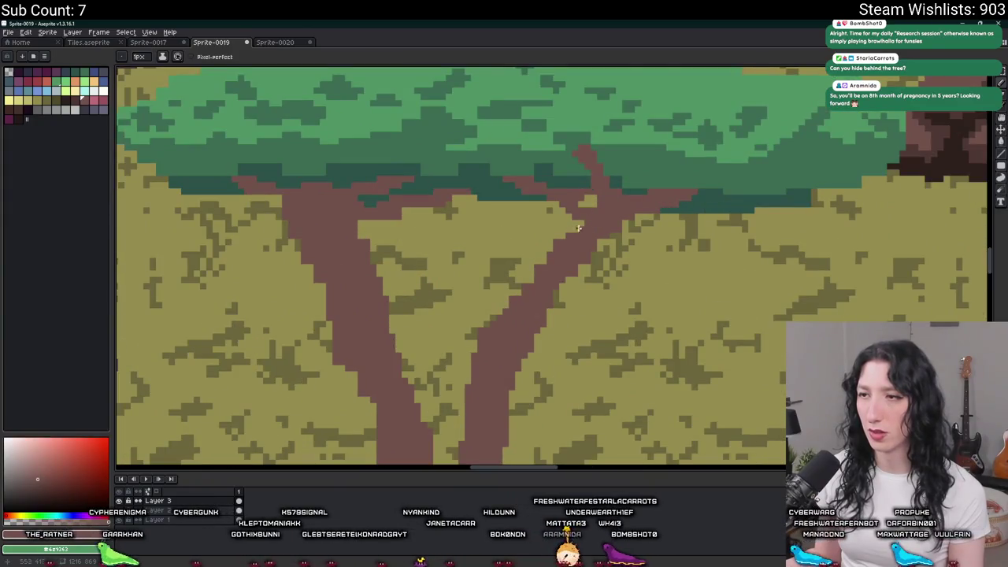
{"action": "scroll", "coordinate": [599, 240], "scroll_direction": "down", "scroll_amount": 1}
{"action": "scroll", "coordinate": [603, 235], "scroll_direction": "down", "scroll_amount": 1}
{"action": "scroll", "coordinate": [605, 235], "scroll_direction": "up", "scroll_amount": 2}
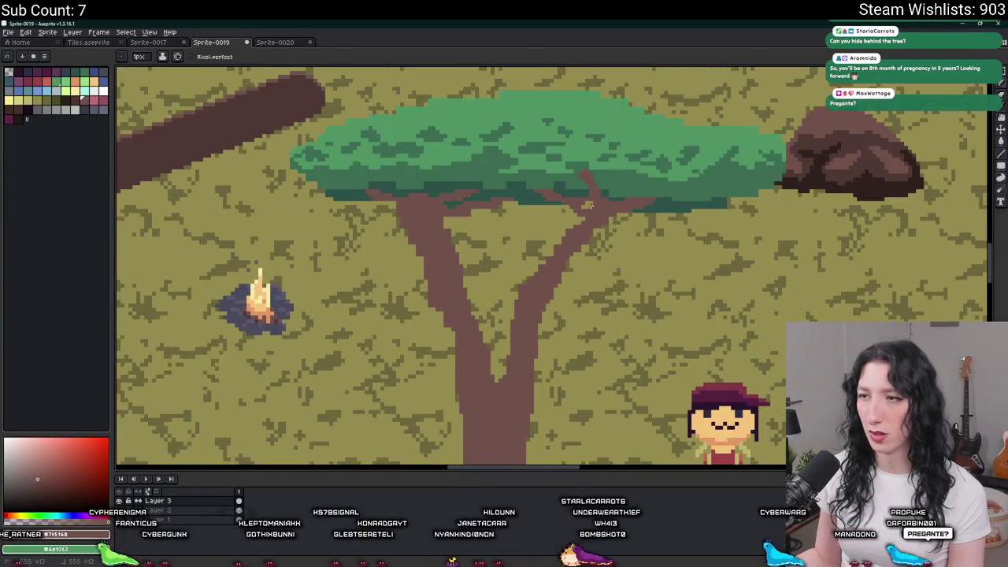
{"action": "scroll", "coordinate": [600, 234], "scroll_direction": "down", "scroll_amount": 3}
{"action": "scroll", "coordinate": [595, 230], "scroll_direction": "up", "scroll_amount": 1}
{"action": "scroll", "coordinate": [592, 236], "scroll_direction": "up", "scroll_amount": 1}
{"action": "scroll", "coordinate": [587, 251], "scroll_direction": "down", "scroll_amount": 1}
{"action": "scroll", "coordinate": [584, 260], "scroll_direction": "down", "scroll_amount": 1}
{"action": "scroll", "coordinate": [518, 267], "scroll_direction": "up", "scroll_amount": 2}
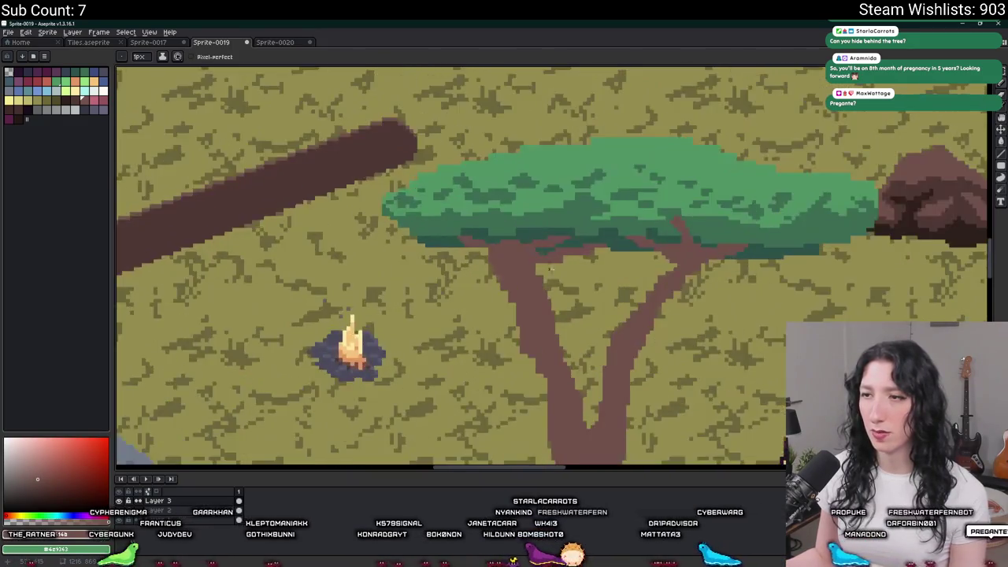
{"action": "scroll", "coordinate": [520, 264], "scroll_direction": "up", "scroll_amount": 2}
{"action": "key", "text": "v"}
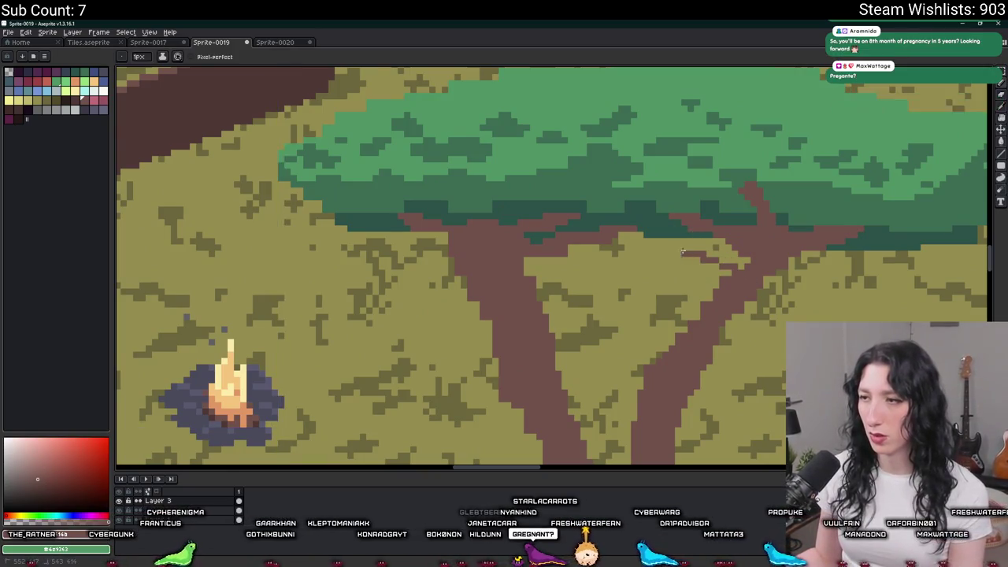
{"action": "scroll", "coordinate": [709, 256], "scroll_direction": "down", "scroll_amount": 2}
{"action": "scroll", "coordinate": [749, 268], "scroll_direction": "down", "scroll_amount": 1}
{"action": "scroll", "coordinate": [751, 269], "scroll_direction": "up", "scroll_amount": 3}
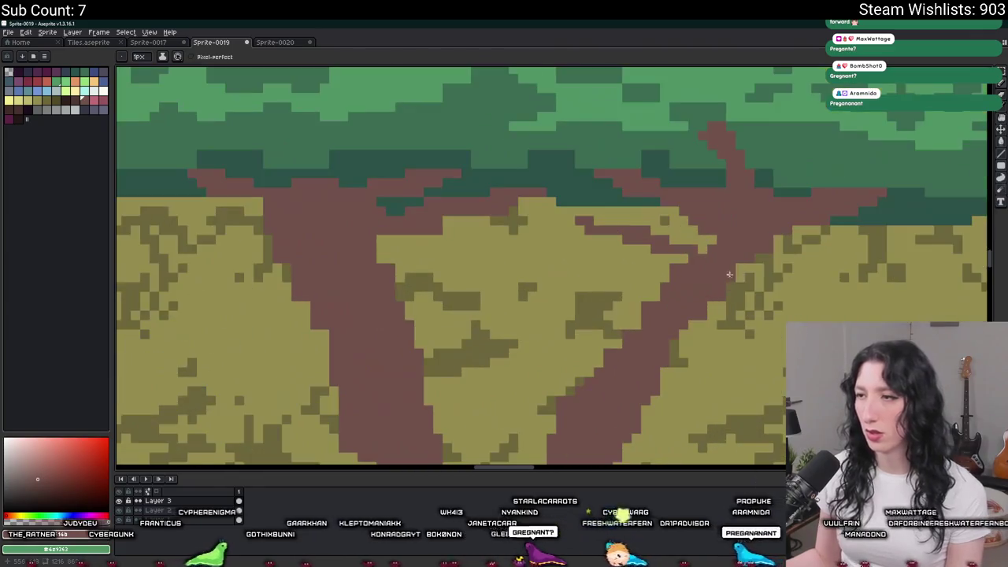
{"action": "scroll", "coordinate": [694, 251], "scroll_direction": "down", "scroll_amount": 2}
{"action": "scroll", "coordinate": [694, 252], "scroll_direction": "down", "scroll_amount": 1}
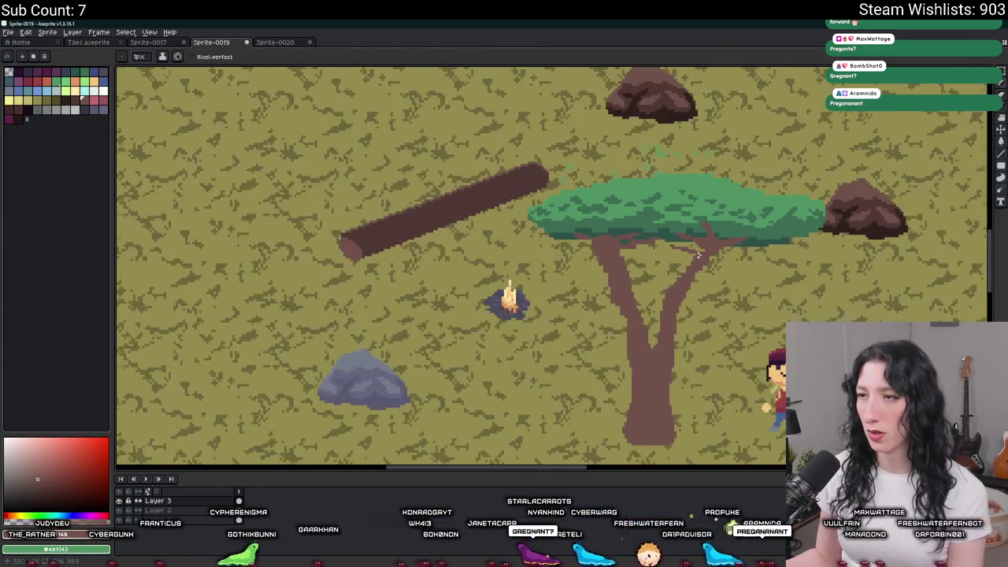
{"action": "scroll", "coordinate": [694, 252], "scroll_direction": "up", "scroll_amount": 3}
{"action": "scroll", "coordinate": [694, 252], "scroll_direction": "up", "scroll_amount": 1}
{"action": "mouse_move", "coordinate": [694, 251]}
{"action": "left_mouse_down"}
{"action": "mouse_move", "coordinate": [611, 261]}
{"action": "mouse_move", "coordinate": [566, 240]}
{"action": "mouse_move", "coordinate": [520, 260]}
{"action": "mouse_move", "coordinate": [536, 286]}
{"action": "mouse_move", "coordinate": [580, 304]}
{"action": "mouse_move", "coordinate": [659, 315]}
{"action": "mouse_move", "coordinate": [727, 277]}
{"action": "mouse_move", "coordinate": [656, 253]}
{"action": "left_mouse_up"}
{"action": "scroll", "coordinate": [656, 253], "scroll_direction": "down", "scroll_amount": 1}
{"action": "scroll", "coordinate": [656, 253], "scroll_direction": "down", "scroll_amount": 4}
{"action": "scroll", "coordinate": [656, 253], "scroll_direction": "down", "scroll_amount": 3}
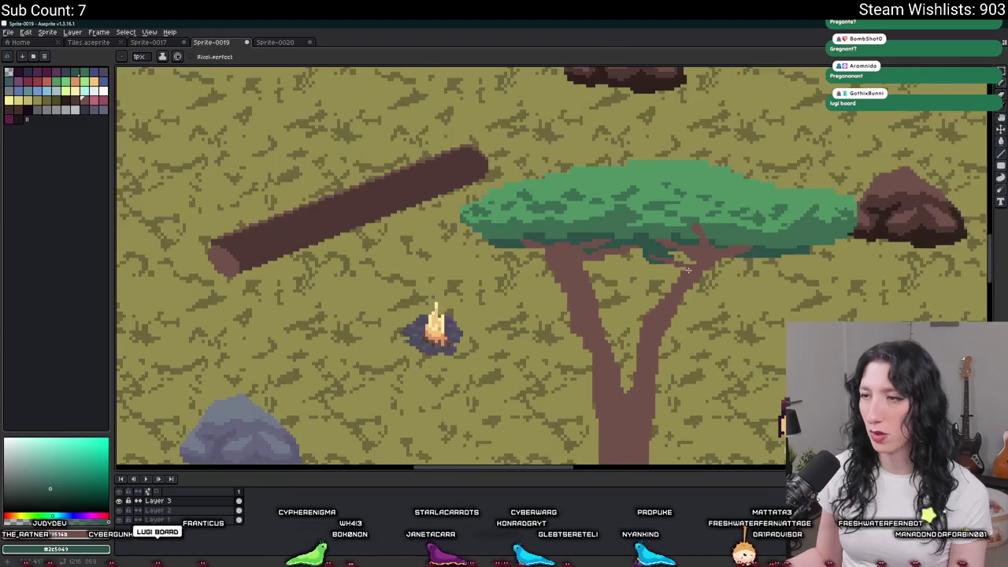
{"action": "scroll", "coordinate": [656, 253], "scroll_direction": "down", "scroll_amount": 1}
{"action": "scroll", "coordinate": [618, 249], "scroll_direction": "up", "scroll_amount": 7}
{"action": "key", "text": "ctrl+z"}
Step: Paint a short horizontal brown branch under the canopy and fill the strip above it darker
{"action": "scroll", "coordinate": [619, 249], "scroll_direction": "down", "scroll_amount": 5}
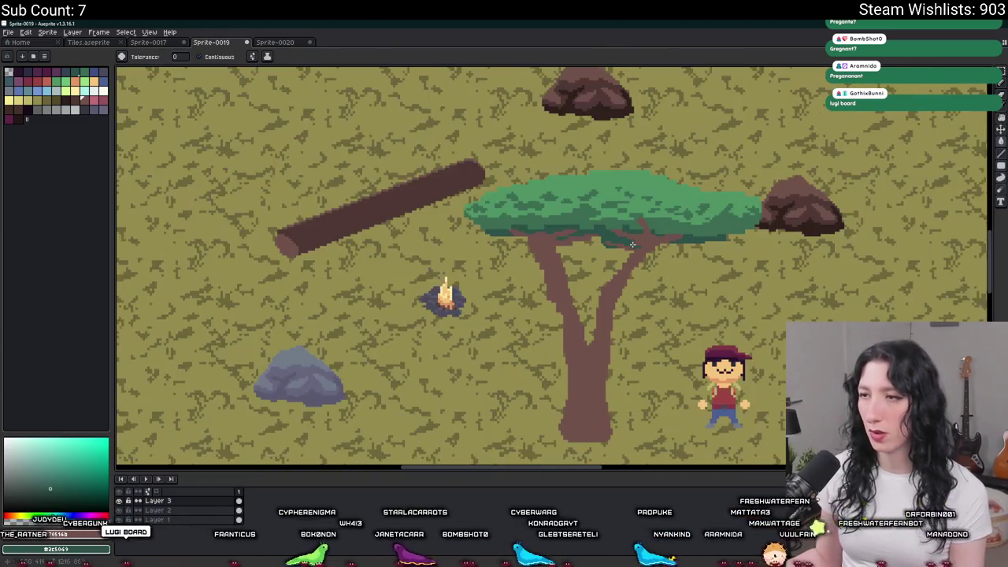
{"action": "scroll", "coordinate": [599, 257], "scroll_direction": "up", "scroll_amount": 2}
{"action": "scroll", "coordinate": [599, 257], "scroll_direction": "up", "scroll_amount": 3}
{"action": "mouse_move", "coordinate": [601, 246]}
{"action": "left_mouse_down"}
{"action": "mouse_move", "coordinate": [755, 244]}
{"action": "mouse_move", "coordinate": [620, 245]}
{"action": "left_mouse_up"}
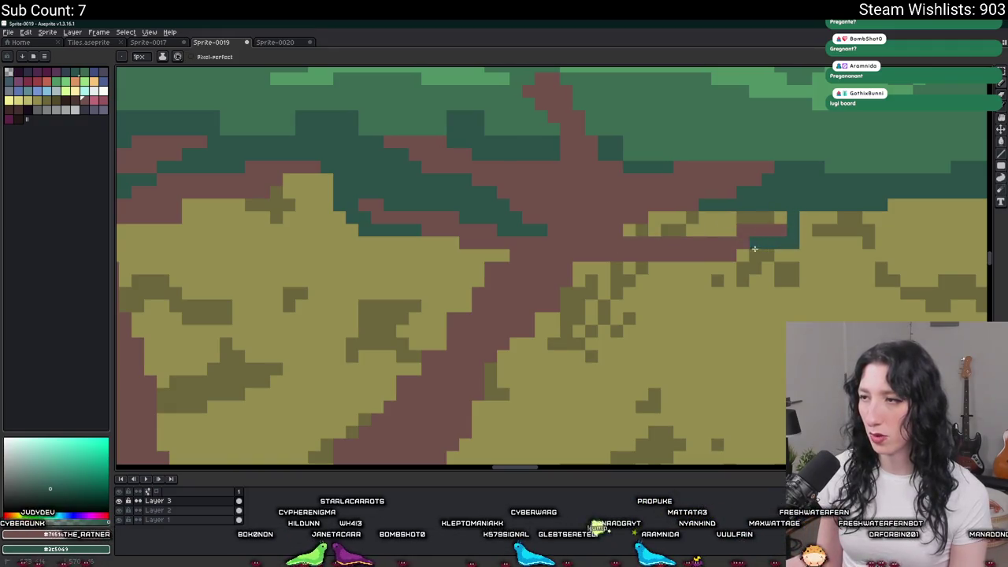
{"action": "key", "text": "g"}
{"action": "left_click", "coordinate": [756, 220]}
{"action": "scroll", "coordinate": [759, 223], "scroll_direction": "down", "scroll_amount": 2}
{"action": "scroll", "coordinate": [759, 224], "scroll_direction": "down", "scroll_amount": 1}
Step: Undo a stray stroke across the trunk, outline dark green left of the trunk, and fill the gap
{"action": "key", "text": "b"}
{"action": "scroll", "coordinate": [755, 229], "scroll_direction": "up", "scroll_amount": 1}
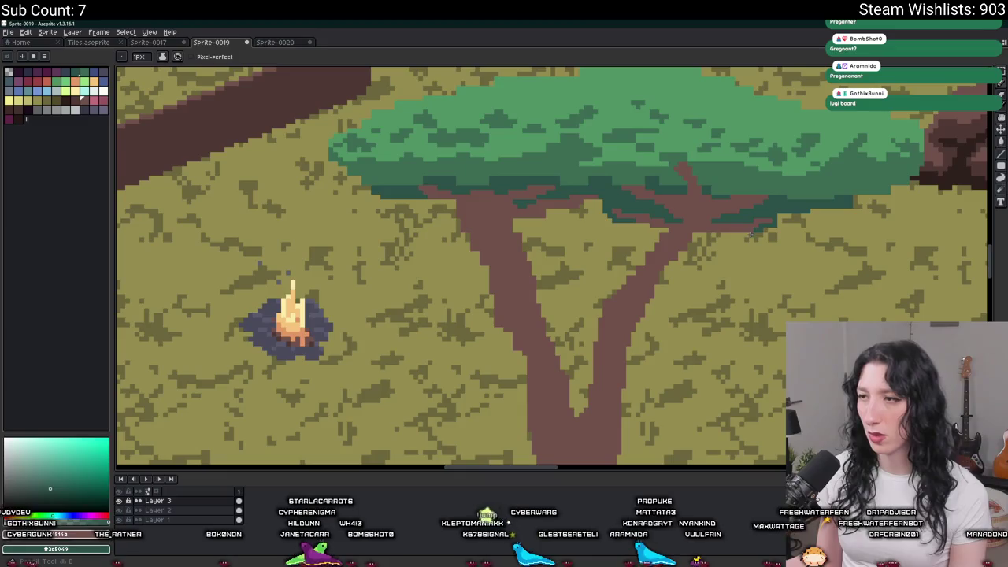
{"action": "scroll", "coordinate": [709, 234], "scroll_direction": "down", "scroll_amount": 1}
{"action": "scroll", "coordinate": [707, 235], "scroll_direction": "up", "scroll_amount": 1}
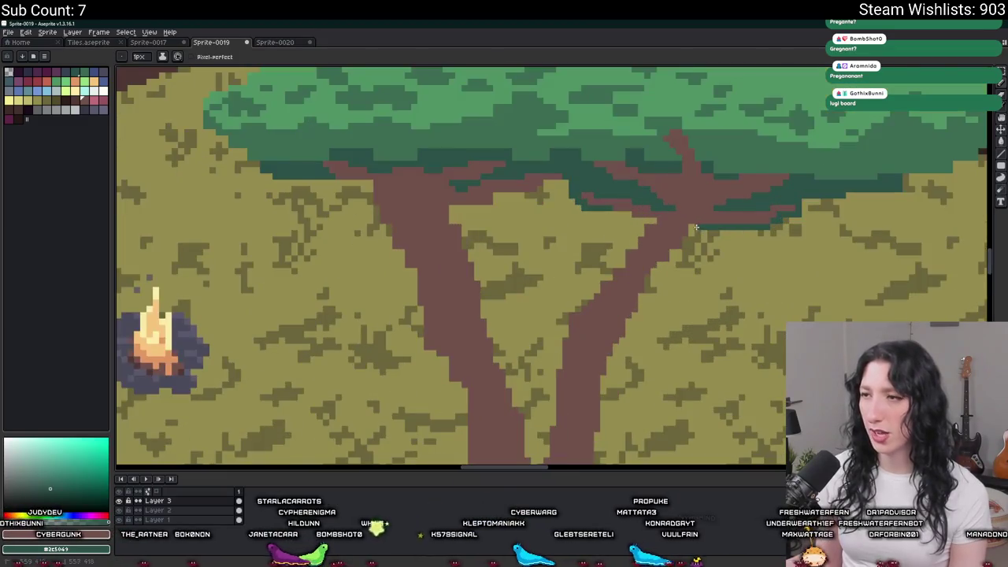
{"action": "scroll", "coordinate": [693, 236], "scroll_direction": "down", "scroll_amount": 2}
{"action": "scroll", "coordinate": [614, 230], "scroll_direction": "up", "scroll_amount": 2}
{"action": "scroll", "coordinate": [613, 230], "scroll_direction": "up", "scroll_amount": 2}
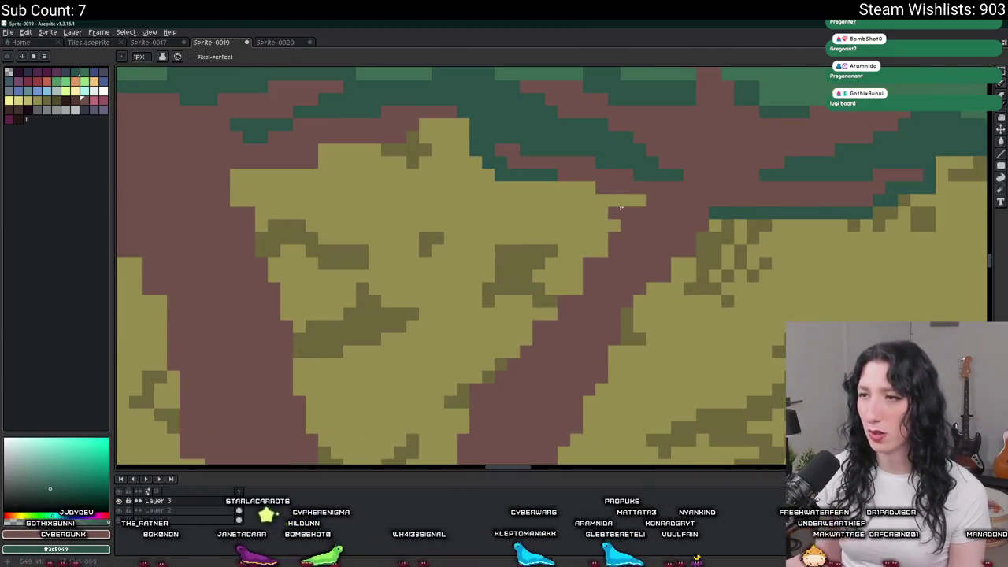
{"action": "scroll", "coordinate": [638, 199], "scroll_direction": "down", "scroll_amount": 3}
{"action": "scroll", "coordinate": [639, 200], "scroll_direction": "down", "scroll_amount": 1}
{"action": "scroll", "coordinate": [534, 366], "scroll_direction": "up", "scroll_amount": 2}
{"action": "scroll", "coordinate": [534, 366], "scroll_direction": "up", "scroll_amount": 2}
{"action": "mouse_move", "coordinate": [492, 366]}
{"action": "left_mouse_down"}
{"action": "mouse_move", "coordinate": [674, 293]}
{"action": "mouse_move", "coordinate": [701, 264]}
{"action": "left_mouse_up"}
{"action": "scroll", "coordinate": [693, 268], "scroll_direction": "down", "scroll_amount": 3}
{"action": "scroll", "coordinate": [546, 315], "scroll_direction": "up", "scroll_amount": 2}
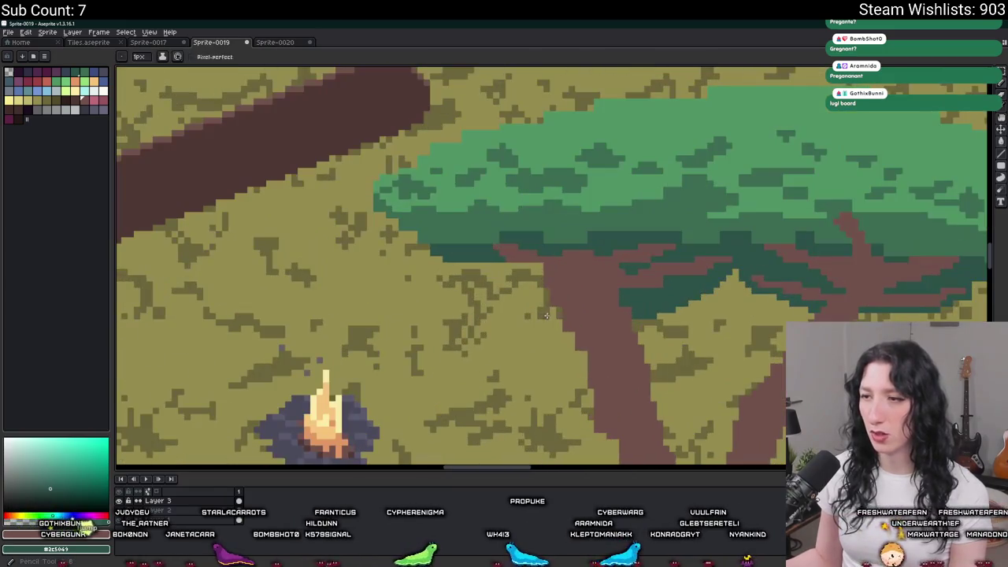
{"action": "key", "text": "ctrl+z"}
{"action": "key", "text": "ctrl+z"}
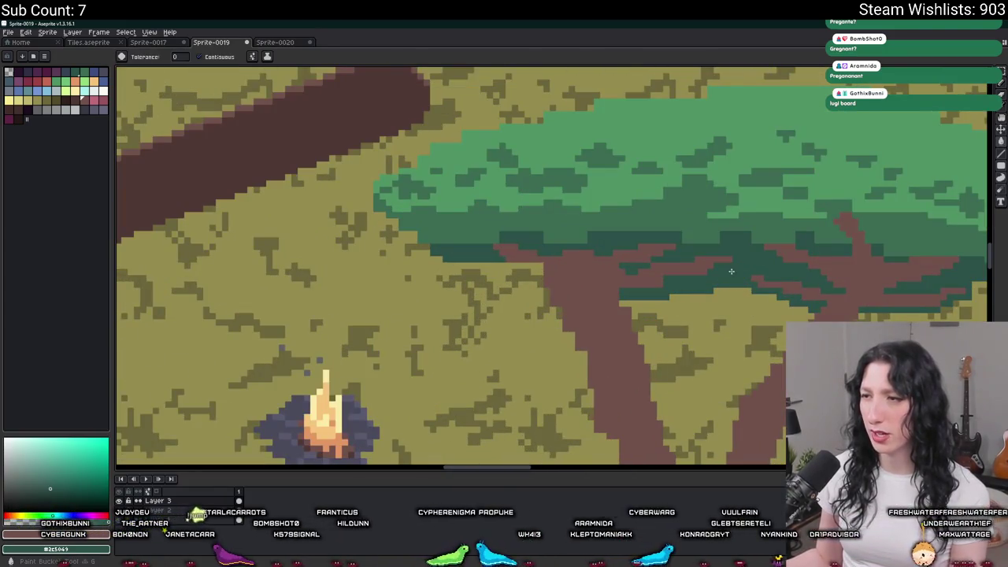
{"action": "mouse_move", "coordinate": [541, 277]}
{"action": "left_mouse_down"}
{"action": "mouse_move", "coordinate": [468, 275]}
{"action": "mouse_move", "coordinate": [544, 268]}
{"action": "left_mouse_up"}
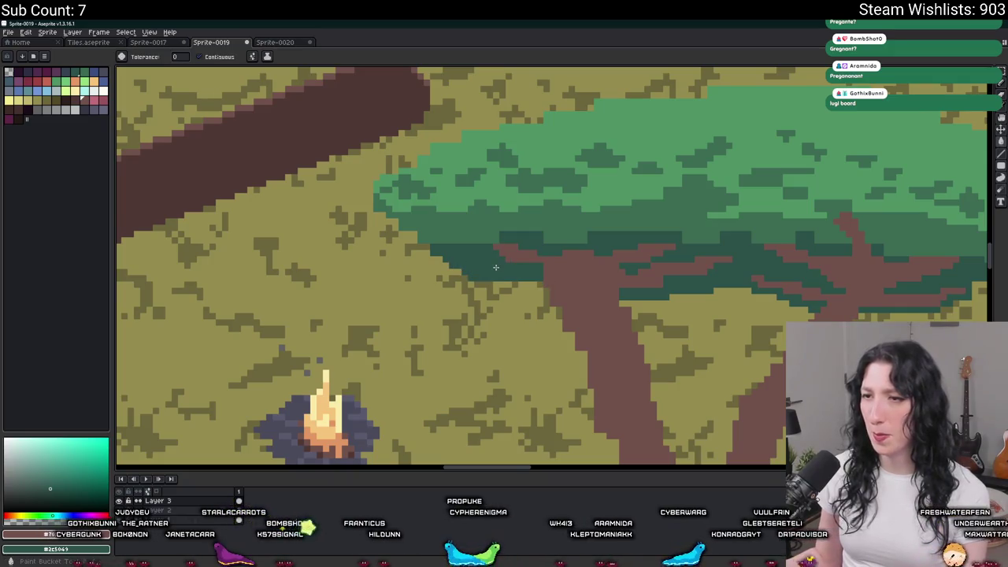
{"action": "scroll", "coordinate": [554, 296], "scroll_direction": "up", "scroll_amount": 1}
{"action": "key", "text": "g"}
{"action": "left_click", "coordinate": [528, 281]}
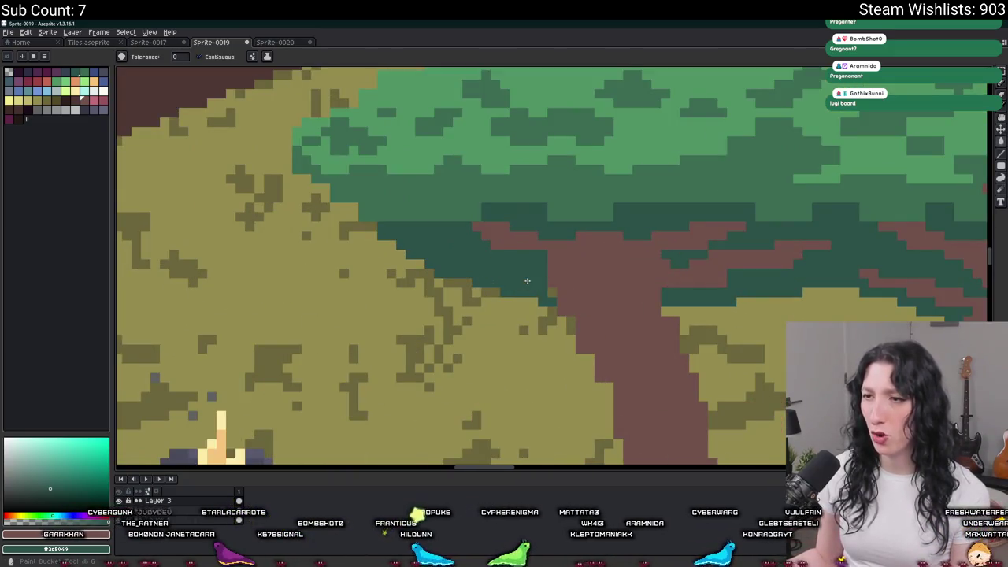
{"action": "scroll", "coordinate": [555, 290], "scroll_direction": "down", "scroll_amount": 4}
{"action": "scroll", "coordinate": [443, 232], "scroll_direction": "up", "scroll_amount": 1}
{"action": "scroll", "coordinate": [443, 232], "scroll_direction": "up", "scroll_amount": 1}
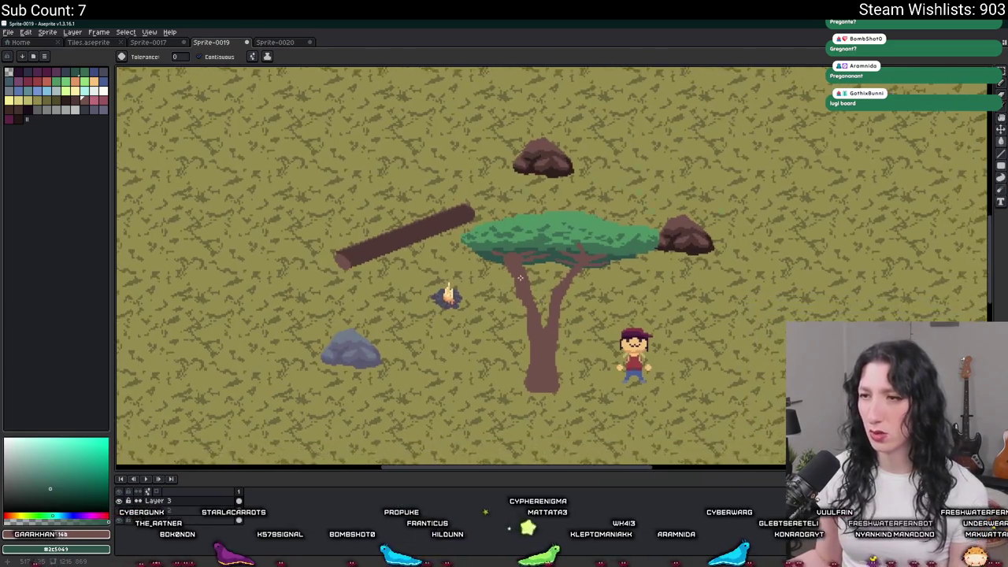
{"action": "scroll", "coordinate": [443, 232], "scroll_direction": "up", "scroll_amount": 2}
Step: Pick a dark palette colour and paint shading under the canopy left of the trunk
{"action": "key", "text": "i"}
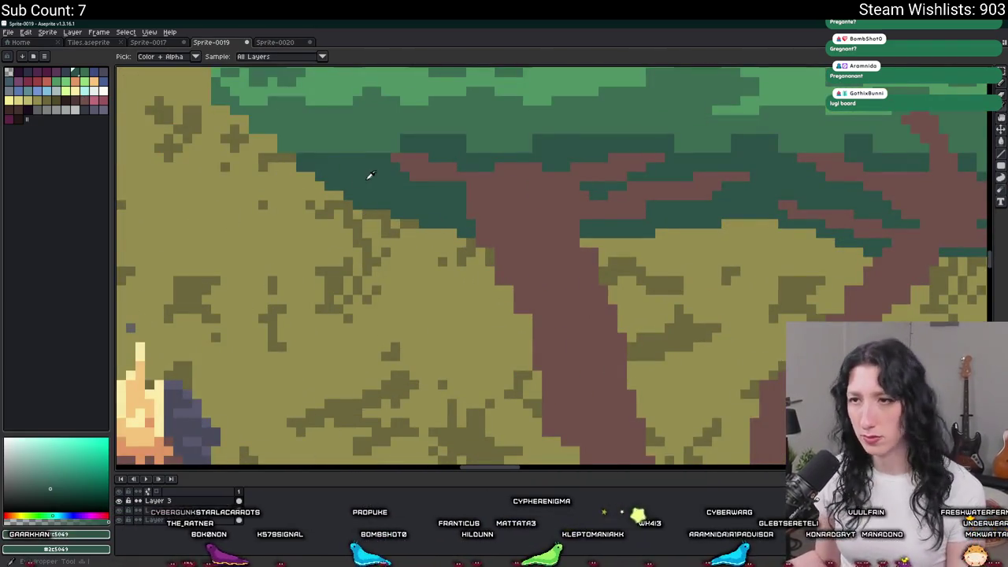
{"action": "left_click", "coordinate": [72, 81]}
{"action": "key", "text": "b"}
{"action": "scroll", "coordinate": [510, 188], "scroll_direction": "up", "scroll_amount": 2}
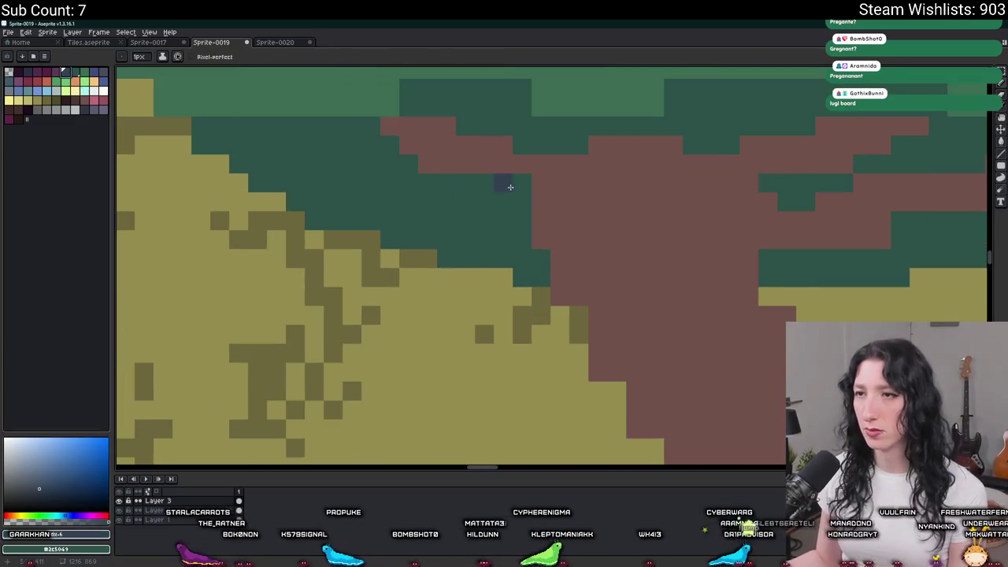
{"action": "scroll", "coordinate": [504, 207], "scroll_direction": "right", "scroll_amount": 5}
{"action": "left_click", "coordinate": [442, 209]}
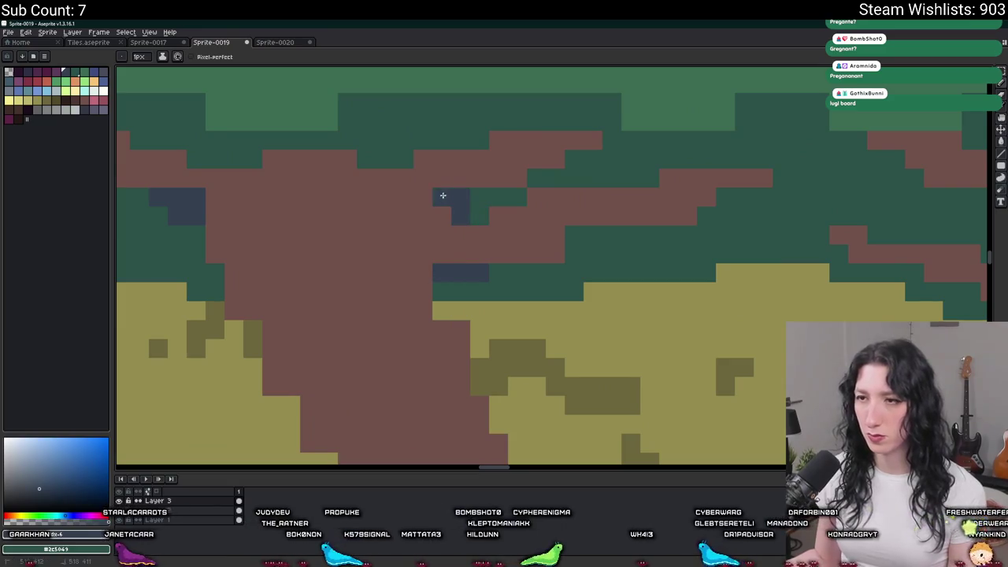
{"action": "scroll", "coordinate": [444, 195], "scroll_direction": "down", "scroll_amount": 3}
{"action": "scroll", "coordinate": [445, 197], "scroll_direction": "up", "scroll_amount": 1}
{"action": "scroll", "coordinate": [441, 209], "scroll_direction": "down", "scroll_amount": 1}
{"action": "scroll", "coordinate": [440, 214], "scroll_direction": "up", "scroll_amount": 3}
{"action": "left_click_drag", "start_coordinate": [456, 224], "coordinate": [372, 197]}
{"action": "scroll", "coordinate": [401, 193], "scroll_direction": "down", "scroll_amount": 1}
{"action": "scroll", "coordinate": [386, 205], "scroll_direction": "down", "scroll_amount": 1}
Step: Sample a canopy green and paint over the olive gaps along the canopy's lower edge
{"action": "key", "text": "g"}
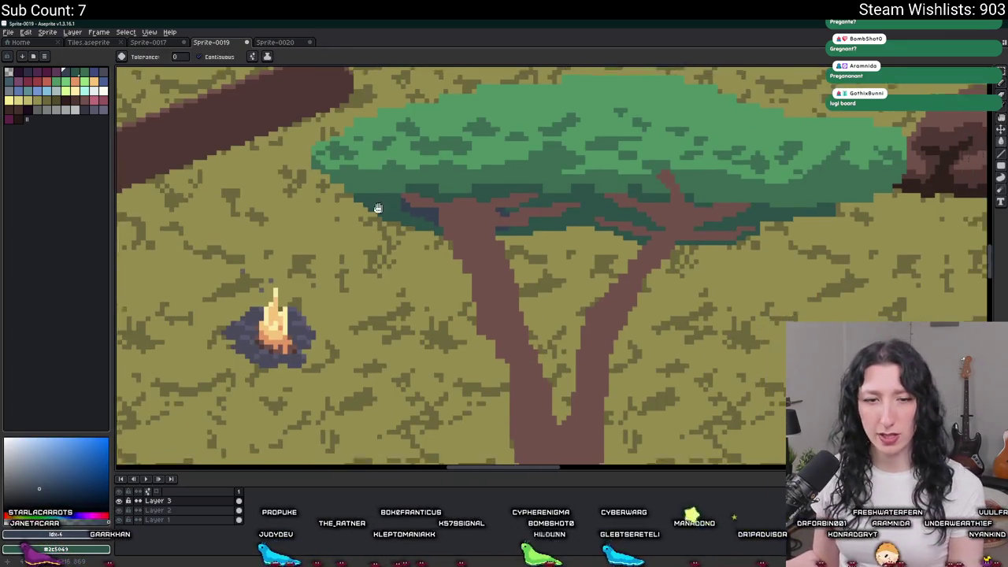
{"action": "scroll", "coordinate": [382, 209], "scroll_direction": "right", "scroll_amount": 1}
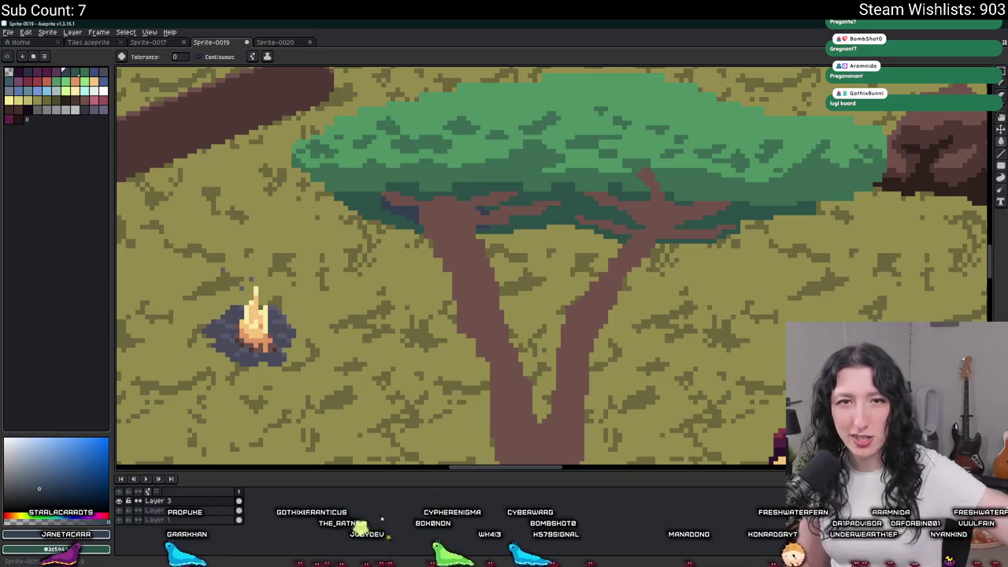
{"action": "scroll", "coordinate": [425, 226], "scroll_direction": "down", "scroll_amount": 2}
{"action": "scroll", "coordinate": [425, 226], "scroll_direction": "down", "scroll_amount": 2}
{"action": "scroll", "coordinate": [468, 222], "scroll_direction": "up", "scroll_amount": 3}
{"action": "key", "text": "v"}
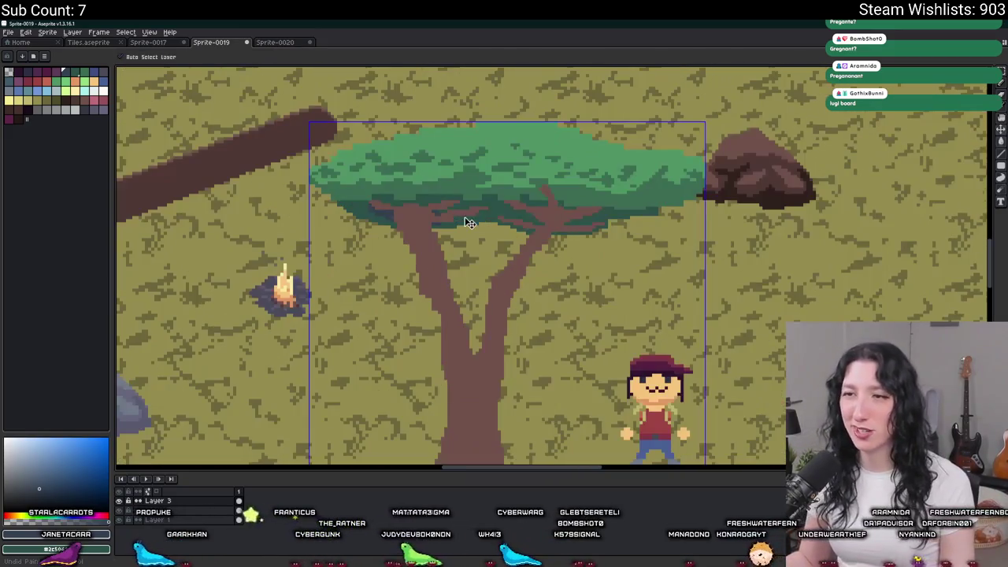
{"action": "scroll", "coordinate": [468, 223], "scroll_direction": "down", "scroll_amount": 3}
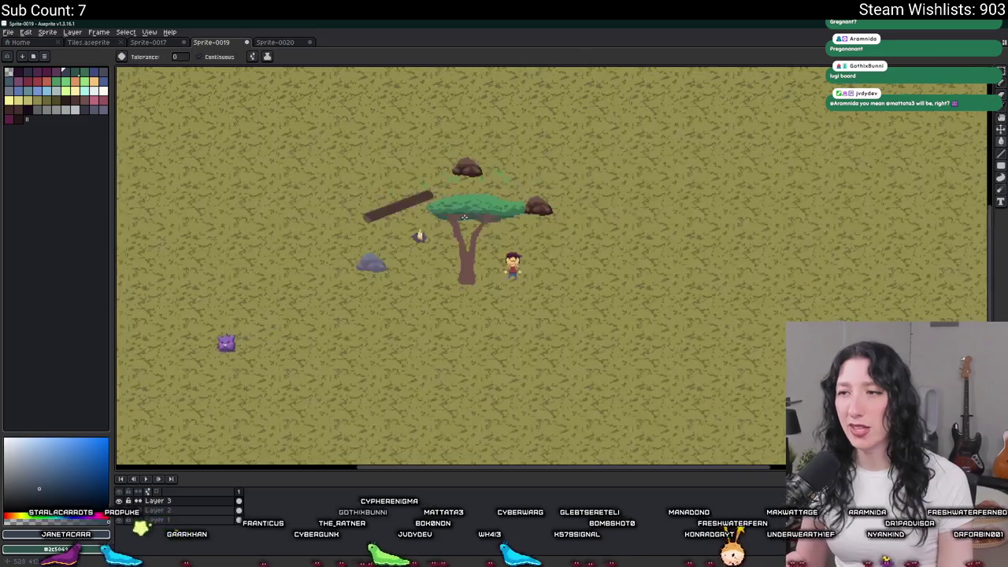
{"action": "scroll", "coordinate": [473, 220], "scroll_direction": "up", "scroll_amount": 2}
{"action": "scroll", "coordinate": [551, 213], "scroll_direction": "up", "scroll_amount": 2}
{"action": "scroll", "coordinate": [670, 205], "scroll_direction": "up", "scroll_amount": 1}
{"action": "left_click", "coordinate": [681, 203], "text": "alt"}
{"action": "scroll", "coordinate": [681, 203], "scroll_direction": "up", "scroll_amount": 1}
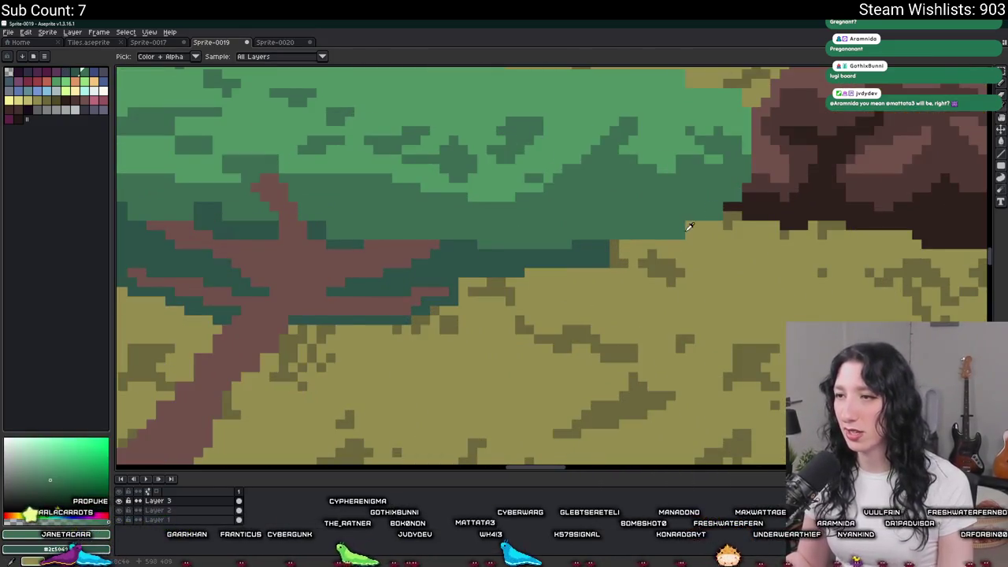
{"action": "left_click_drag", "start_coordinate": [632, 245], "coordinate": [596, 255]}
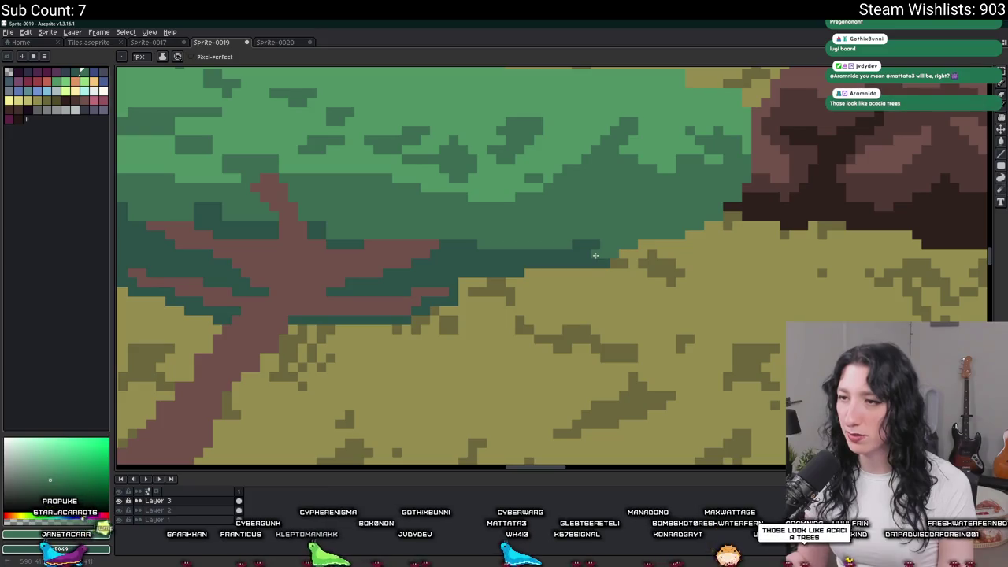
{"action": "scroll", "coordinate": [627, 246], "scroll_direction": "down", "scroll_amount": 4}
{"action": "scroll", "coordinate": [339, 244], "scroll_direction": "up", "scroll_amount": 1}
{"action": "scroll", "coordinate": [338, 249], "scroll_direction": "up", "scroll_amount": 3}
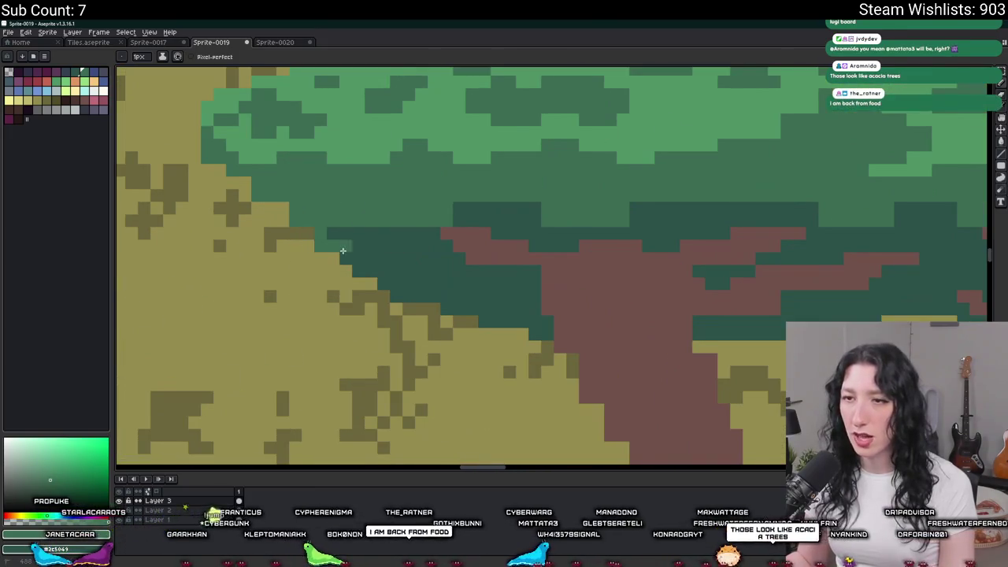
{"action": "scroll", "coordinate": [339, 230], "scroll_direction": "down", "scroll_amount": 5}
{"action": "scroll", "coordinate": [338, 237], "scroll_direction": "down", "scroll_amount": 1}
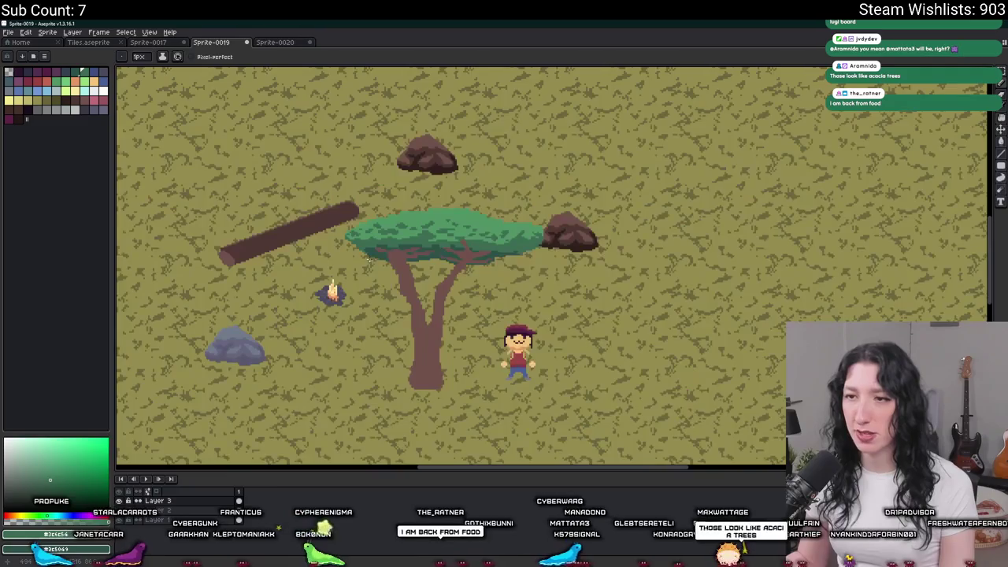
{"action": "scroll", "coordinate": [363, 251], "scroll_direction": "up", "scroll_amount": 4}
{"action": "scroll", "coordinate": [363, 251], "scroll_direction": "up", "scroll_amount": 3}
{"action": "scroll", "coordinate": [414, 225], "scroll_direction": "down", "scroll_amount": 3}
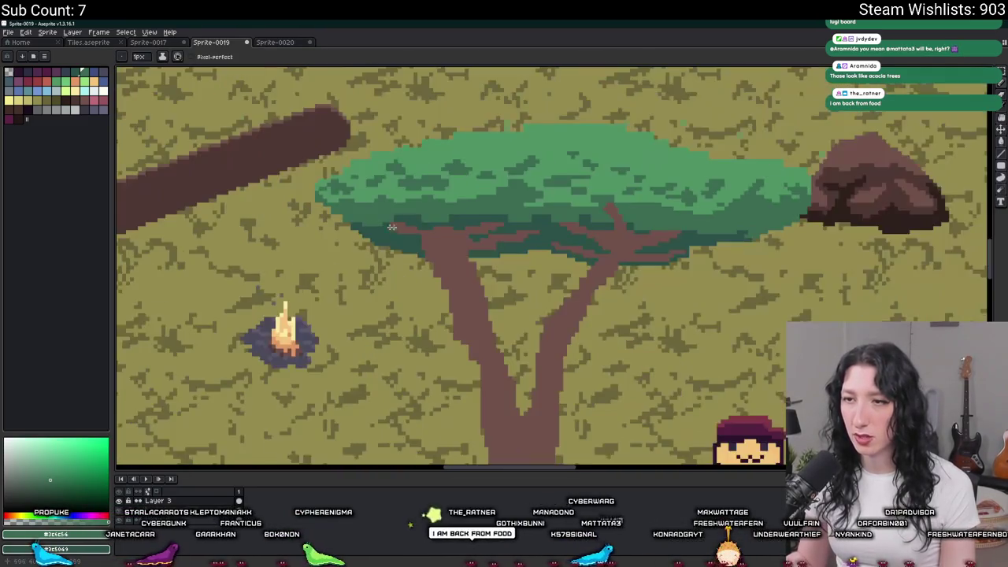
{"action": "scroll", "coordinate": [409, 213], "scroll_direction": "up", "scroll_amount": 3}
{"action": "scroll", "coordinate": [386, 219], "scroll_direction": "down", "scroll_amount": 3}
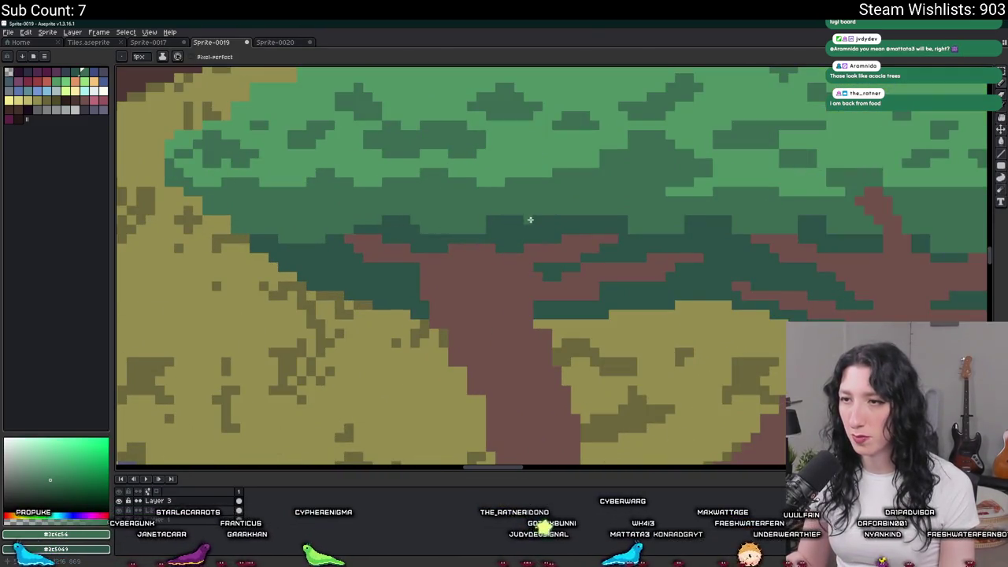
{"action": "scroll", "coordinate": [615, 214], "scroll_direction": "up", "scroll_amount": 3}
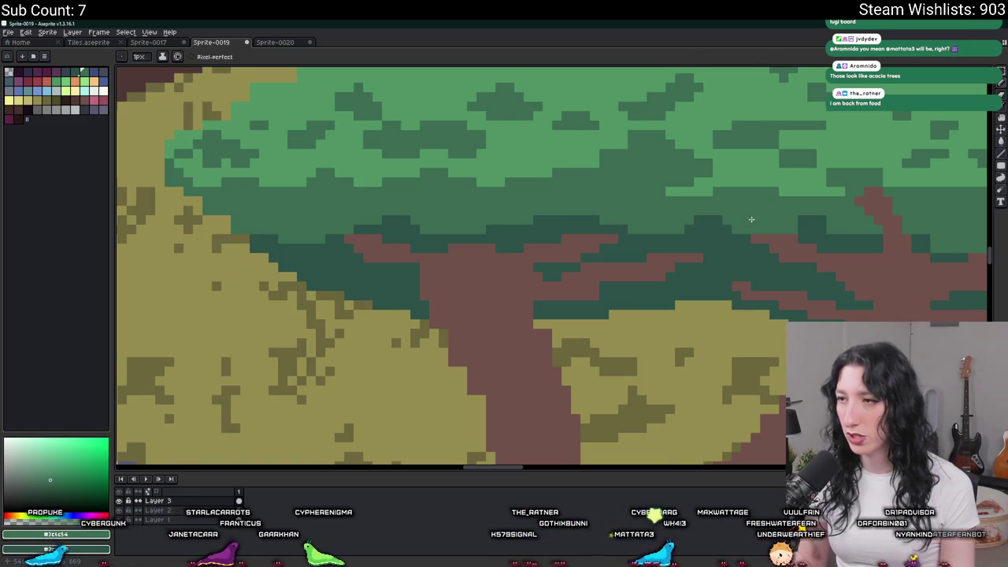
Step: Pan the view to bring more of the canopy's right side into view
{"action": "left_click_drag", "start_coordinate": [752, 219], "coordinate": [523, 236]}
{"action": "scroll", "coordinate": [574, 228], "scroll_direction": "down", "scroll_amount": 3}
{"action": "scroll", "coordinate": [934, 273], "scroll_direction": "up", "scroll_amount": 4}
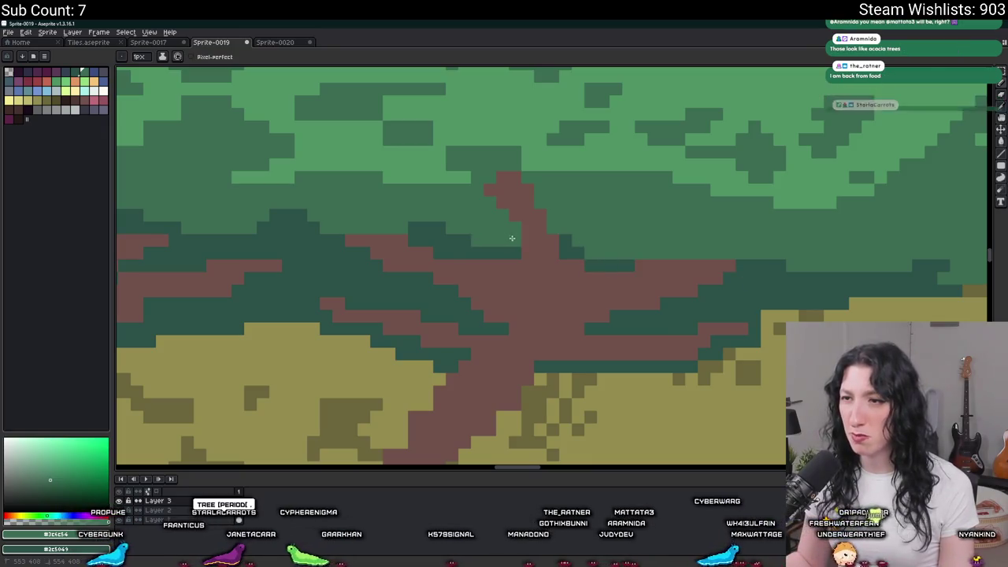
{"action": "scroll", "coordinate": [512, 236], "scroll_direction": "down", "scroll_amount": 3}
{"action": "scroll", "coordinate": [536, 237], "scroll_direction": "down", "scroll_amount": 2}
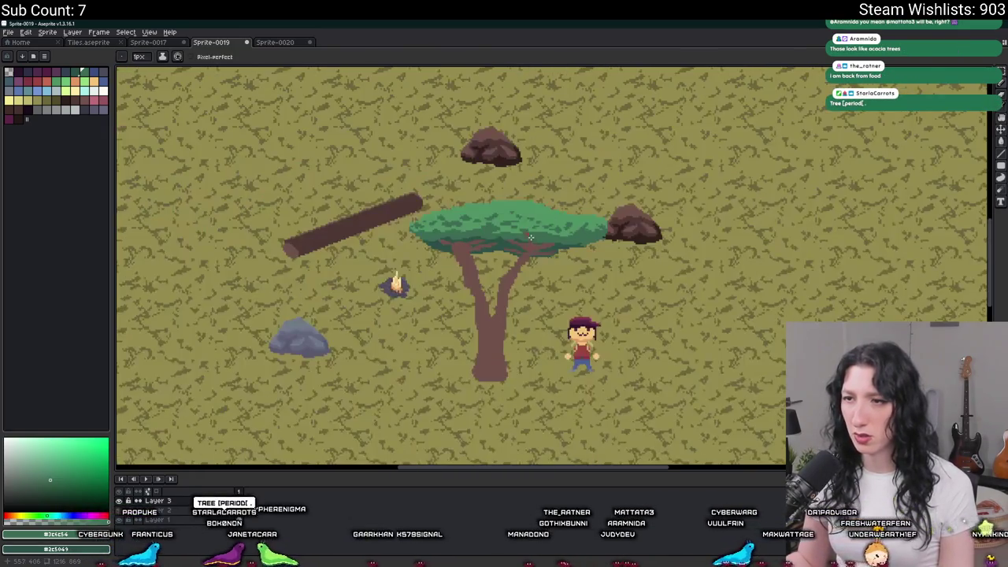
{"action": "scroll", "coordinate": [537, 263], "scroll_direction": "down", "scroll_amount": 2}
{"action": "scroll", "coordinate": [528, 244], "scroll_direction": "up", "scroll_amount": 3}
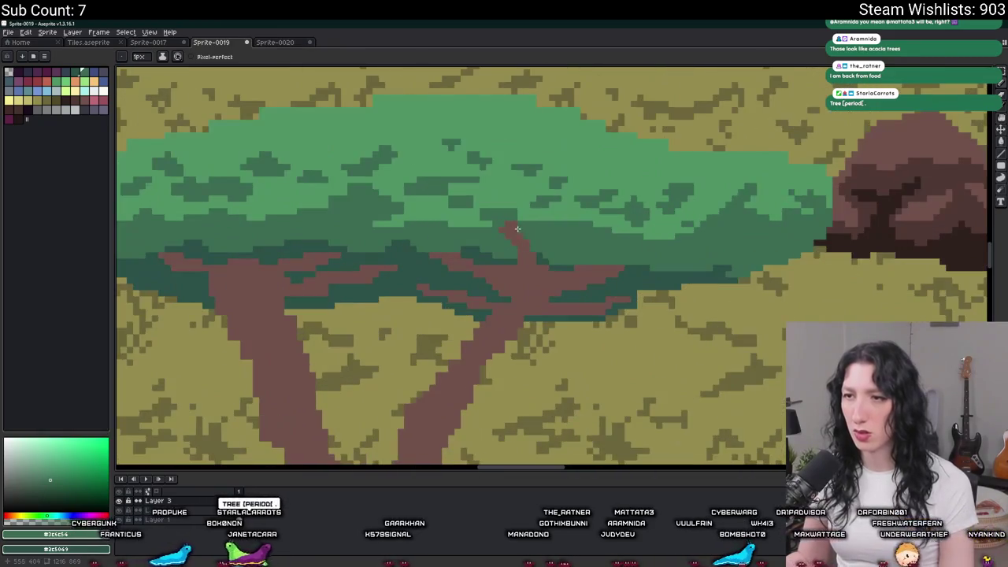
{"action": "scroll", "coordinate": [518, 236], "scroll_direction": "up", "scroll_amount": 2}
{"action": "key", "text": "g"}
{"action": "scroll", "coordinate": [520, 237], "scroll_direction": "down", "scroll_amount": 2}
{"action": "scroll", "coordinate": [520, 240], "scroll_direction": "up", "scroll_amount": 2}
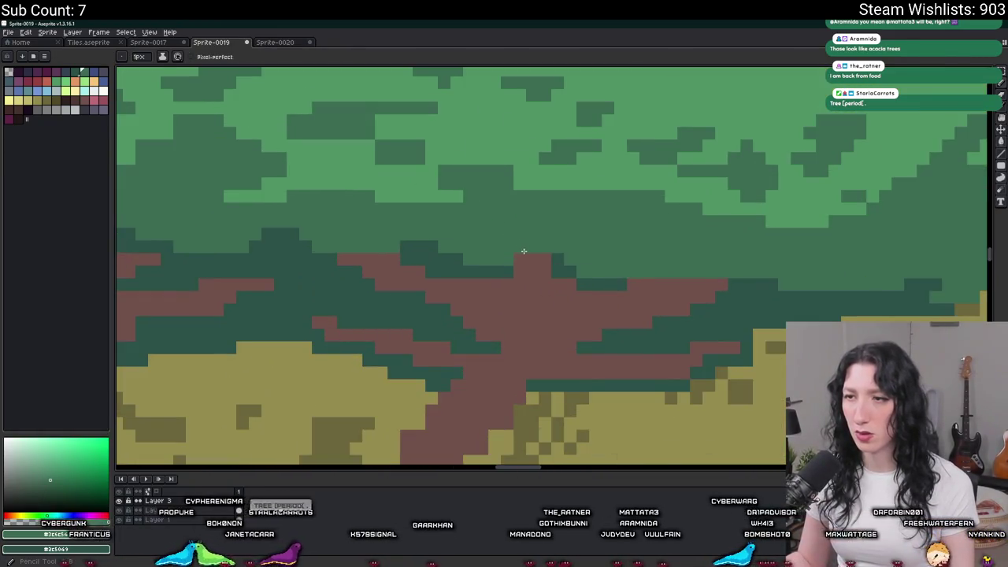
{"action": "scroll", "coordinate": [522, 252], "scroll_direction": "down", "scroll_amount": 4}
Step: Select the tree with a rectangular marquee and move it to the right
{"action": "key", "text": "b"}
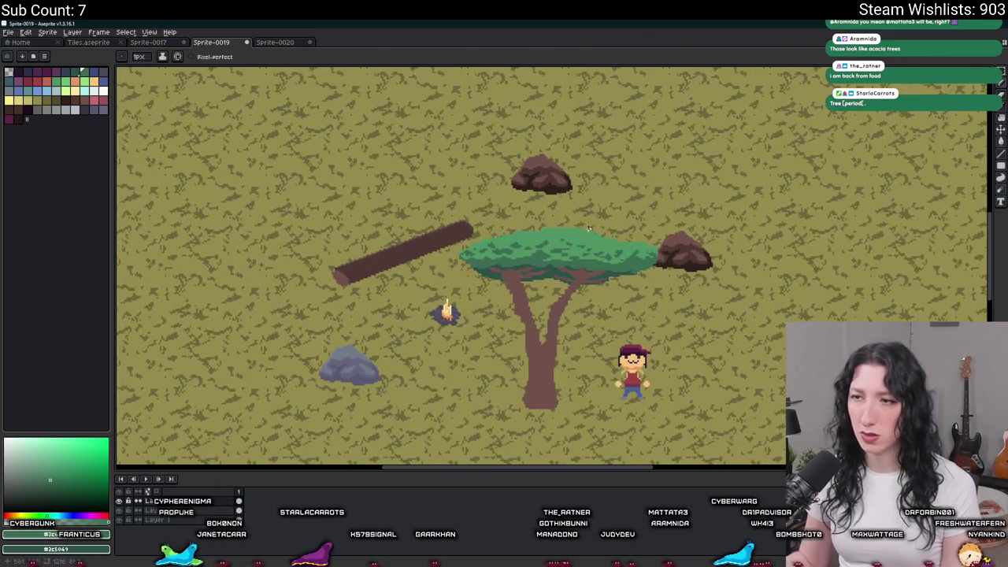
{"action": "scroll", "coordinate": [589, 226], "scroll_direction": "down", "scroll_amount": 1}
{"action": "scroll", "coordinate": [584, 261], "scroll_direction": "up", "scroll_amount": 2}
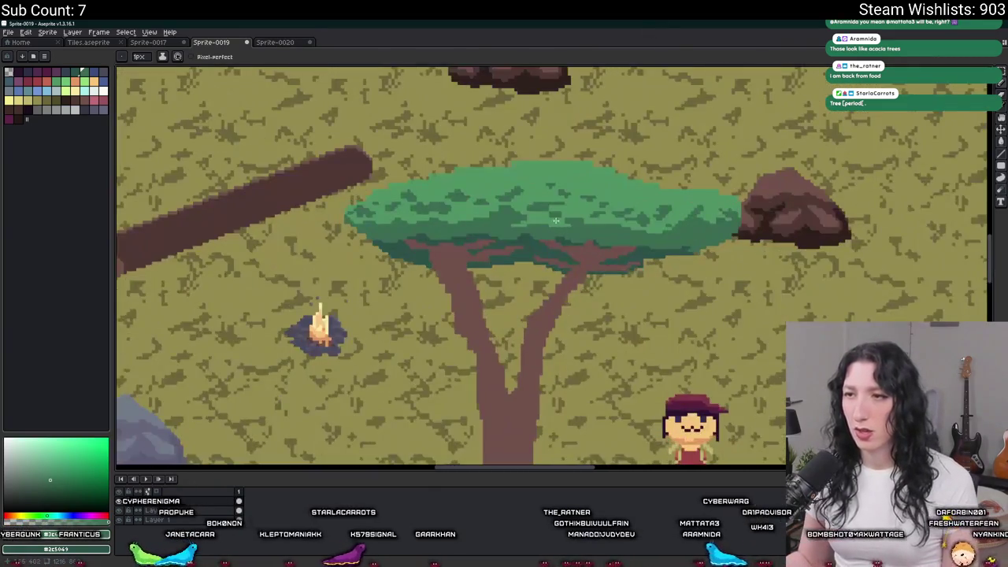
{"action": "scroll", "coordinate": [546, 285], "scroll_direction": "down", "scroll_amount": 2}
{"action": "key", "text": "m"}
{"action": "left_click_drag", "start_coordinate": [501, 198], "coordinate": [638, 356]}
{"action": "mouse_move", "coordinate": [552, 274]}
{"action": "left_mouse_down"}
{"action": "mouse_move", "coordinate": [635, 273]}
{"action": "mouse_move", "coordinate": [392, 268]}
{"action": "left_mouse_up"}
{"action": "scroll", "coordinate": [400, 305], "scroll_direction": "up", "scroll_amount": 1}
{"action": "scroll", "coordinate": [441, 326], "scroll_direction": "up", "scroll_amount": 1}
{"action": "scroll", "coordinate": [473, 339], "scroll_direction": "down", "scroll_amount": 2}
{"action": "scroll", "coordinate": [486, 343], "scroll_direction": "up", "scroll_amount": 2}
{"action": "scroll", "coordinate": [487, 343], "scroll_direction": "down", "scroll_amount": 2}
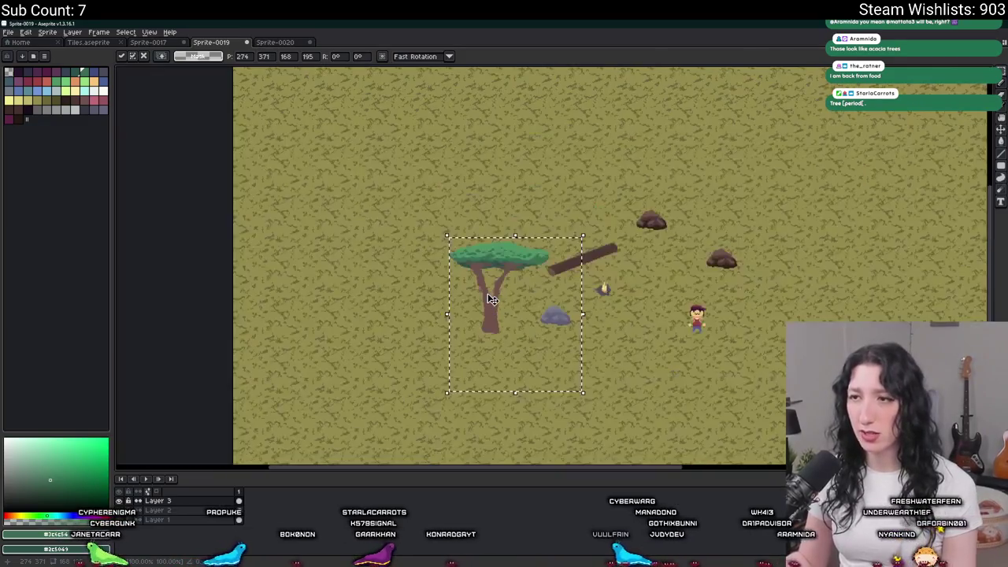
{"action": "key", "text": "Return"}
Step: Hide every layer except the tree's, then open and cancel the export settings
{"action": "left_click", "coordinate": [120, 502], "text": "alt"}
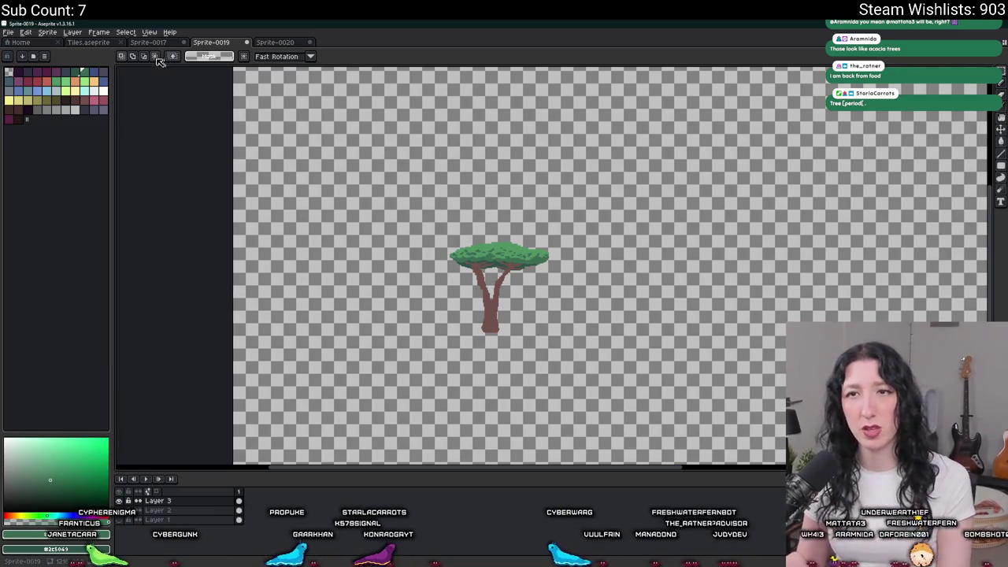
{"action": "left_click", "coordinate": [8, 32]}
{"action": "left_click", "coordinate": [103, 115]}
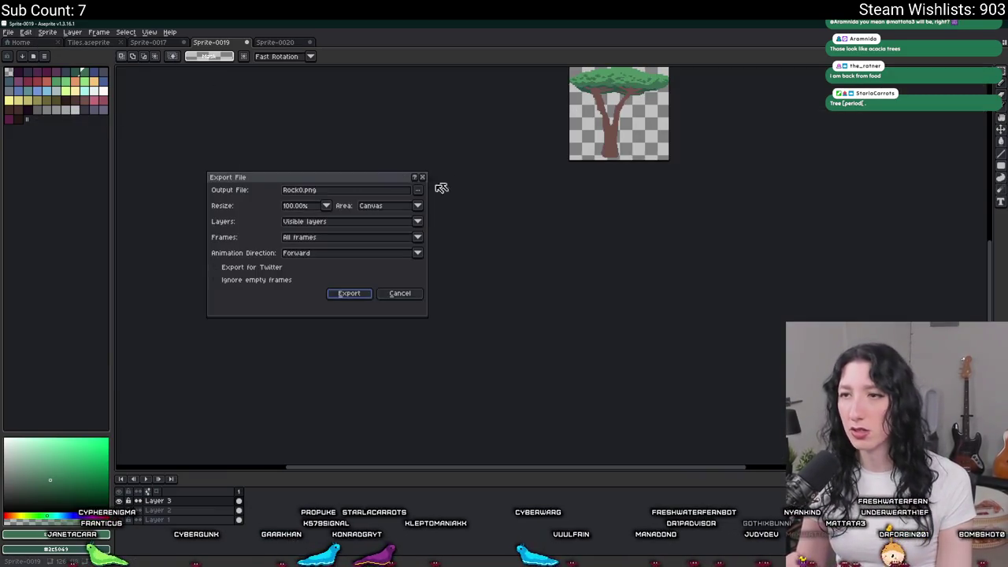
{"action": "key", "text": "Escape"}
{"action": "scroll", "coordinate": [620, 141], "scroll_direction": "up", "scroll_amount": 5}
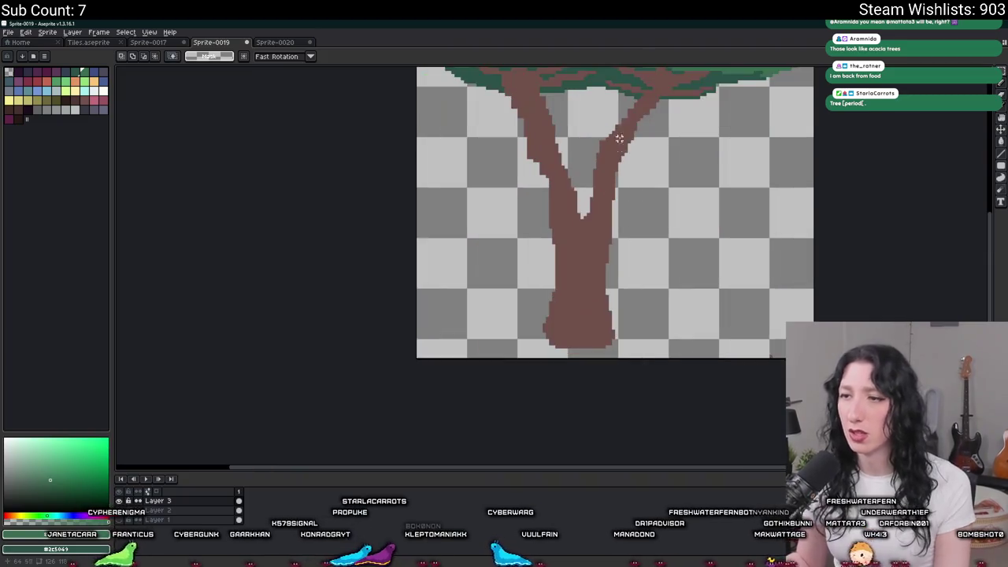
{"action": "scroll", "coordinate": [598, 236], "scroll_direction": "down", "scroll_amount": 2}
{"action": "scroll", "coordinate": [578, 309], "scroll_direction": "down", "scroll_amount": 1}
{"action": "scroll", "coordinate": [577, 309], "scroll_direction": "up", "scroll_amount": 3}
{"action": "scroll", "coordinate": [552, 343], "scroll_direction": "down", "scroll_amount": 1}
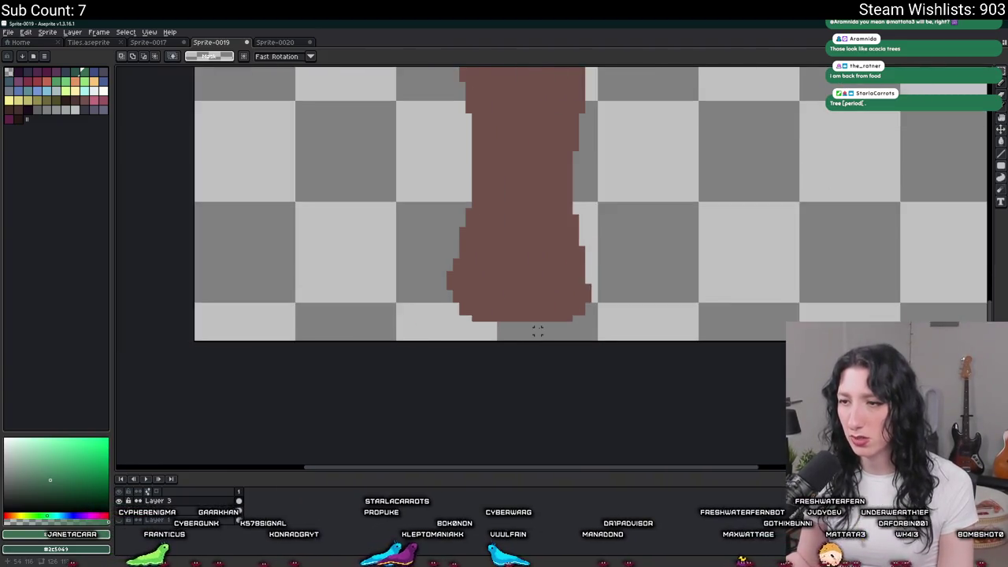
{"action": "scroll", "coordinate": [547, 326], "scroll_direction": "down", "scroll_amount": 1}
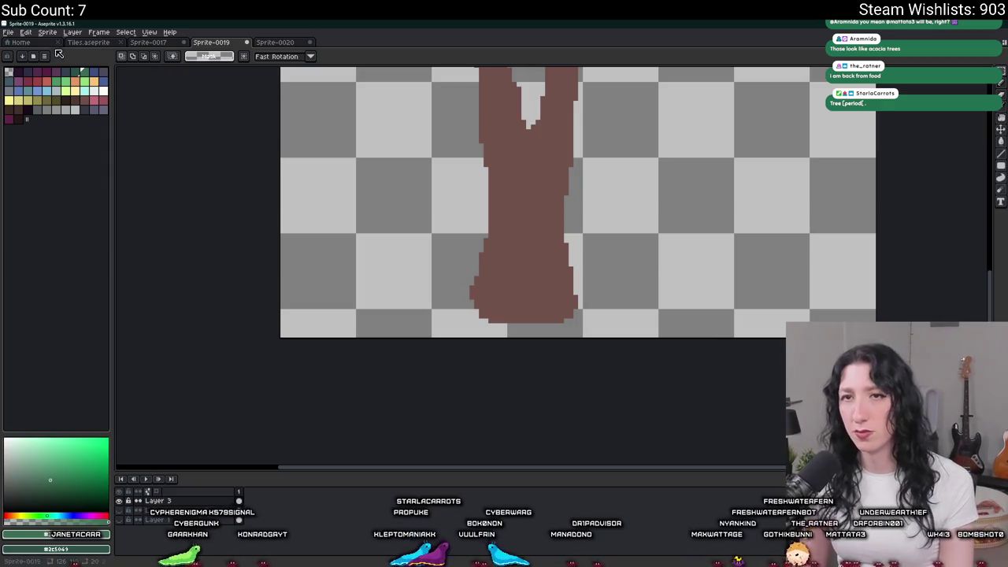
Step: Trim the empty transparent border off the sprite and export it as Tree0.png
{"action": "left_click", "coordinate": [47, 31]}
{"action": "left_click", "coordinate": [59, 116]}
{"action": "key", "text": "ctrl+shift+e"}
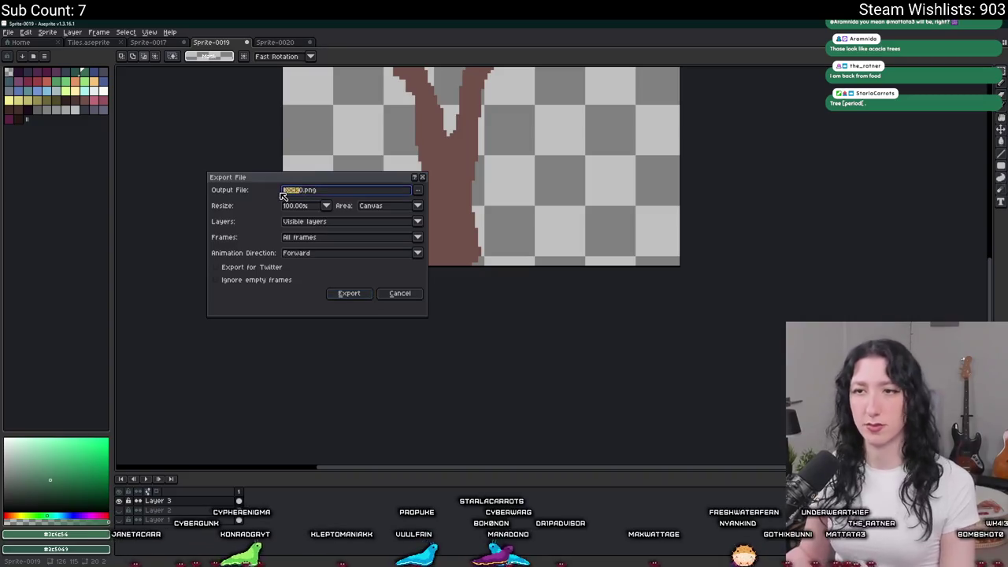
{"action": "key", "text": "Return"}
{"action": "scroll", "coordinate": [587, 253], "scroll_direction": "down", "scroll_amount": 3}
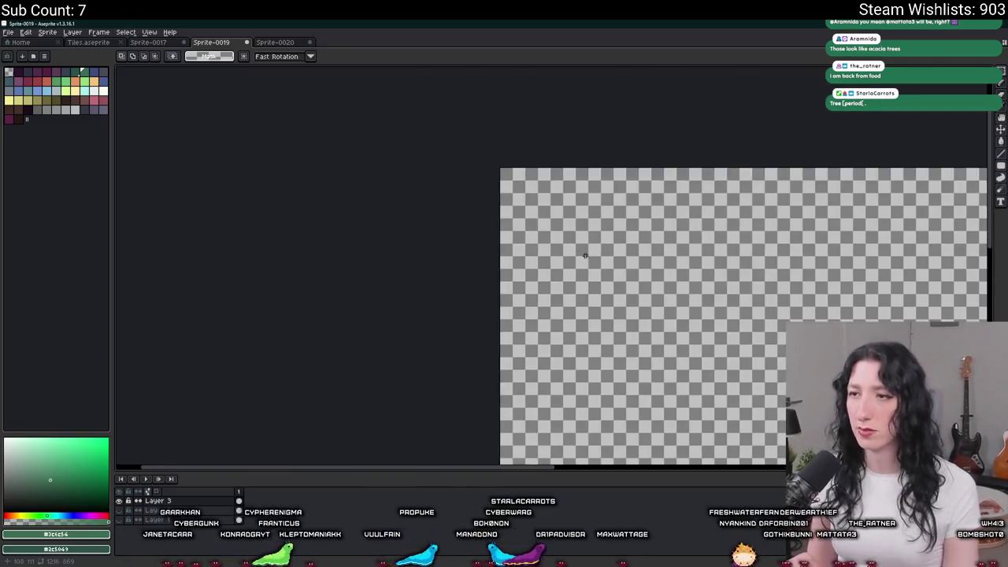
{"action": "scroll", "coordinate": [394, 260], "scroll_direction": "up", "scroll_amount": 2}
{"action": "key", "text": "alt+Tab"}
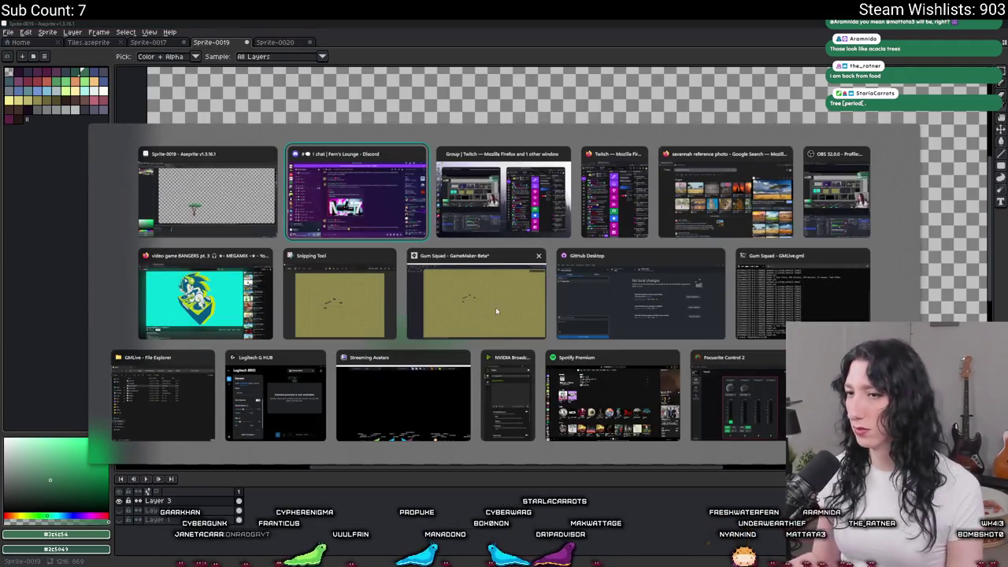
Step: Search Google for 'acacia tree' in a new Firefox tab
{"action": "left_click", "coordinate": [426, 306]}
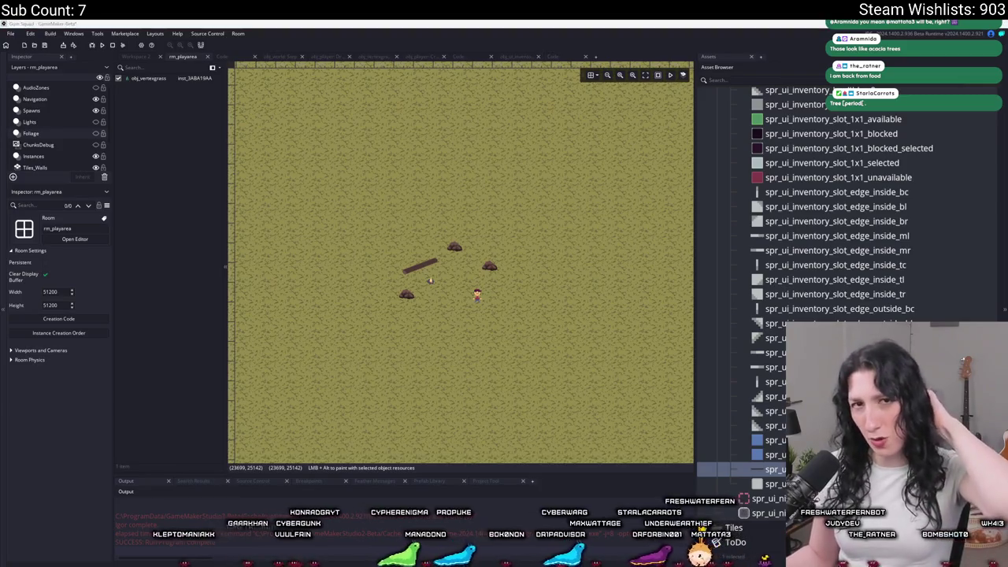
{"action": "key", "text": "alt+Tab"}
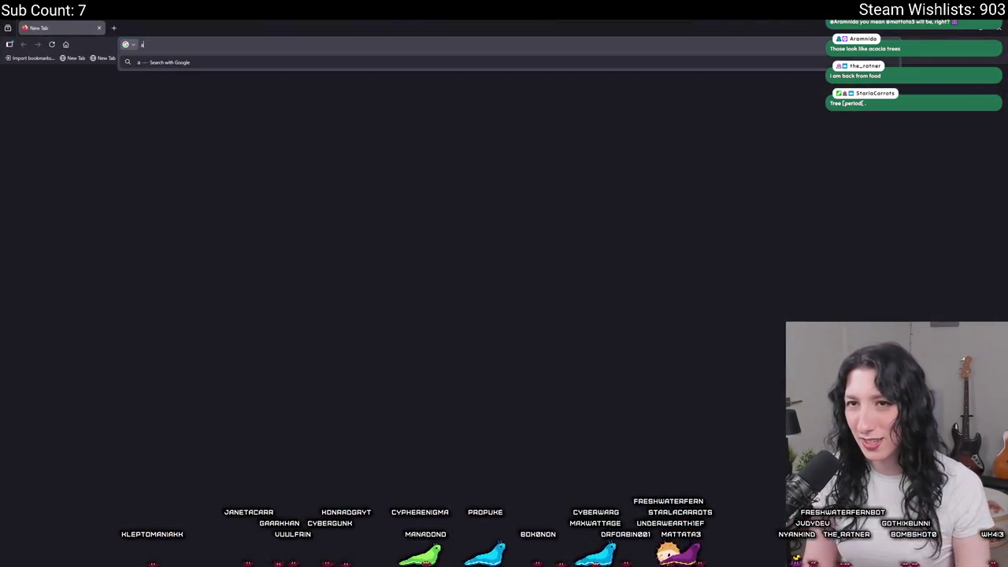
{"action": "type", "text": "acacia tree"}
{"action": "key", "text": "Return"}
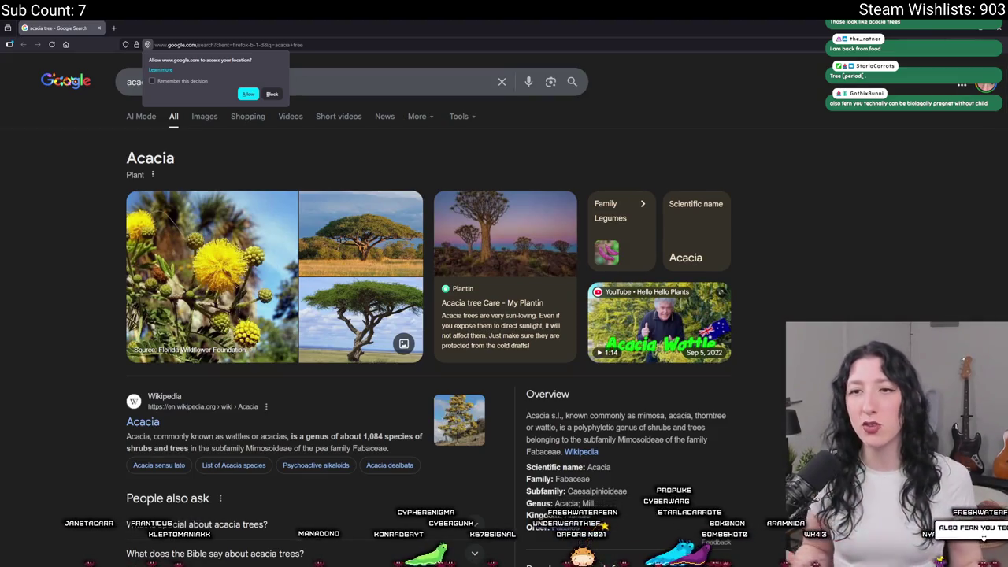
Step: Browse the acacia tree image results and preview two reference photos, including Britannica's
{"action": "left_click", "coordinate": [211, 118]}
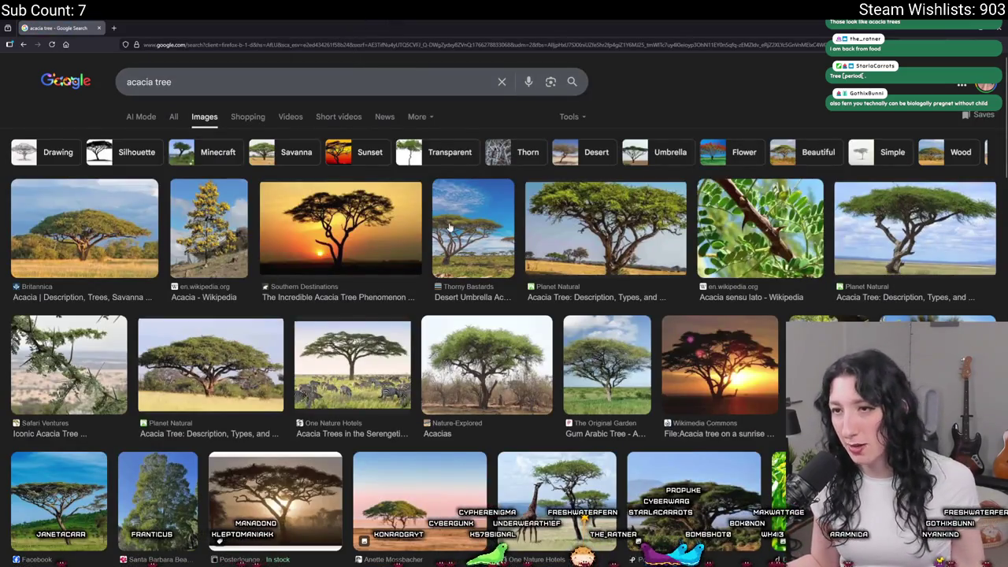
{"action": "left_click", "coordinate": [134, 232]}
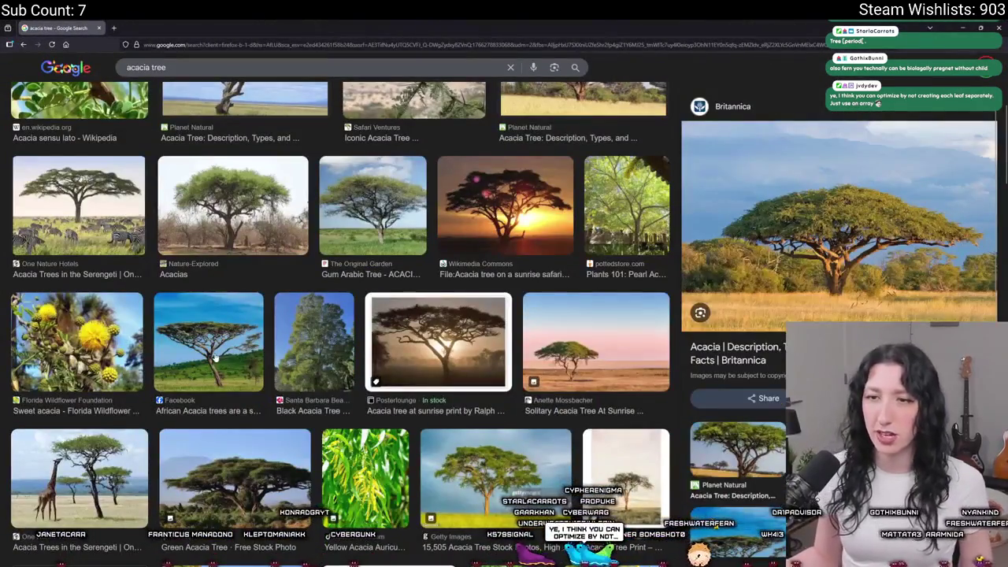
{"action": "left_click", "coordinate": [223, 396]}
{"action": "key", "text": "alt+Tab"}
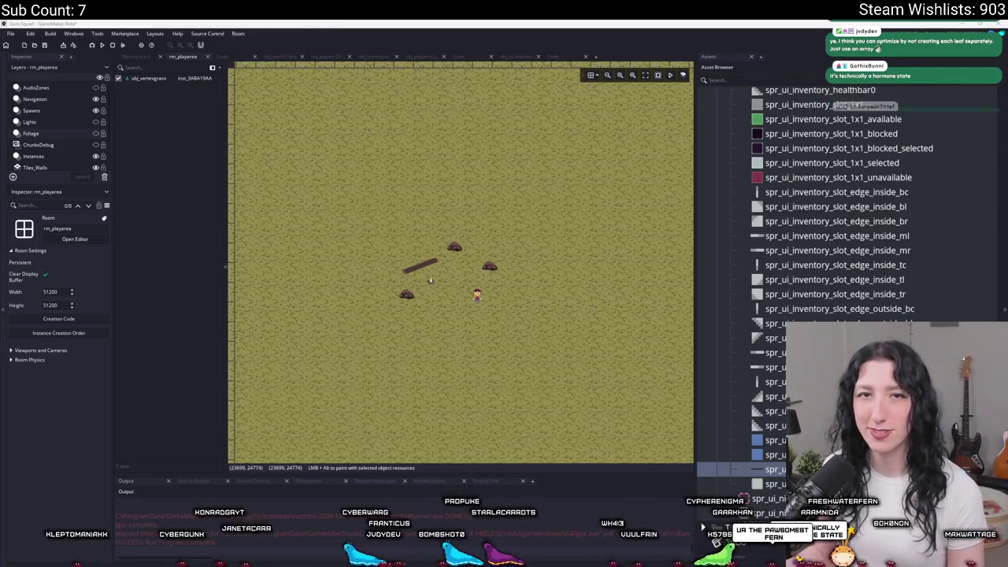
Step: Find spr_tree0 in the Props folder and open it in the sprite editor
{"action": "scroll", "coordinate": [762, 183], "scroll_direction": "up", "scroll_amount": 3}
{"action": "scroll", "coordinate": [762, 182], "scroll_direction": "up", "scroll_amount": 5}
{"action": "scroll", "coordinate": [762, 182], "scroll_direction": "up", "scroll_amount": 4}
{"action": "scroll", "coordinate": [762, 183], "scroll_direction": "up", "scroll_amount": 5}
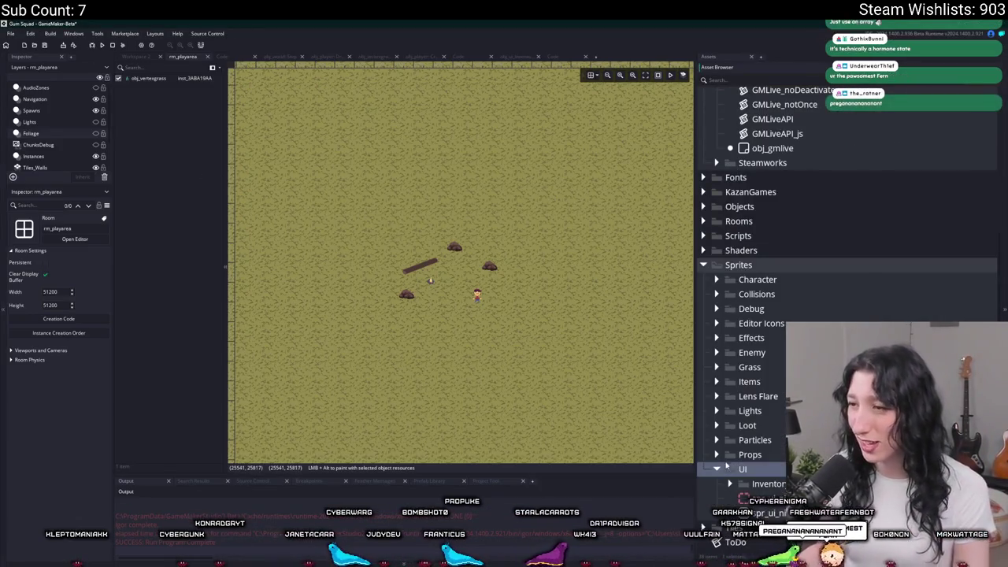
{"action": "scroll", "coordinate": [726, 447], "scroll_direction": "up", "scroll_amount": 1}
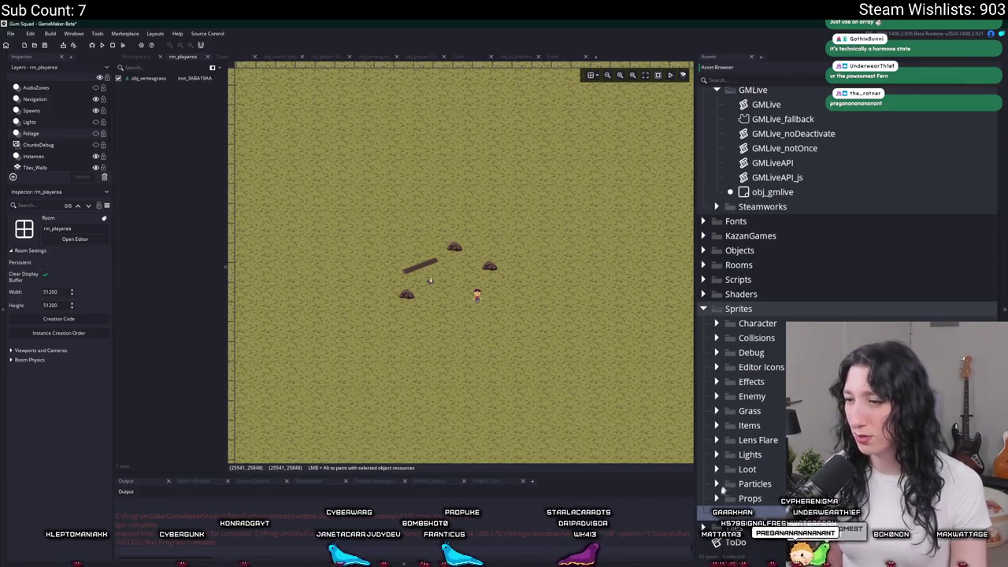
{"action": "scroll", "coordinate": [724, 496], "scroll_direction": "down", "scroll_amount": 1}
{"action": "left_click", "coordinate": [761, 470]}
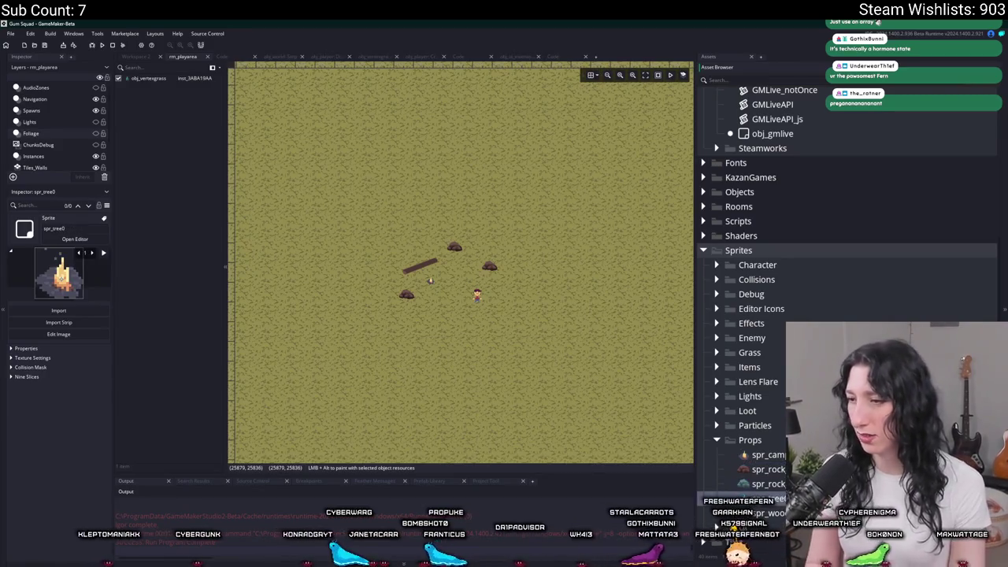
{"action": "left_click", "coordinate": [75, 239]}
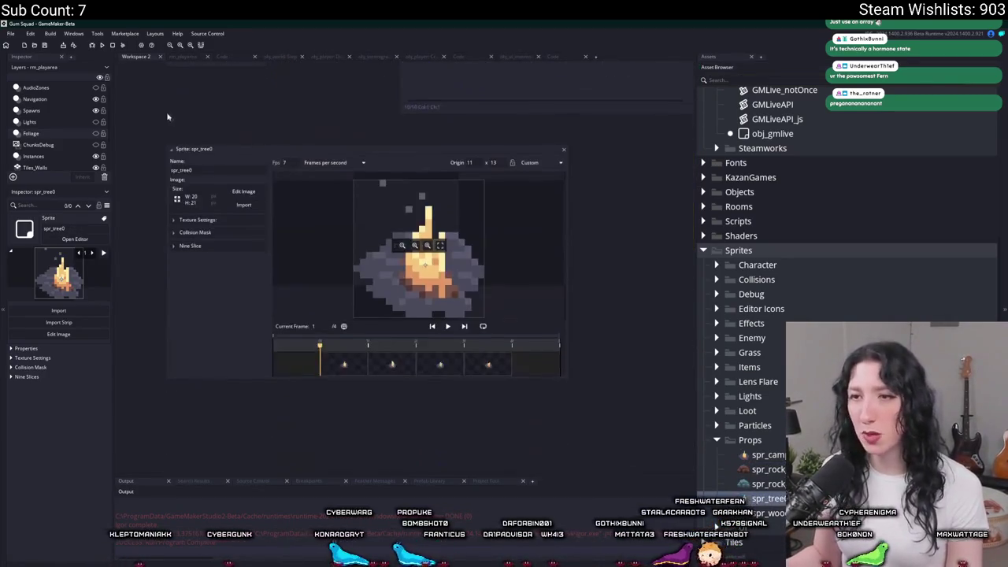
Step: Import Tree0.png to replace the frames and set the origin to Bottom Centre
{"action": "left_click", "coordinate": [243, 205]}
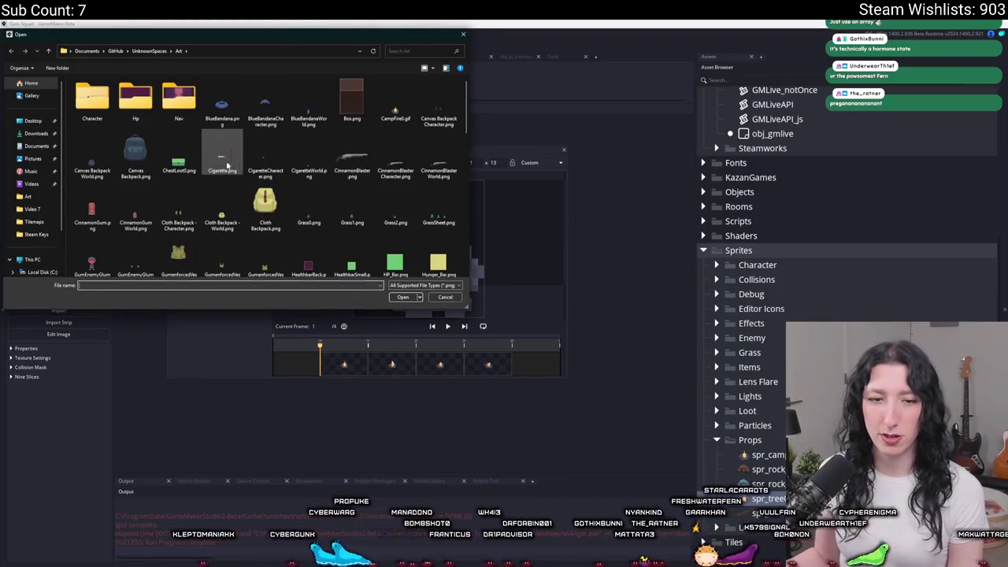
{"action": "scroll", "coordinate": [260, 169], "scroll_direction": "down", "scroll_amount": 5}
{"action": "scroll", "coordinate": [236, 168], "scroll_direction": "down", "scroll_amount": 5}
{"action": "scroll", "coordinate": [227, 167], "scroll_direction": "down", "scroll_amount": 5}
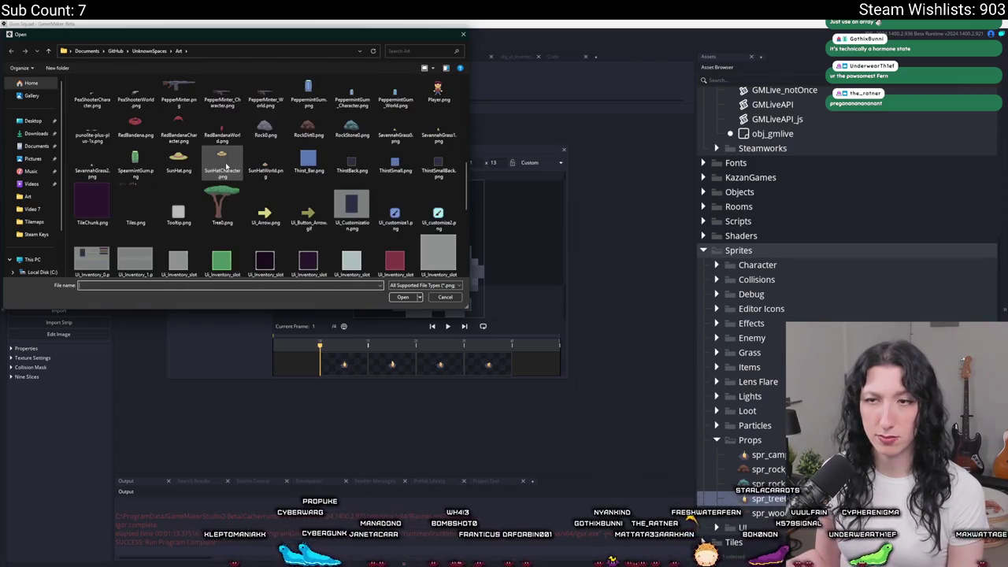
{"action": "double_click", "coordinate": [222, 203]}
{"action": "left_click", "coordinate": [531, 311]}
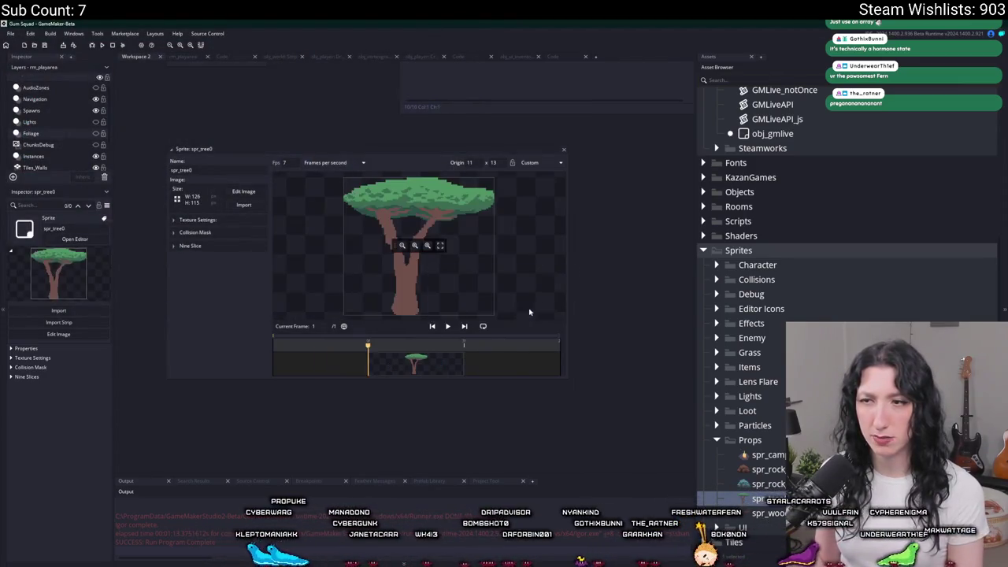
{"action": "left_click", "coordinate": [538, 163]}
{"action": "left_click", "coordinate": [536, 224]}
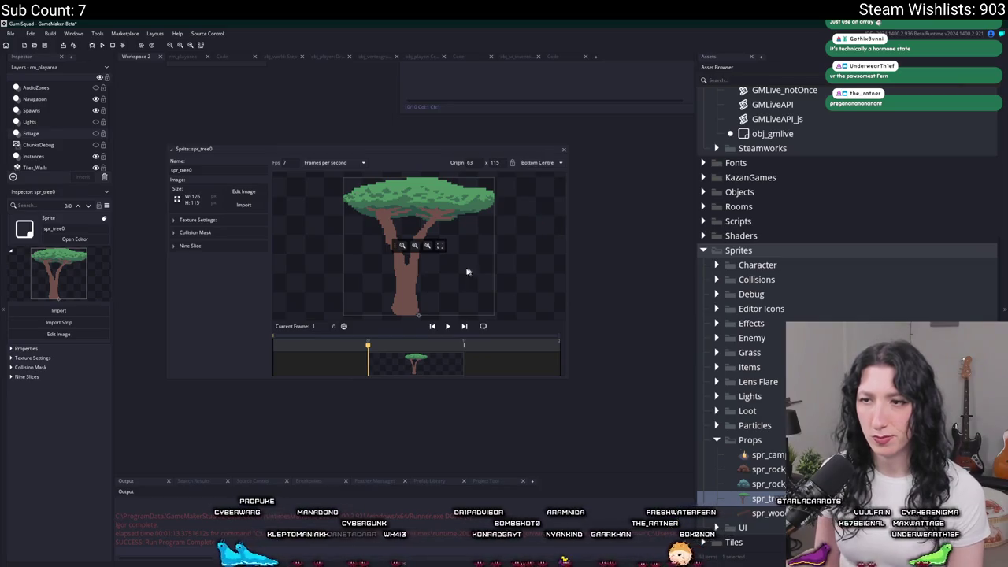
Step: Shift the origin to 52 x 115 on the trunk and shrink the collision mask to the trunk base
{"action": "scroll", "coordinate": [444, 297], "scroll_direction": "up", "scroll_amount": 3}
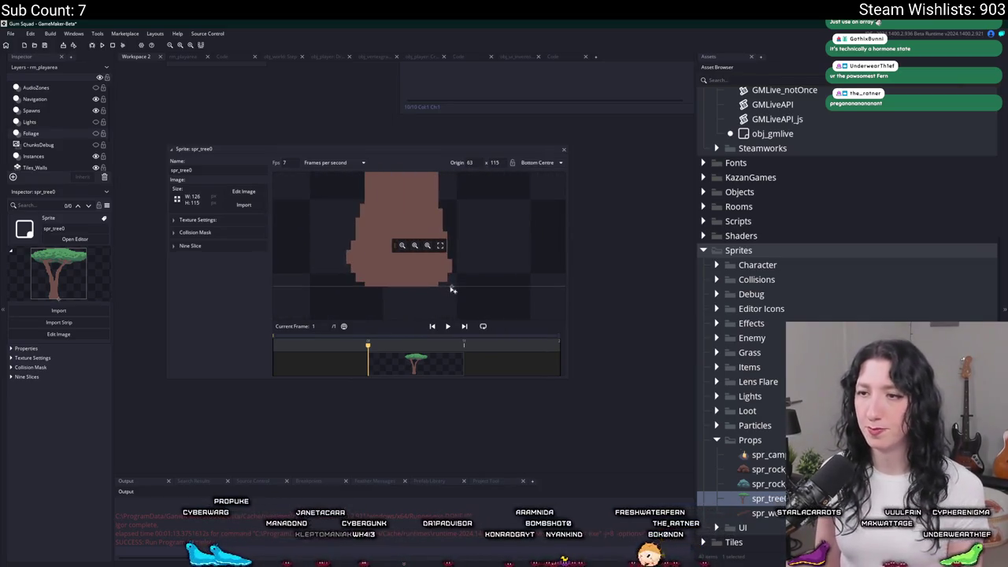
{"action": "left_click_drag", "start_coordinate": [425, 289], "coordinate": [365, 284]}
{"action": "left_click", "coordinate": [218, 234]}
{"action": "left_click", "coordinate": [241, 256]}
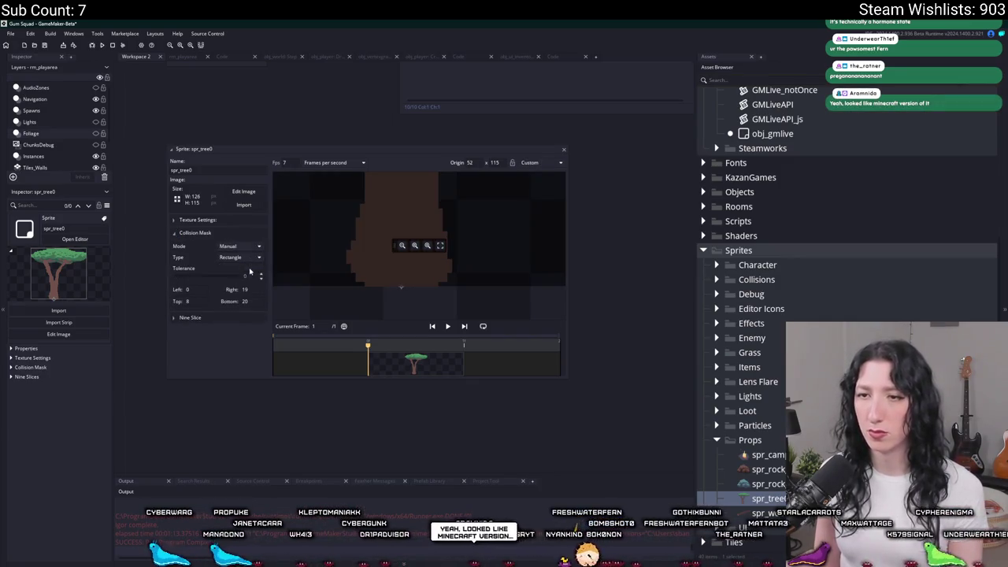
{"action": "scroll", "coordinate": [378, 221], "scroll_direction": "down", "scroll_amount": 3}
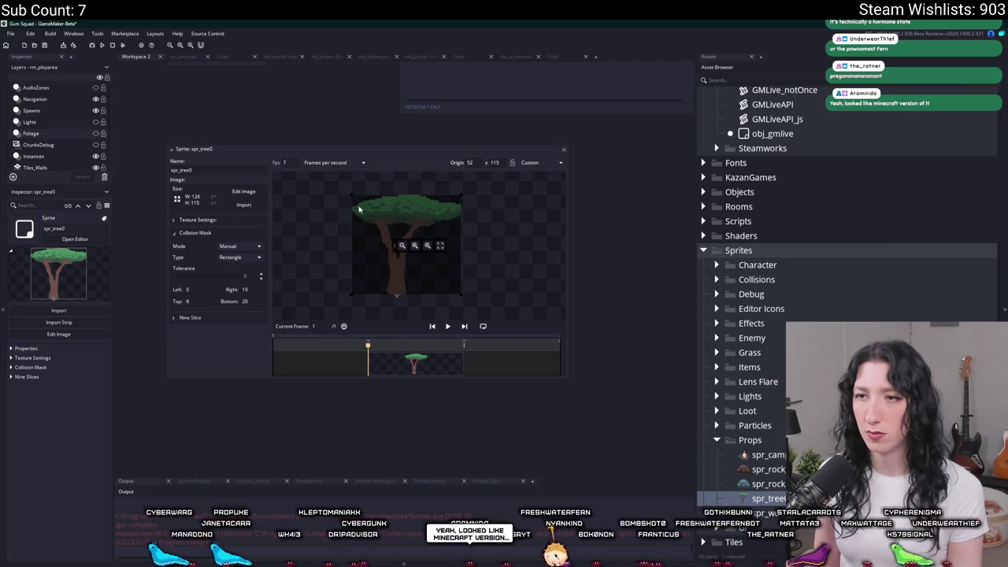
{"action": "left_click_drag", "start_coordinate": [352, 197], "coordinate": [384, 286]}
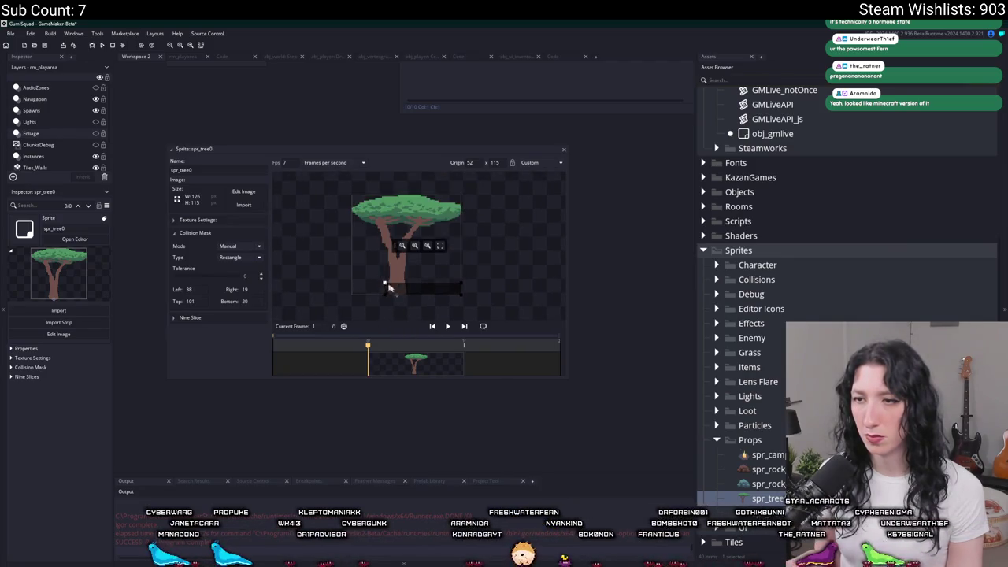
{"action": "left_click_drag", "start_coordinate": [460, 289], "coordinate": [406, 289]}
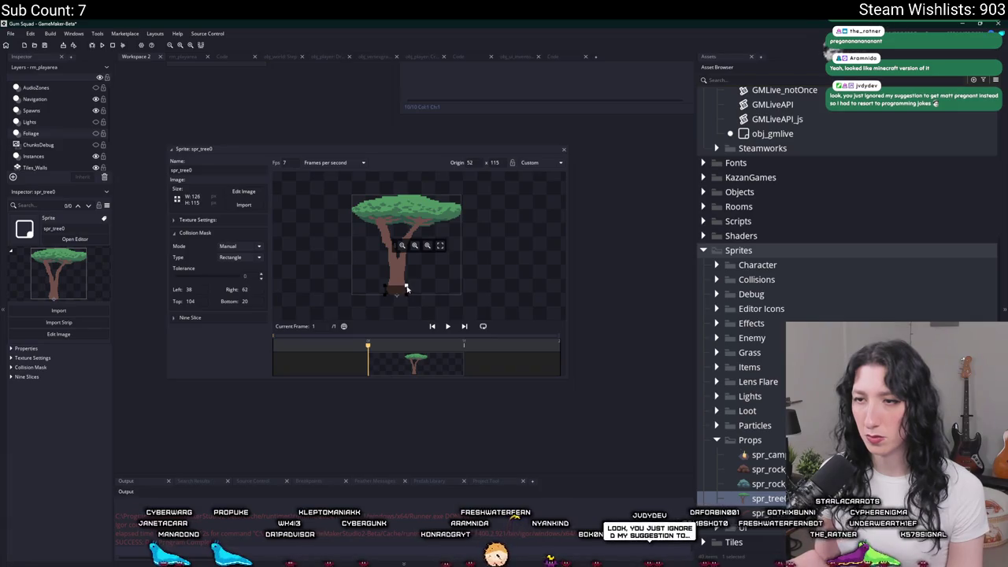
{"action": "scroll", "coordinate": [406, 292], "scroll_direction": "up", "scroll_amount": 1}
{"action": "left_click_drag", "start_coordinate": [407, 300], "coordinate": [407, 302]}
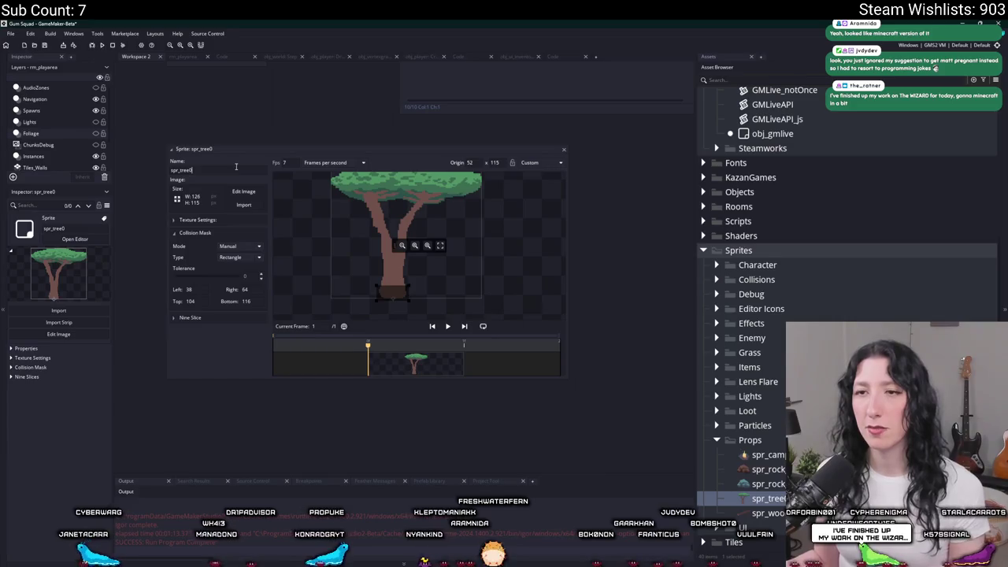
{"action": "left_click", "coordinate": [563, 150]}
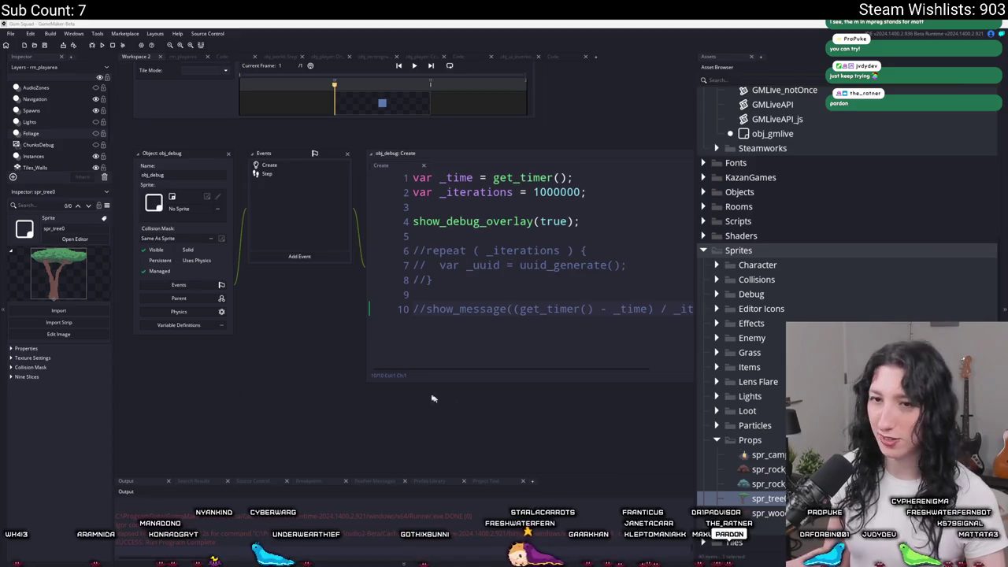
Step: Search the assets for 'box' to locate obj_box
{"action": "scroll", "coordinate": [342, 330], "scroll_direction": "up", "scroll_amount": 2}
{"action": "scroll", "coordinate": [341, 330], "scroll_direction": "up", "scroll_amount": 2}
{"action": "scroll", "coordinate": [342, 330], "scroll_direction": "up", "scroll_amount": 3}
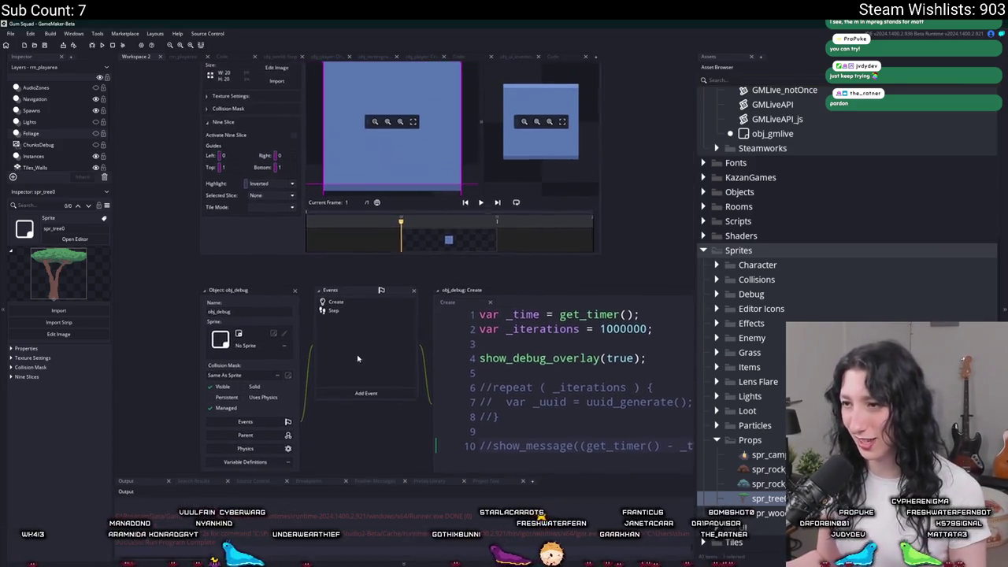
{"action": "left_click", "coordinate": [814, 79]}
{"action": "type", "text": "b"}
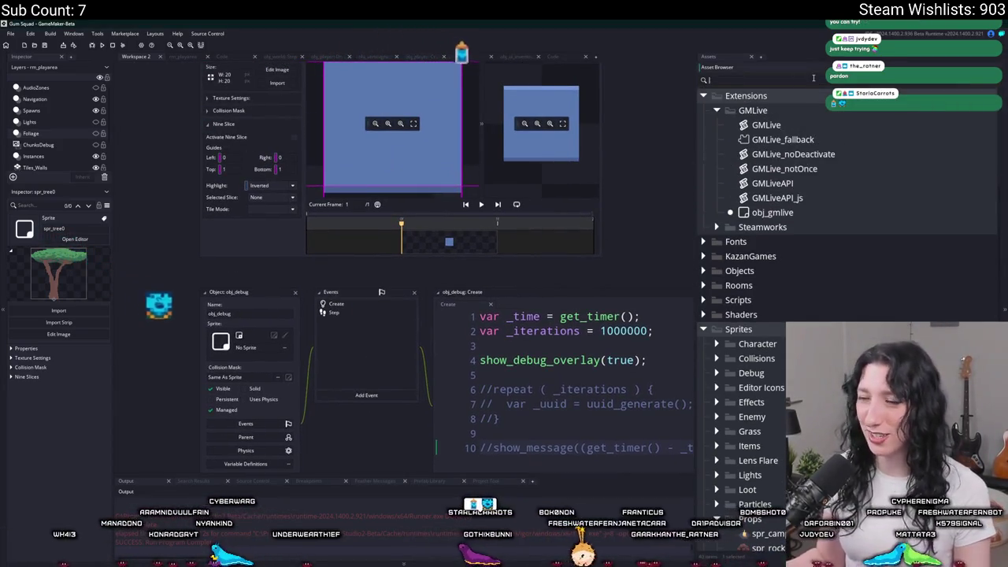
{"action": "type", "text": "ox"}
{"action": "left_click", "coordinate": [768, 402]}
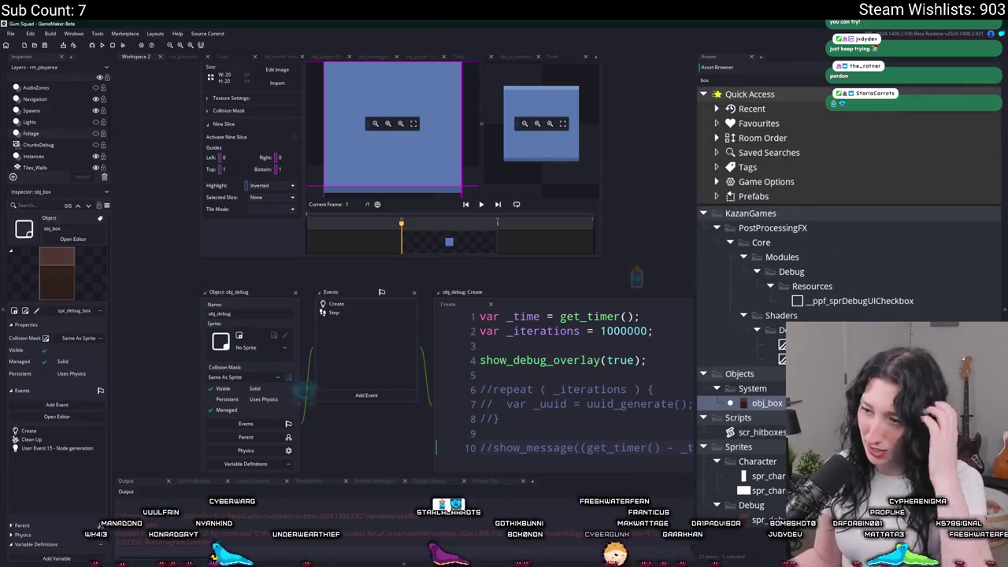
{"action": "key", "text": "Escape"}
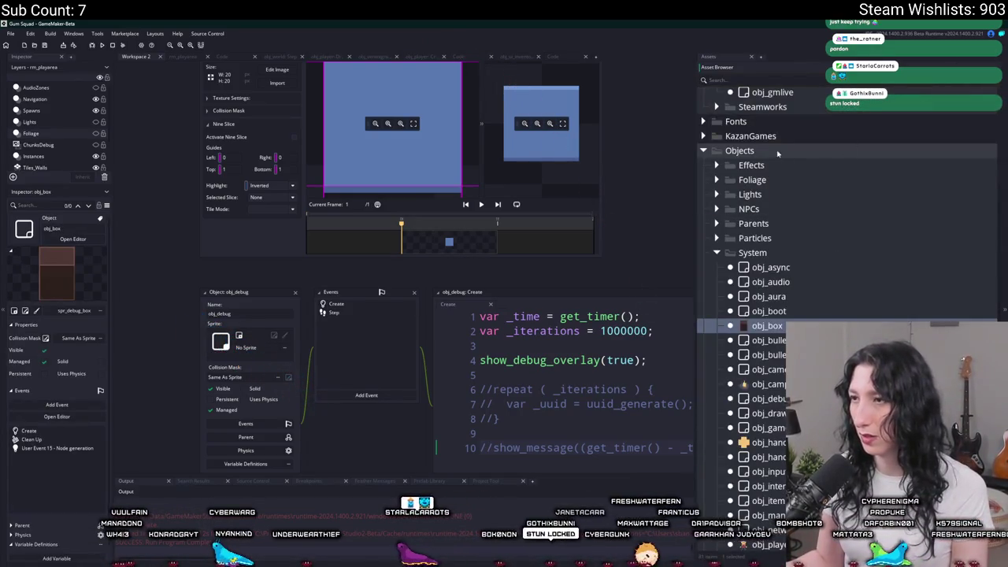
Step: Move obj_box from System into the Foliage folder
{"action": "left_click", "coordinate": [778, 151]}
{"action": "right_click", "coordinate": [777, 150]}
{"action": "key", "text": "Escape"}
{"action": "scroll", "coordinate": [760, 249], "scroll_direction": "down", "scroll_amount": 2}
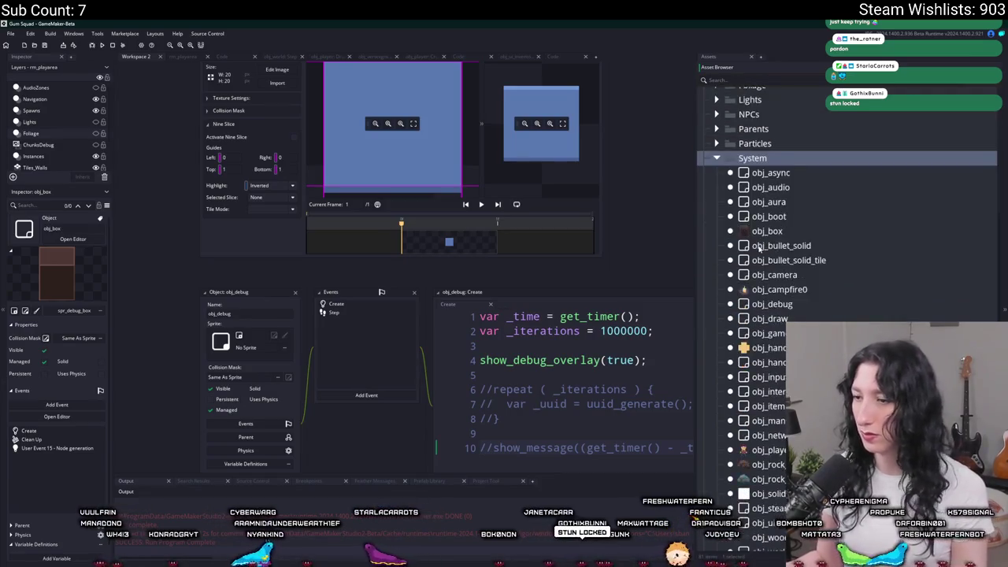
{"action": "scroll", "coordinate": [760, 249], "scroll_direction": "down", "scroll_amount": 4}
{"action": "scroll", "coordinate": [758, 284], "scroll_direction": "up", "scroll_amount": 3}
{"action": "scroll", "coordinate": [756, 323], "scroll_direction": "up", "scroll_amount": 3}
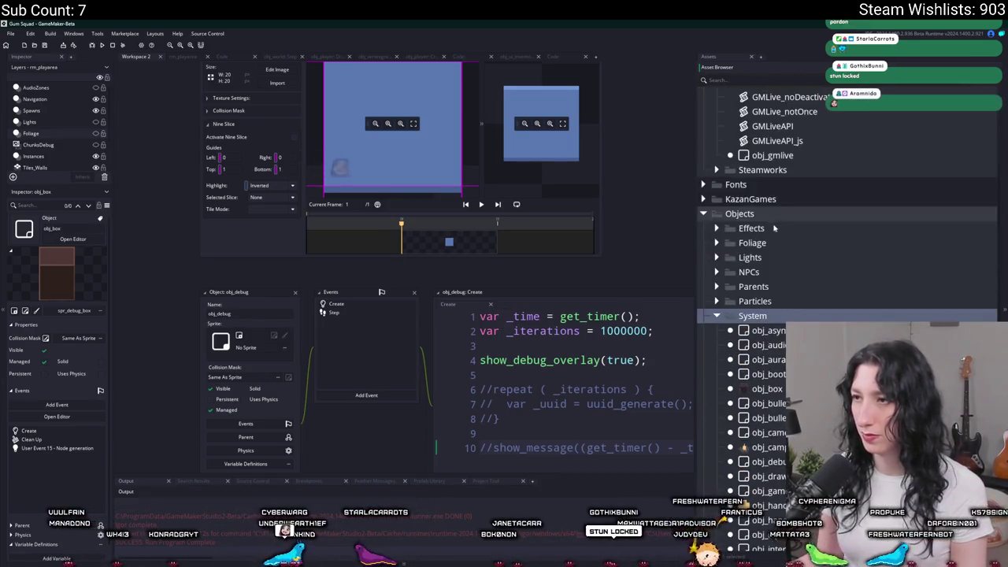
{"action": "right_click", "coordinate": [773, 217]}
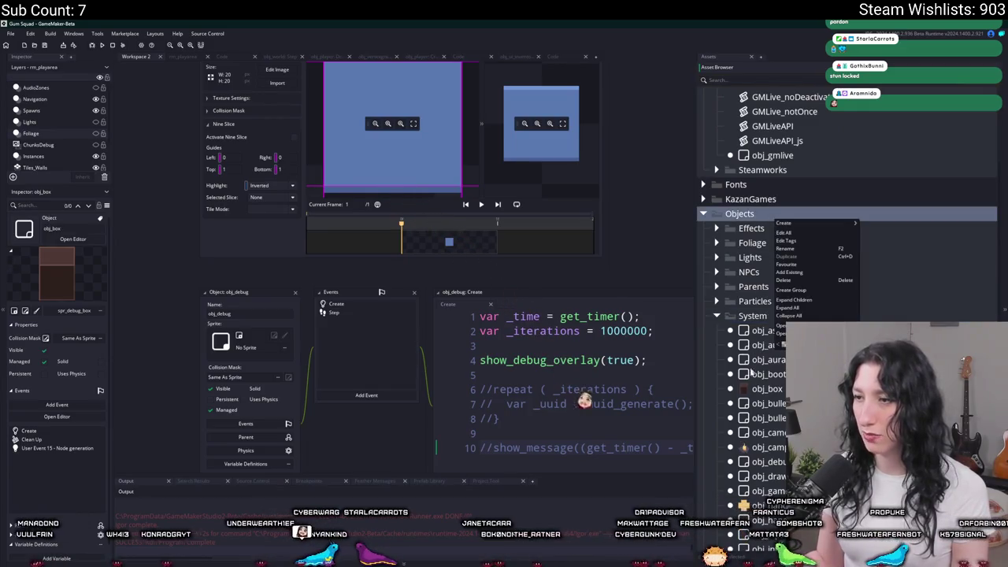
{"action": "left_click", "coordinate": [764, 389]}
{"action": "left_click_drag", "start_coordinate": [763, 390], "coordinate": [756, 244]}
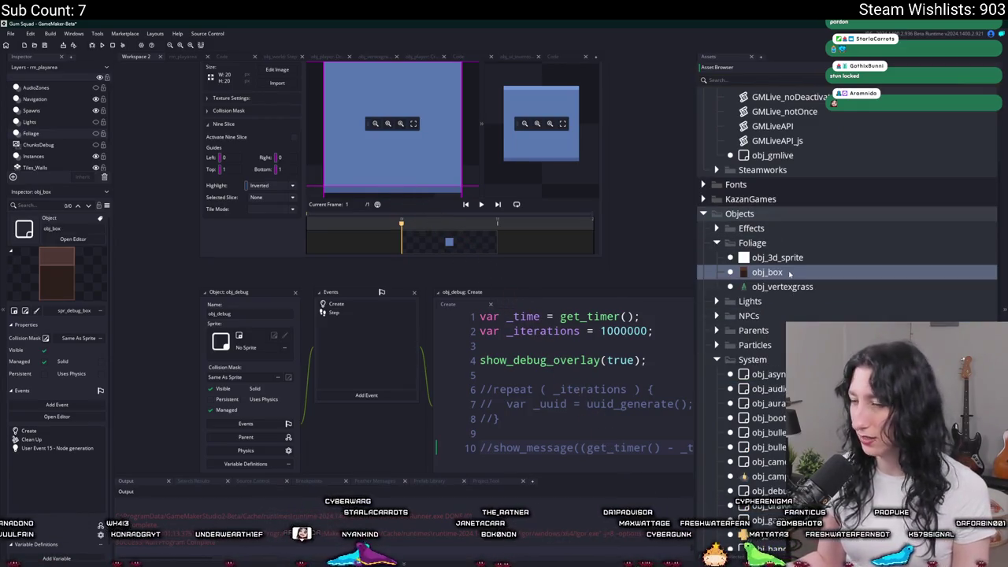
Step: Create a Props group under Objects and move obj_box into it
{"action": "right_click", "coordinate": [774, 215]}
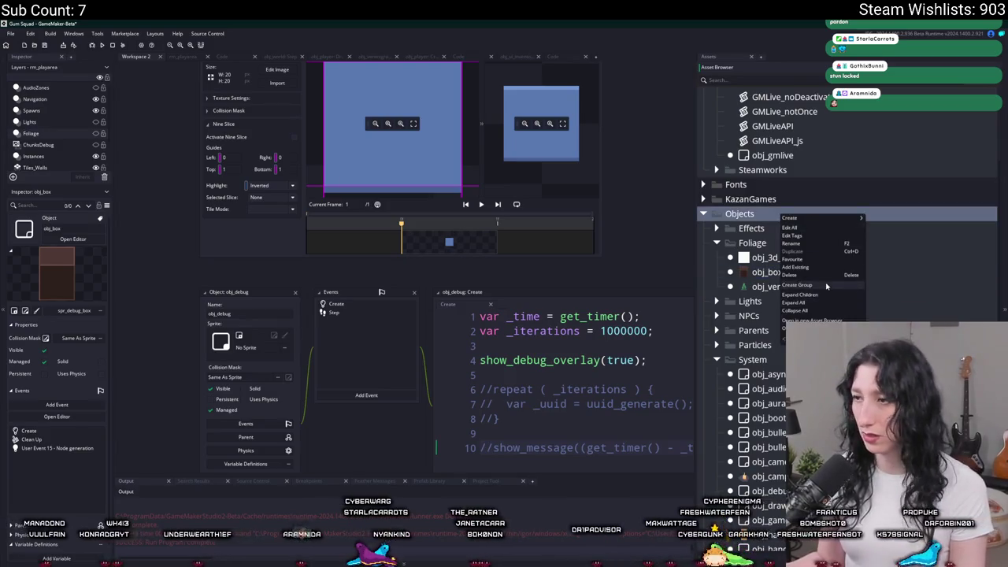
{"action": "left_click", "coordinate": [826, 286]}
{"action": "type", "text": "ops"}
{"action": "key", "text": "Return"}
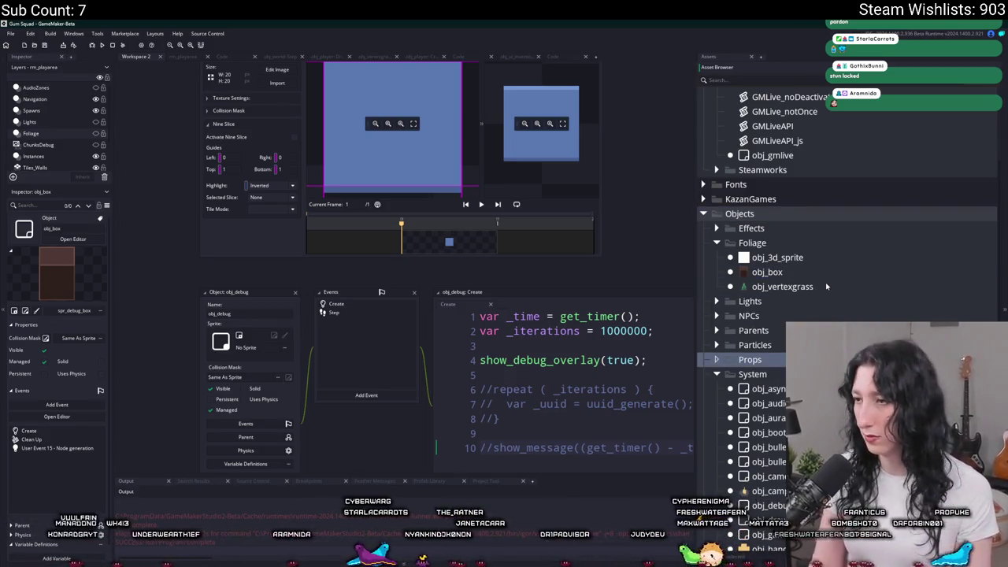
{"action": "left_click_drag", "start_coordinate": [768, 272], "coordinate": [779, 361]}
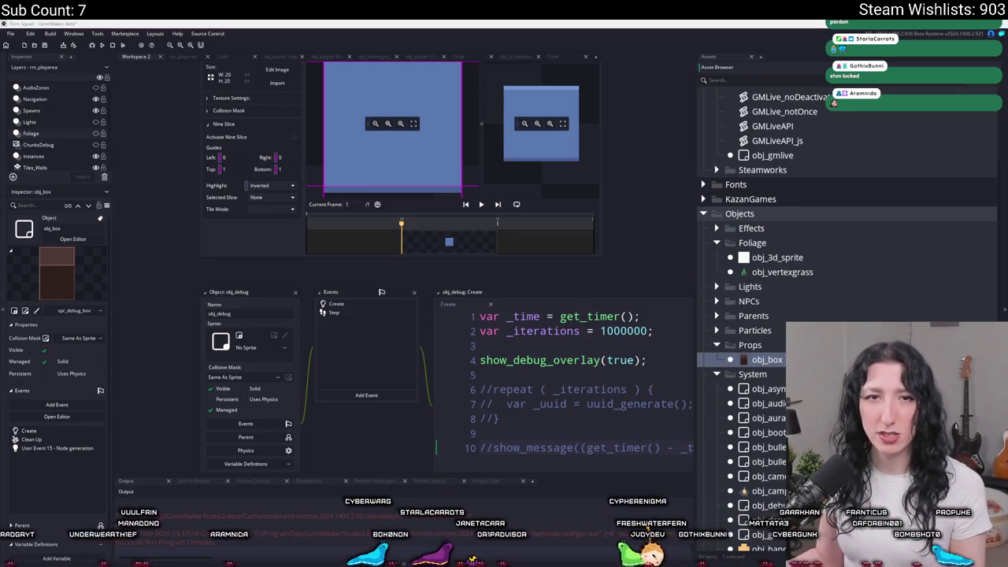
Step: Duplicate obj_box to create obj_box_1
{"action": "key", "text": "alt+Tab"}
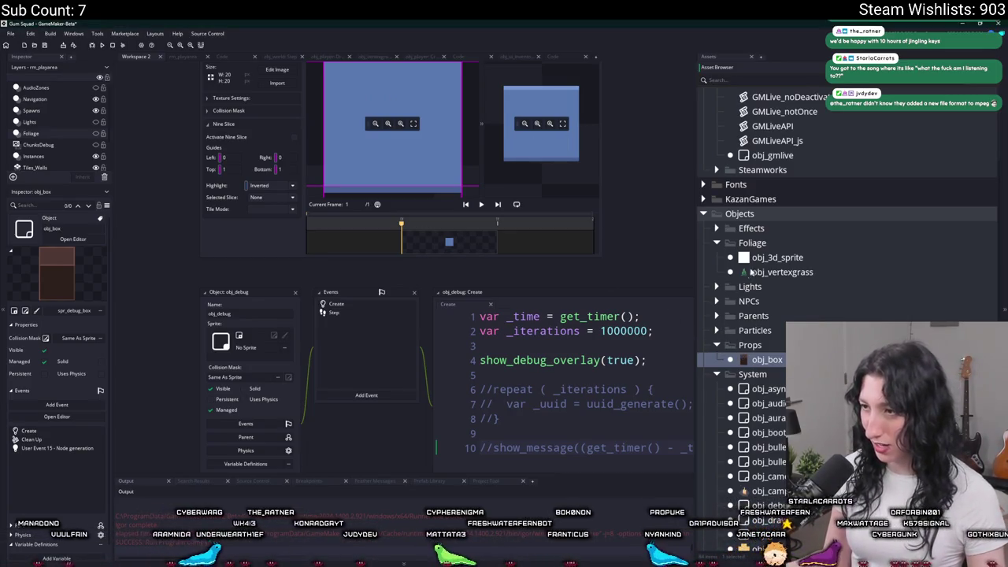
{"action": "left_click", "coordinate": [747, 274]}
{"action": "left_click", "coordinate": [756, 359]}
{"action": "key", "text": "ctrl+d"}
Step: Move the copy into Foliage, rename it obj_tree0, and assign it the spr_tree0 sprite
{"action": "left_click_drag", "start_coordinate": [739, 377], "coordinate": [755, 244]}
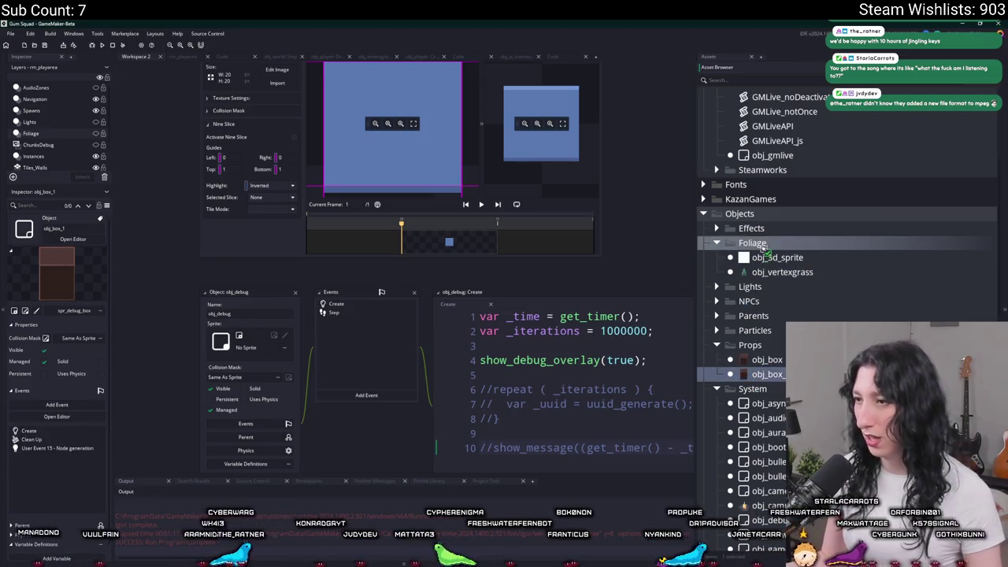
{"action": "type", "text": "obj_tree0"}
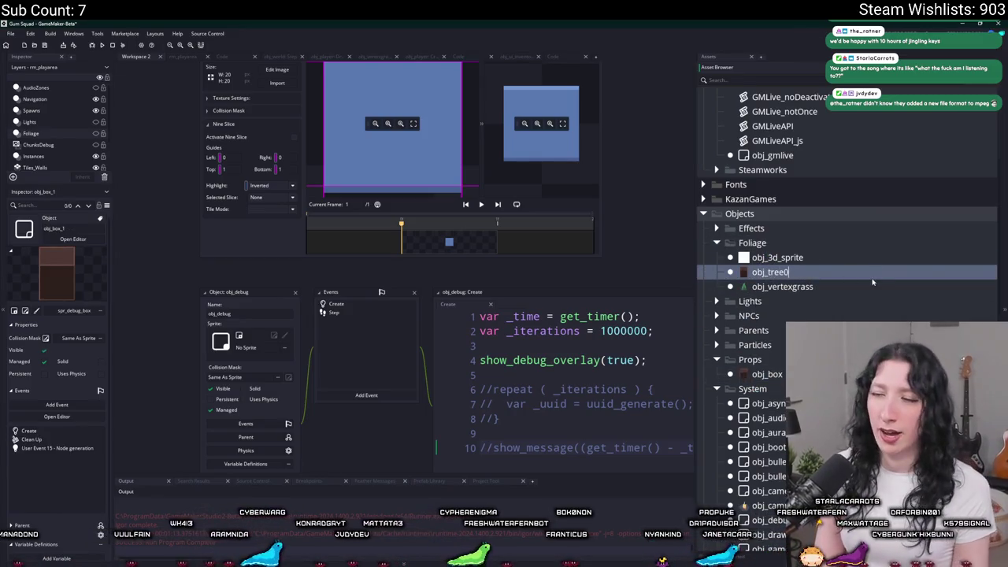
{"action": "key", "text": "Return"}
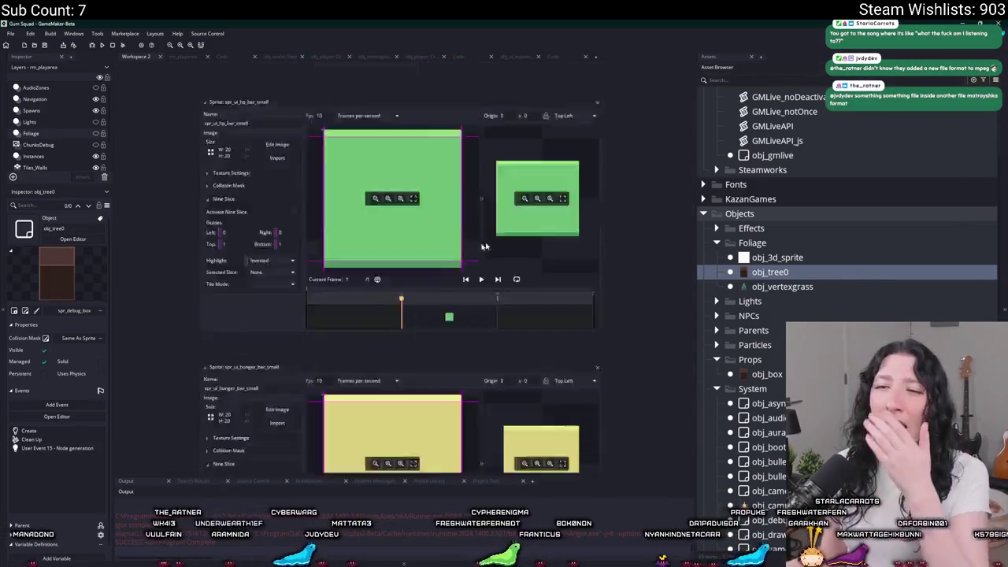
{"action": "left_click", "coordinate": [267, 212]}
{"action": "type", "text": "tree"}
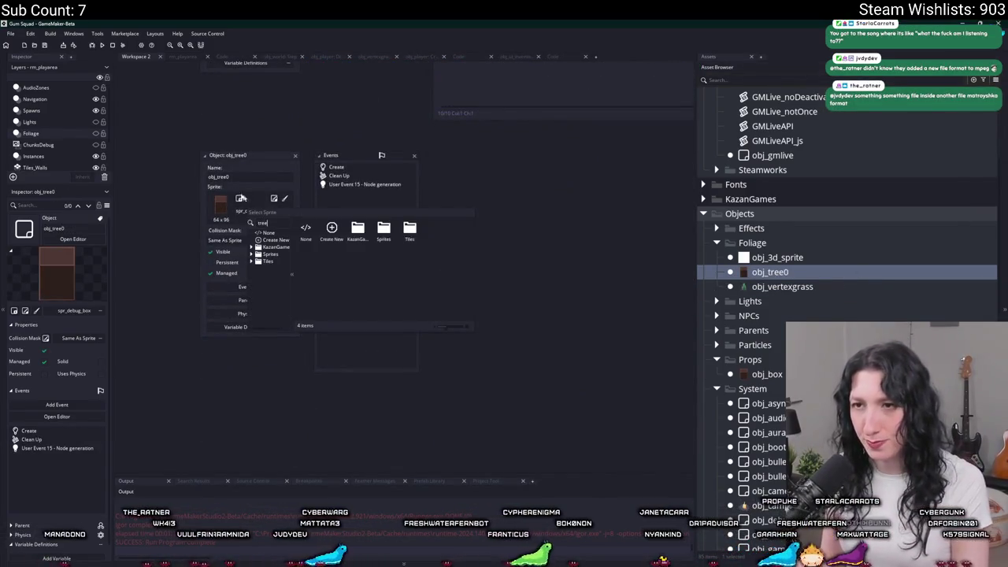
{"action": "double_click", "coordinate": [263, 232]}
{"action": "double_click", "coordinate": [353, 185]}
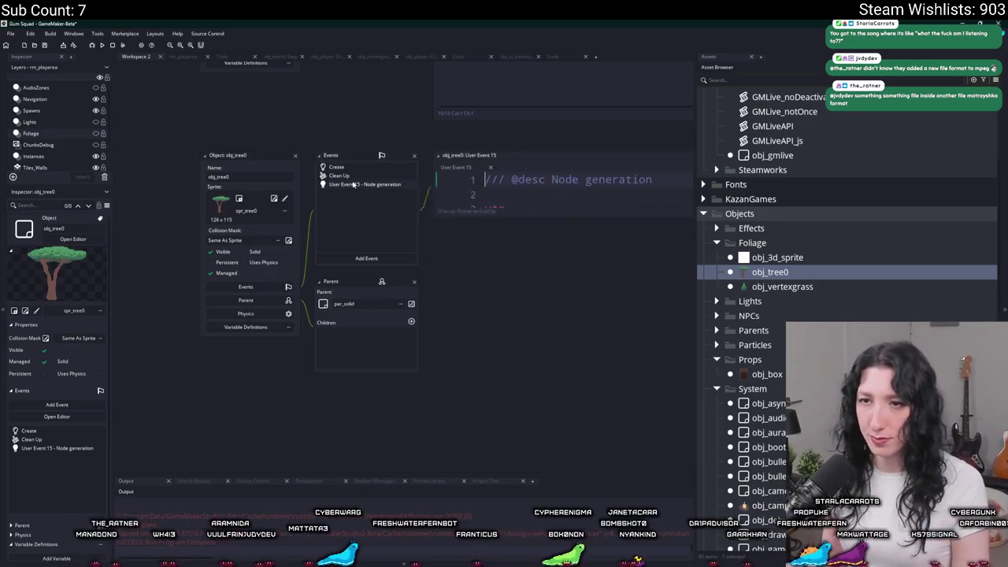
Step: Open spr_tree0, check its texture settings, and close the sprite editor
{"action": "left_click", "coordinate": [273, 201]}
{"action": "left_click", "coordinate": [271, 220]}
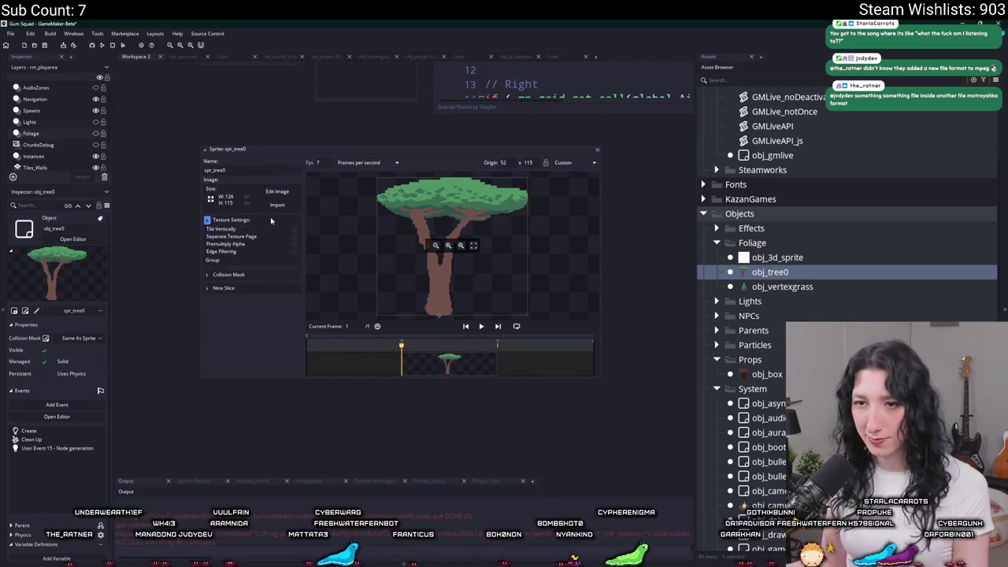
{"action": "left_click", "coordinate": [271, 220]}
{"action": "left_click", "coordinate": [598, 150]}
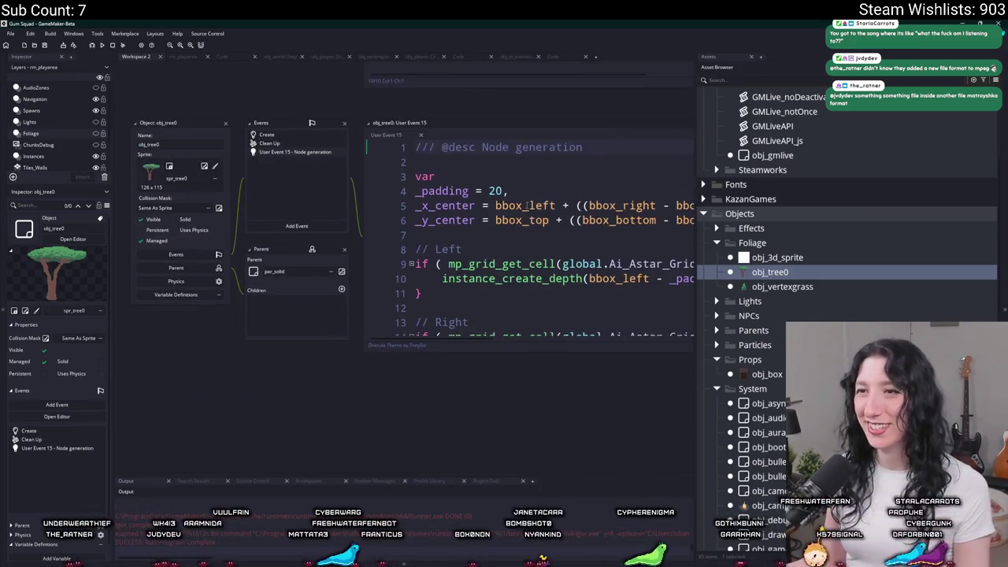
Step: Open obj_tree0's Create code and inspect the obj_bullet_solid definition used by hitbox_create
{"action": "left_click", "coordinate": [308, 137]}
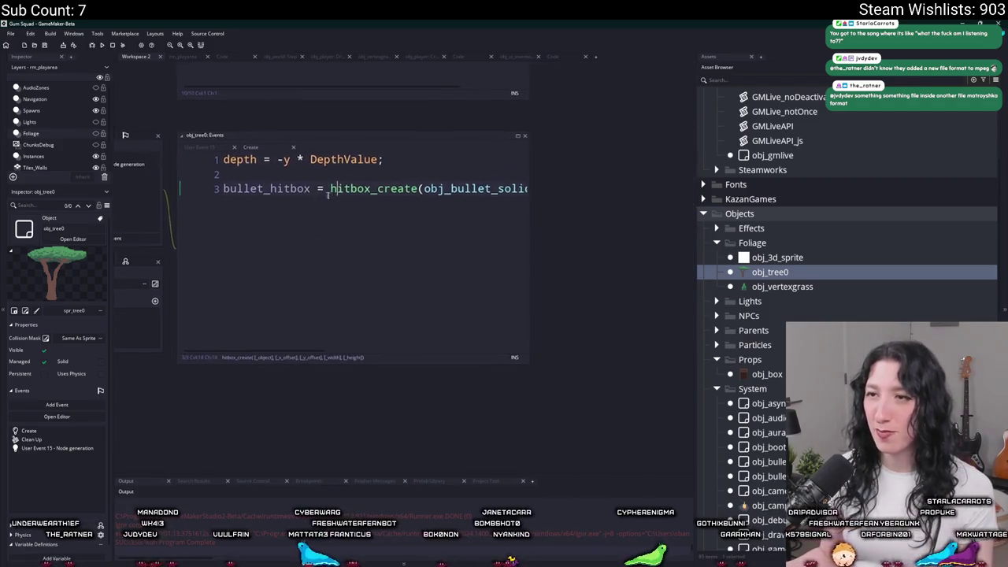
{"action": "left_click_drag", "start_coordinate": [522, 178], "coordinate": [657, 178]}
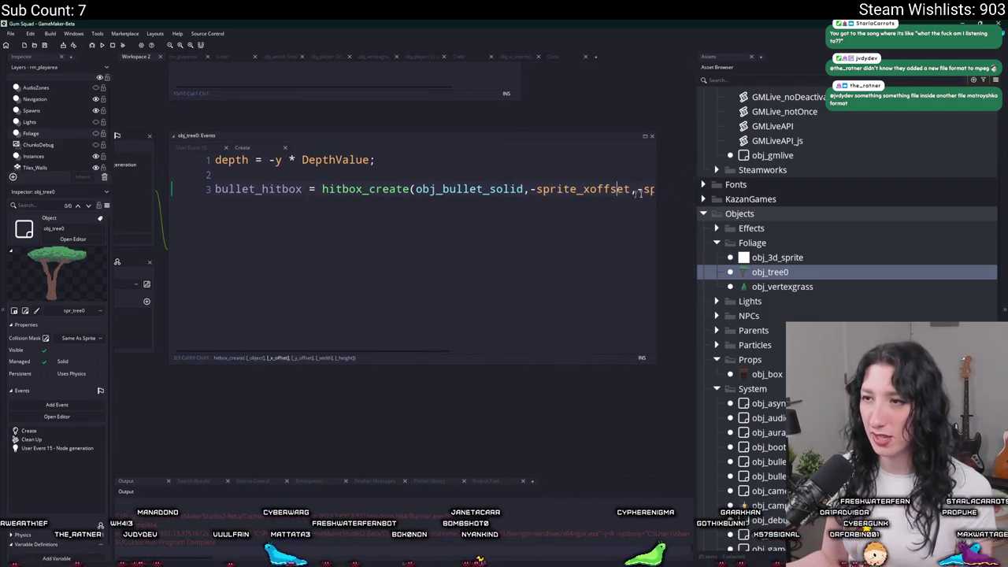
{"action": "scroll", "coordinate": [473, 189], "scroll_direction": "right", "scroll_amount": 3}
{"action": "left_click", "coordinate": [475, 189]}
{"action": "left_click", "coordinate": [644, 138]}
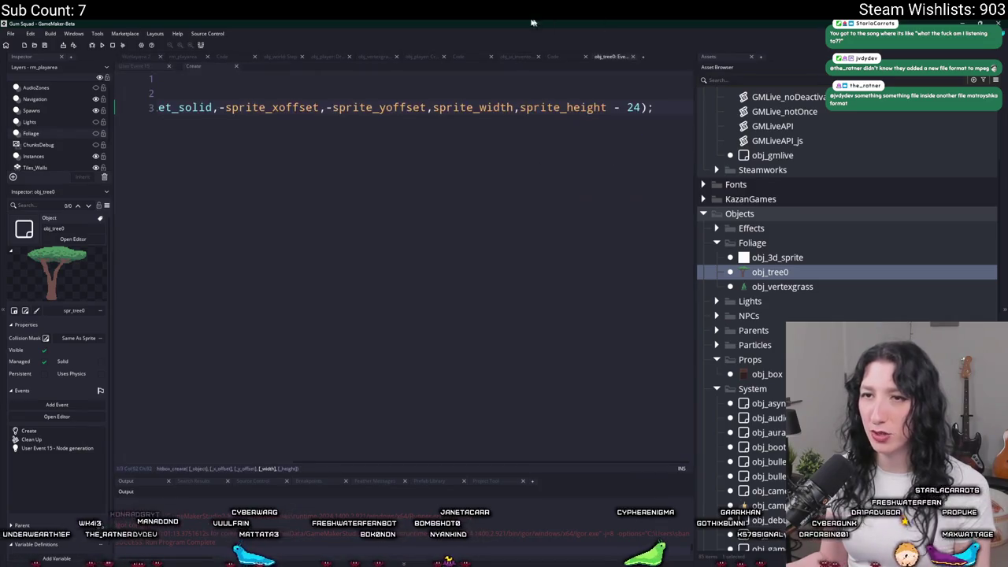
{"action": "left_click", "coordinate": [319, 108]}
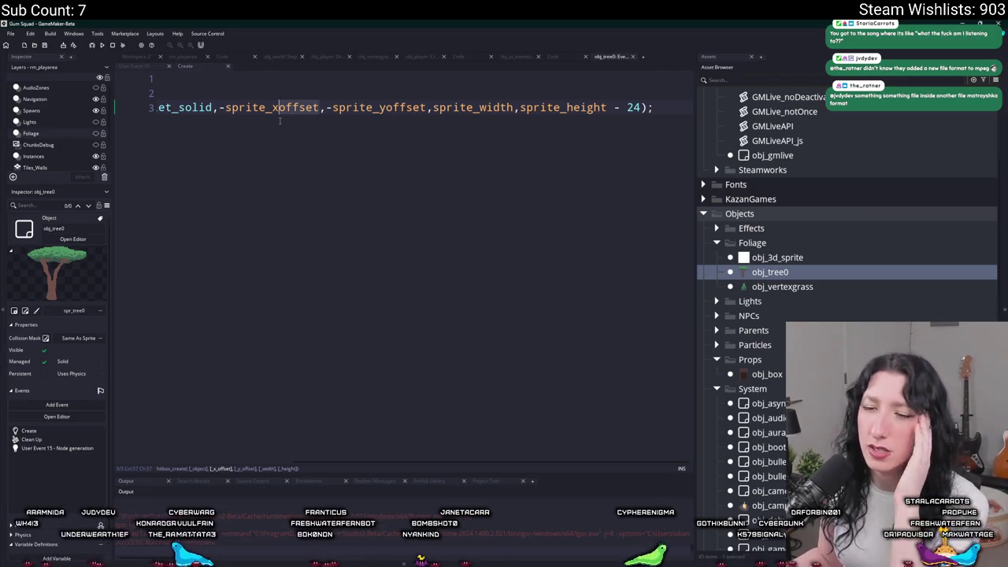
{"action": "key", "text": "Home"}
{"action": "left_click", "coordinate": [433, 108]}
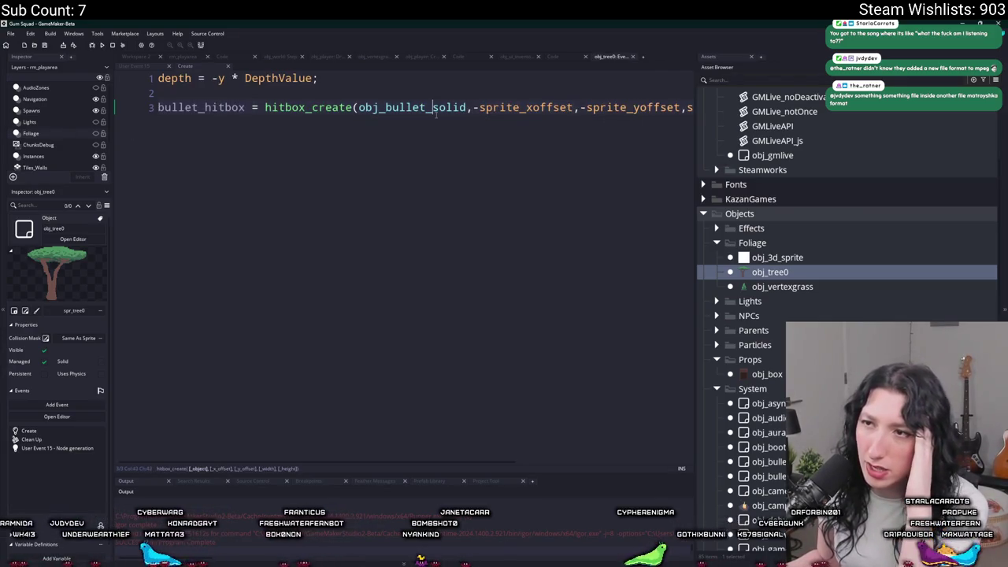
{"action": "middle_click", "coordinate": [432, 108]}
{"action": "left_click", "coordinate": [145, 252]}
{"action": "scroll", "coordinate": [262, 180], "scroll_direction": "down", "scroll_amount": 10}
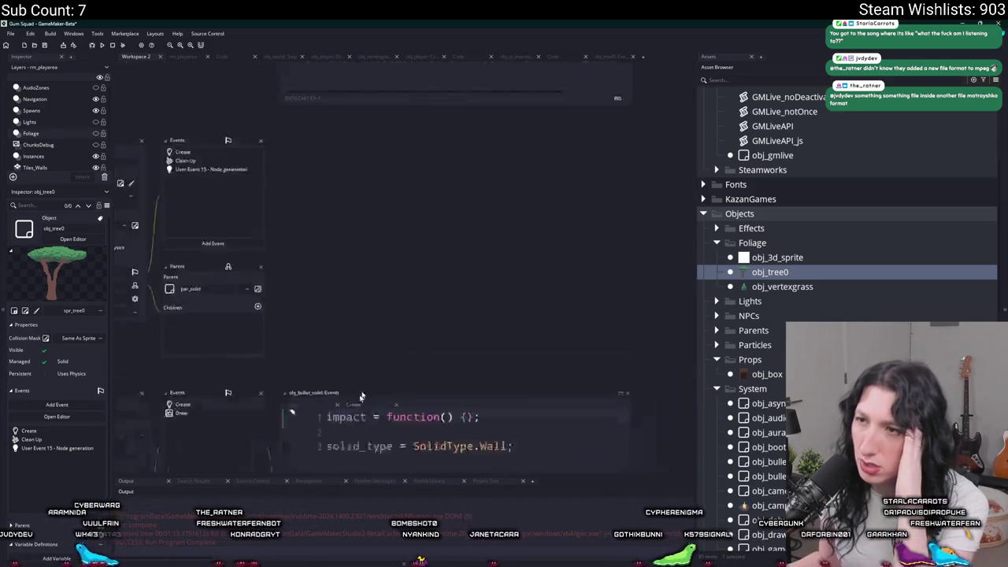
{"action": "scroll", "coordinate": [504, 235], "scroll_direction": "up", "scroll_amount": 5}
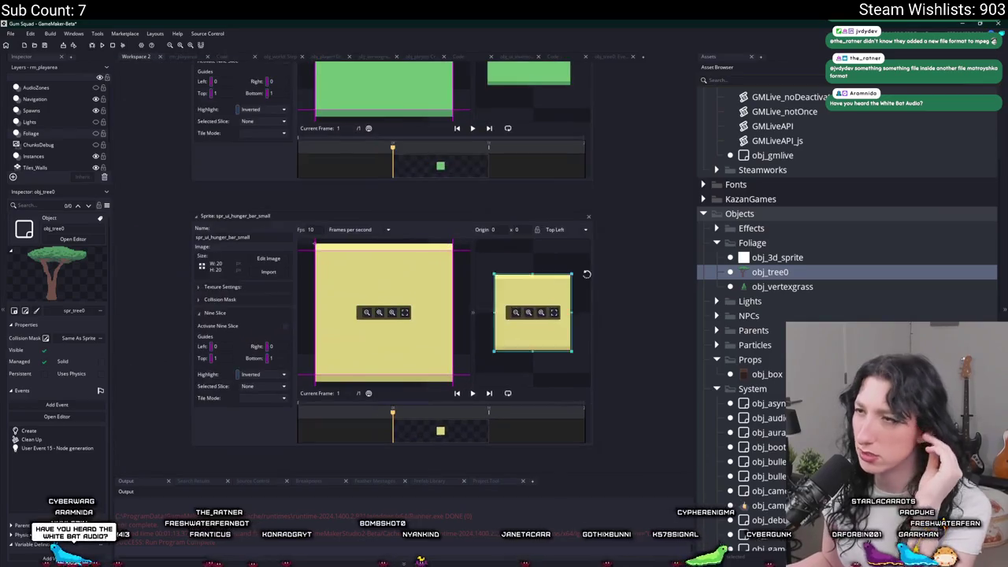
{"action": "scroll", "coordinate": [621, 98], "scroll_direction": "up", "scroll_amount": 2}
{"action": "left_click", "coordinate": [611, 56]}
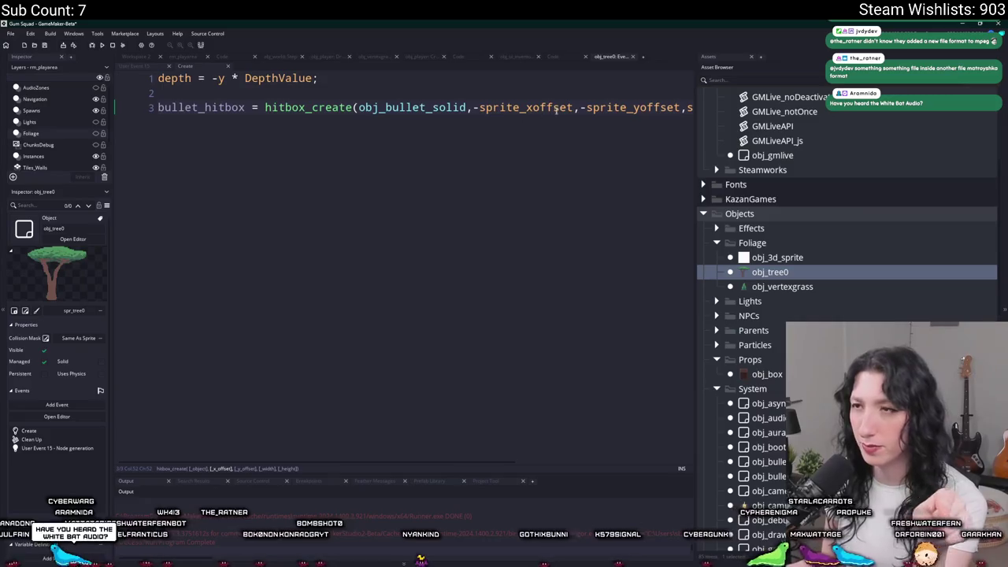
Step: Replace the hitbox offsets with -(bbox_right - bbox_left) and -(bbox_bottom - bbox_top)
{"action": "left_click_drag", "start_coordinate": [578, 105], "coordinate": [473, 110]}
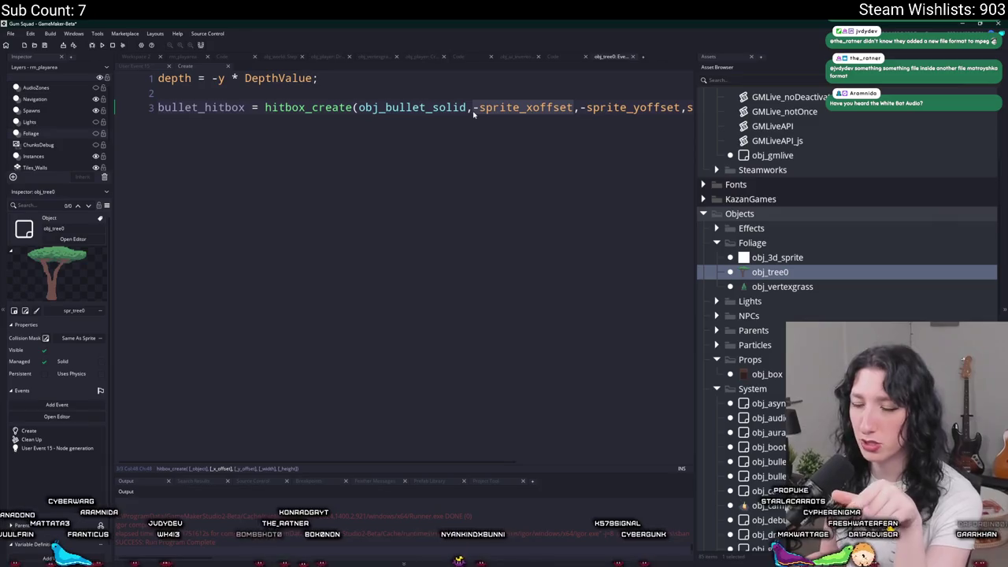
{"action": "type", "text": "0"}
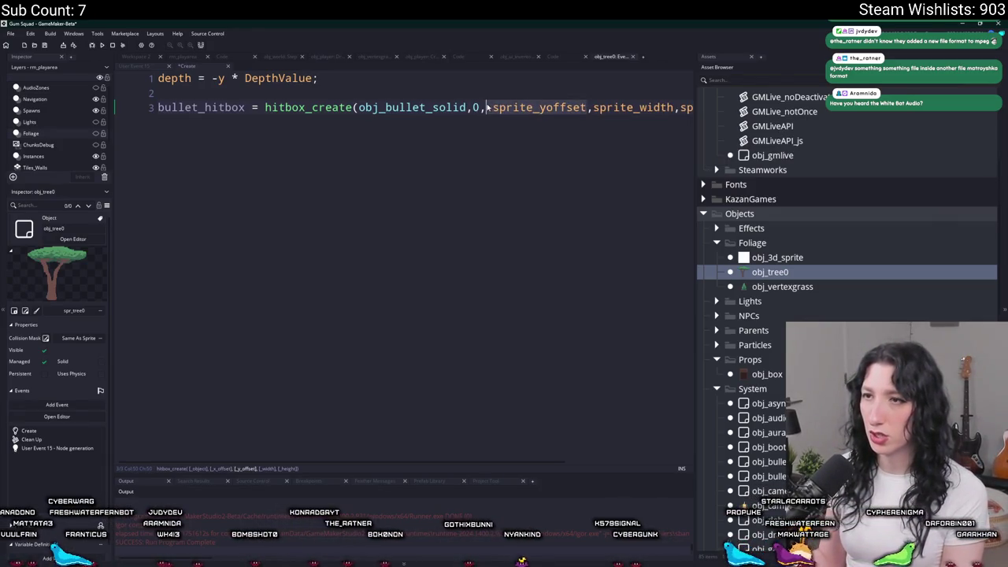
{"action": "type", "text": "0"}
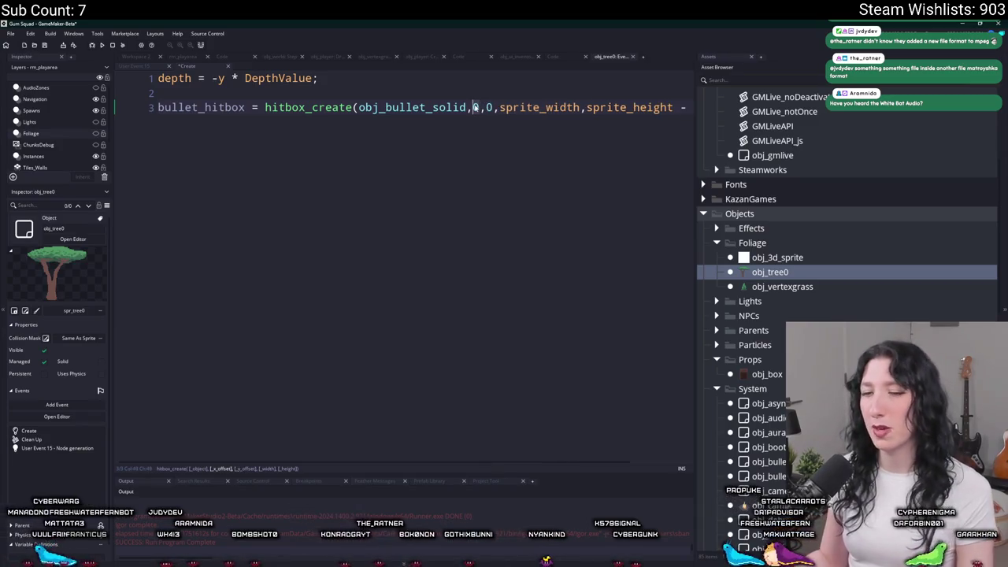
{"action": "type", "text": "bbox_right - bbox_left"}
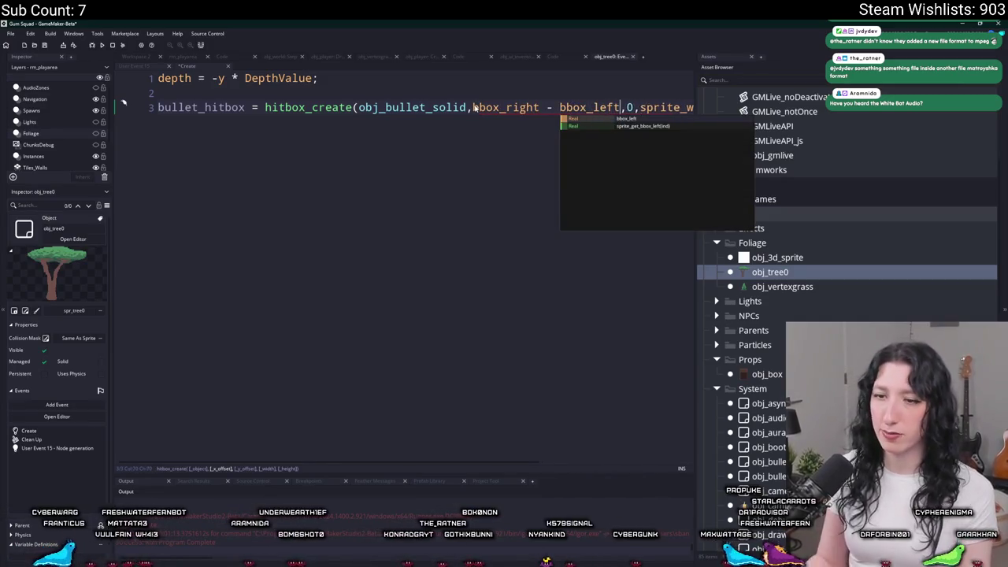
{"action": "left_click", "coordinate": [628, 107]}
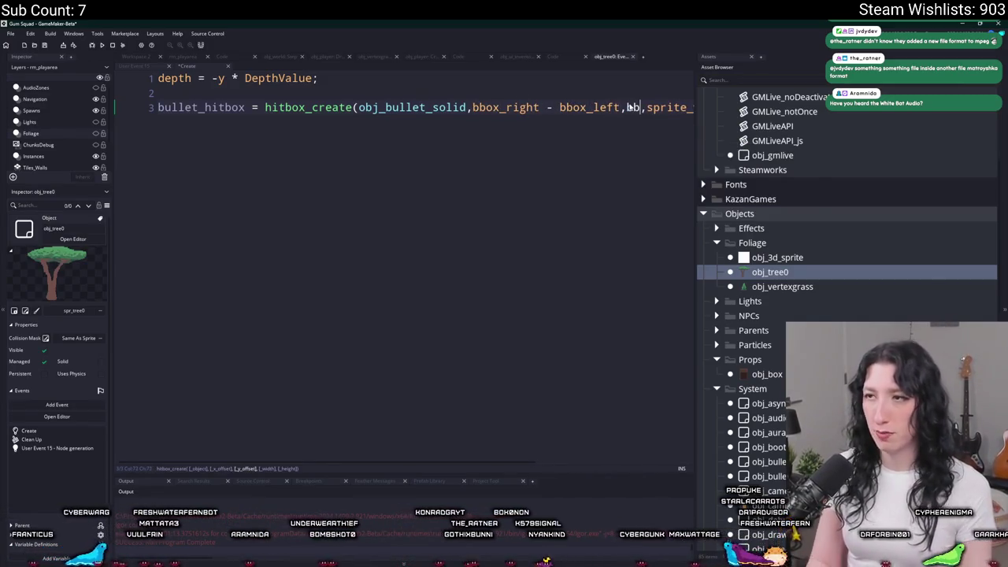
{"action": "type", "text": "ox_bottom - b"}
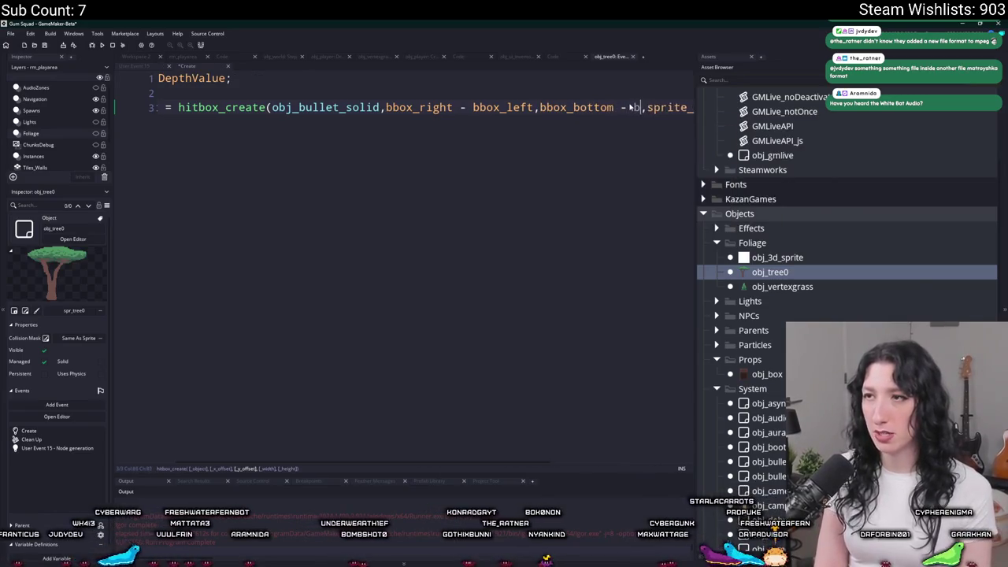
{"action": "type", "text": "box_top"}
{"action": "key", "text": "End"}
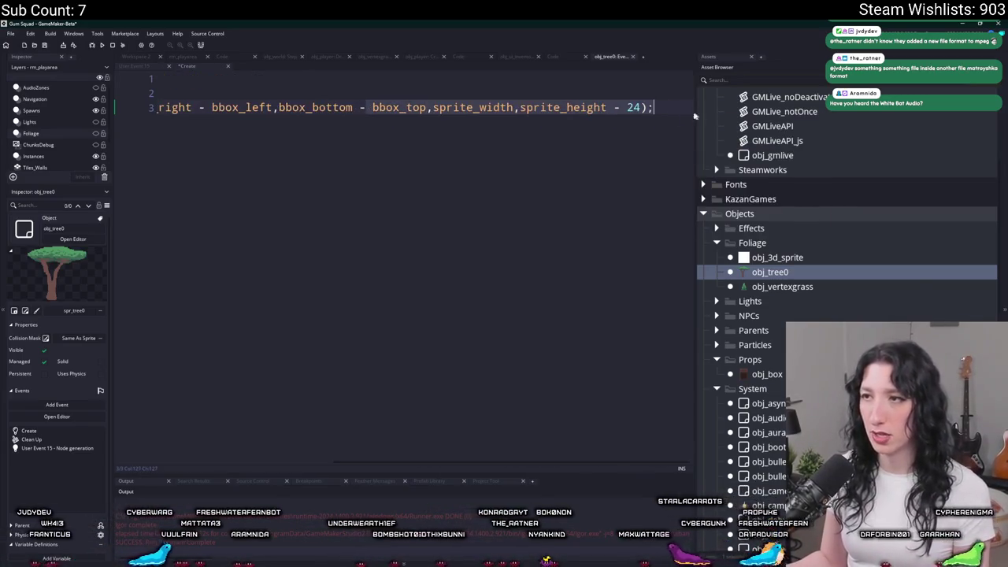
{"action": "left_click", "coordinate": [582, 108]}
{"action": "left_click", "coordinate": [277, 108]}
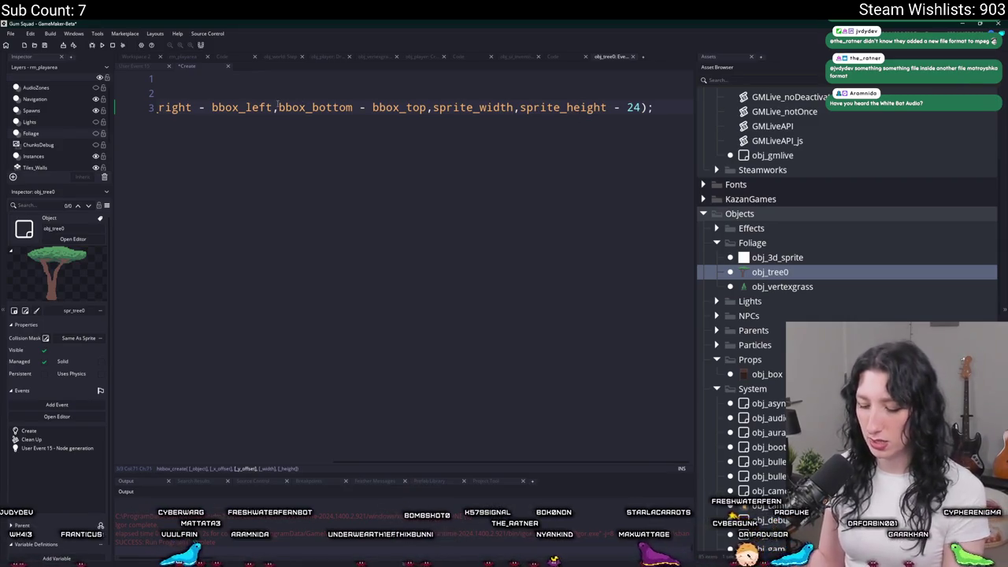
{"action": "type", "text": "("}
{"action": "key", "text": "ctrl+Right"}
{"action": "key", "text": "ctrl+Right"}
{"action": "key", "text": "ctrl+Right"}
{"action": "type", "text": ")"}
{"action": "key", "text": "ctrl+Left"}
{"action": "key", "text": "ctrl+Left"}
{"action": "key", "text": "ctrl+Left"}
{"action": "type", "text": "-"}
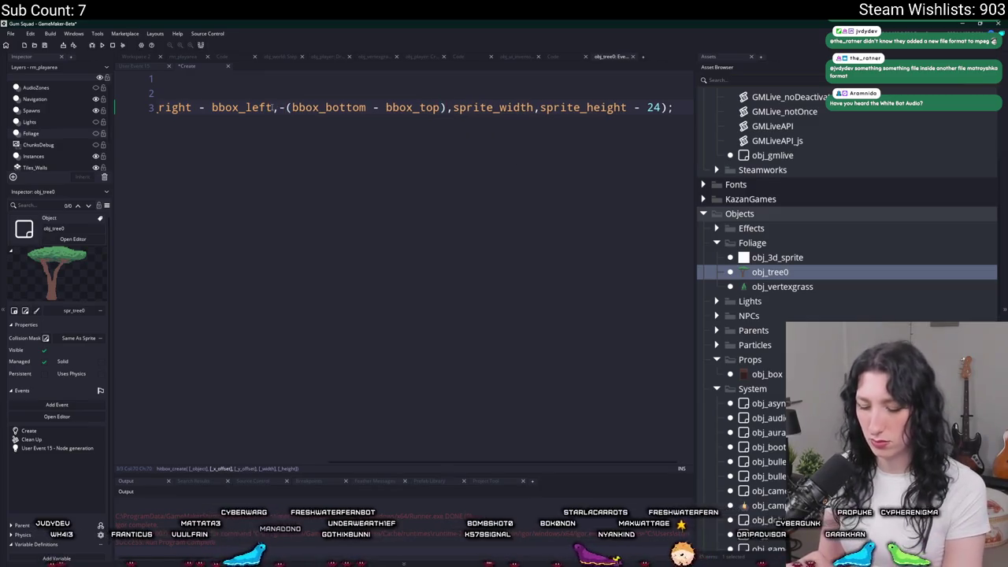
{"action": "type", "text": ")"}
{"action": "key", "text": "ctrl+Left"}
{"action": "key", "text": "ctrl+Left"}
{"action": "key", "text": "ctrl+Left"}
{"action": "type", "text": "("}
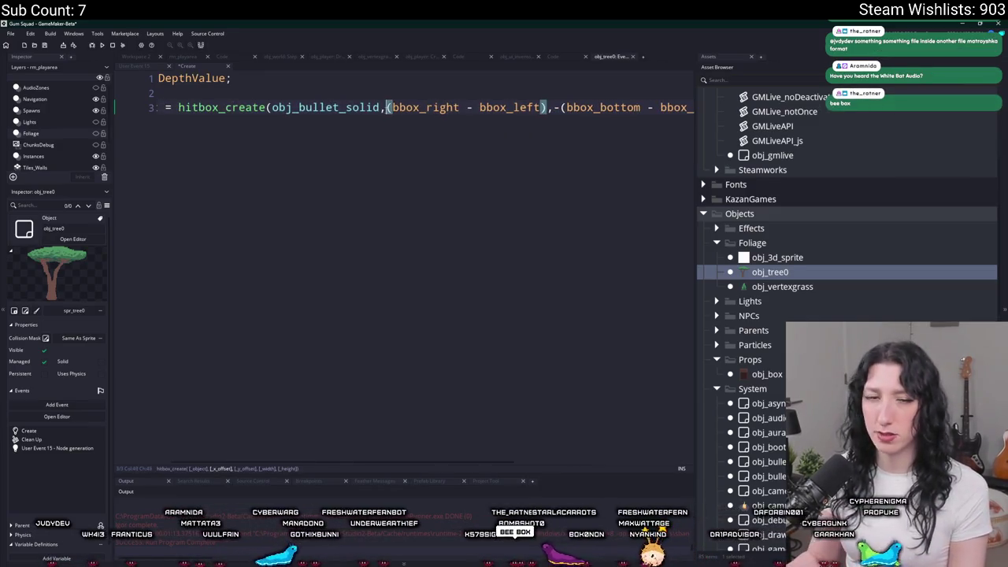
{"action": "type", "text": "-"}
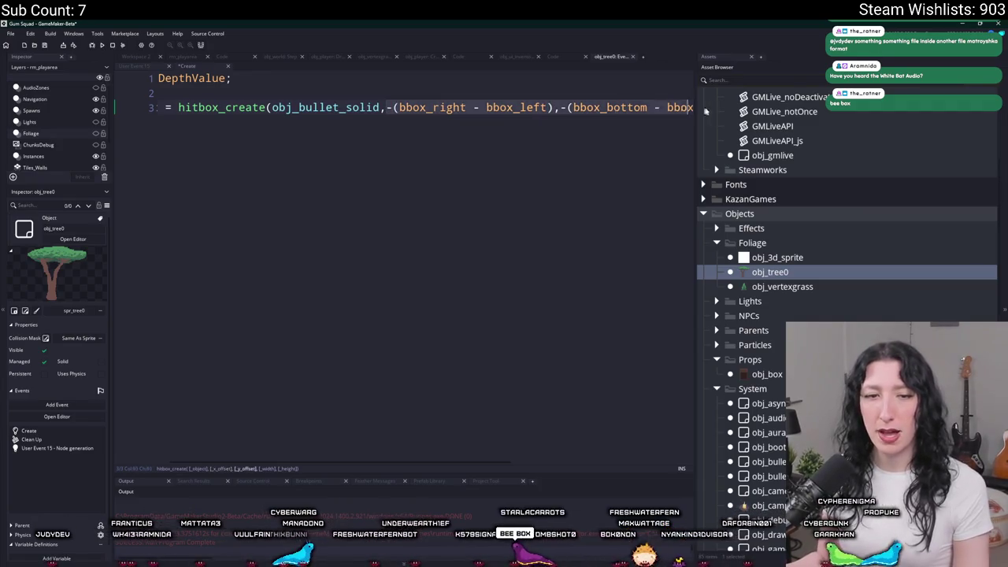
Step: Set the hitbox width to bbox_right - bbox_left and height to bbox_bottom - bbox_top
{"action": "key", "text": "ctrl+Right"}
{"action": "key", "text": "ctrl+Right"}
{"action": "key", "text": "ctrl+Right"}
{"action": "key", "text": "Left"}
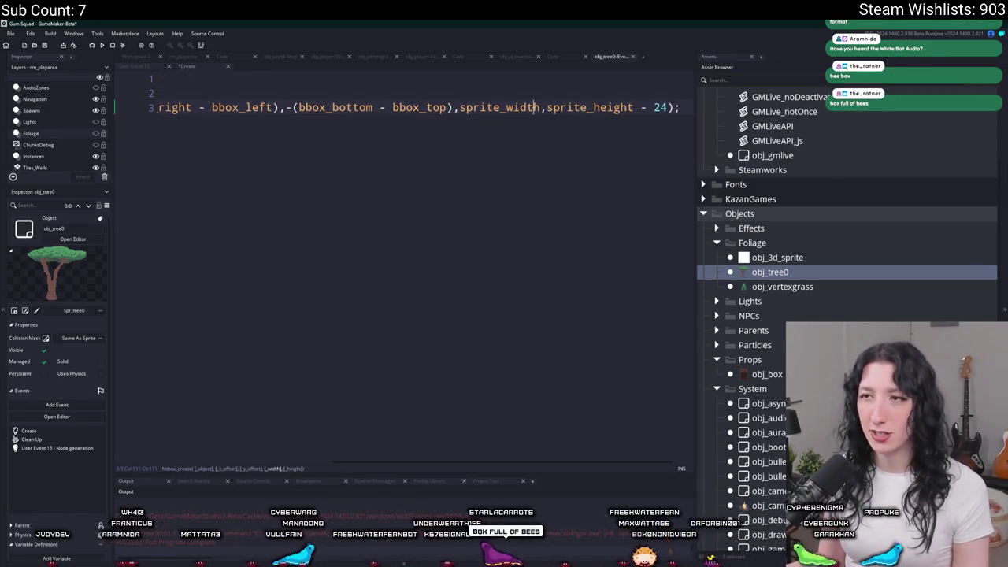
{"action": "type", "text": "bbo"}
{"action": "key", "text": "BackSpace"}
{"action": "key", "text": "BackSpace"}
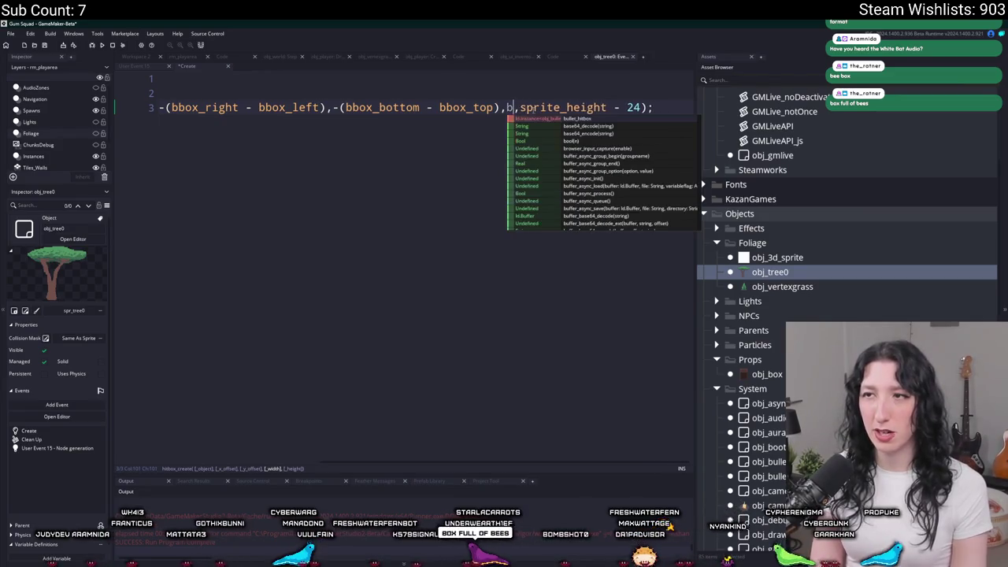
{"action": "type", "text": "box_right - bbo"}
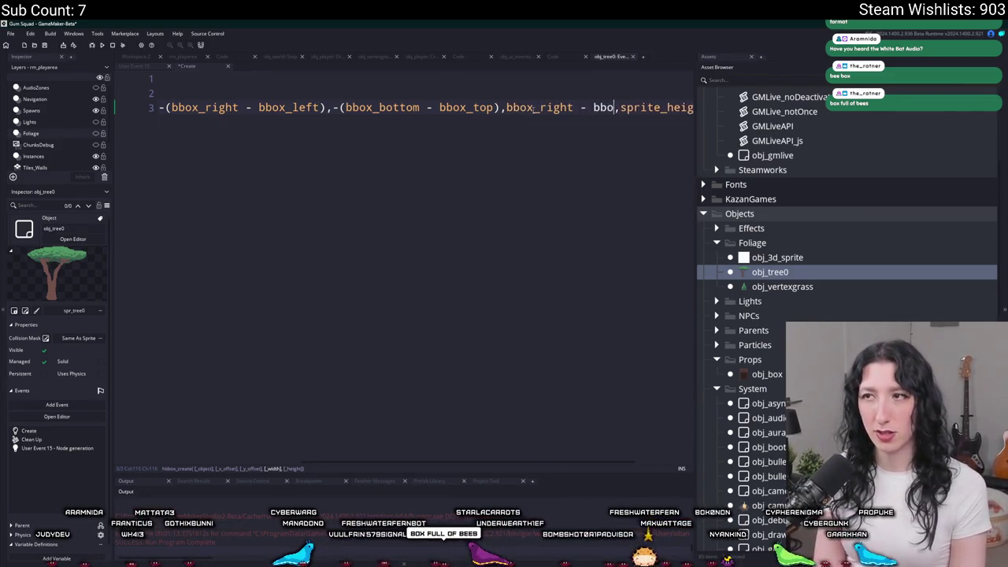
{"action": "type", "text": "x_left"}
{"action": "left_click", "coordinate": [638, 108]}
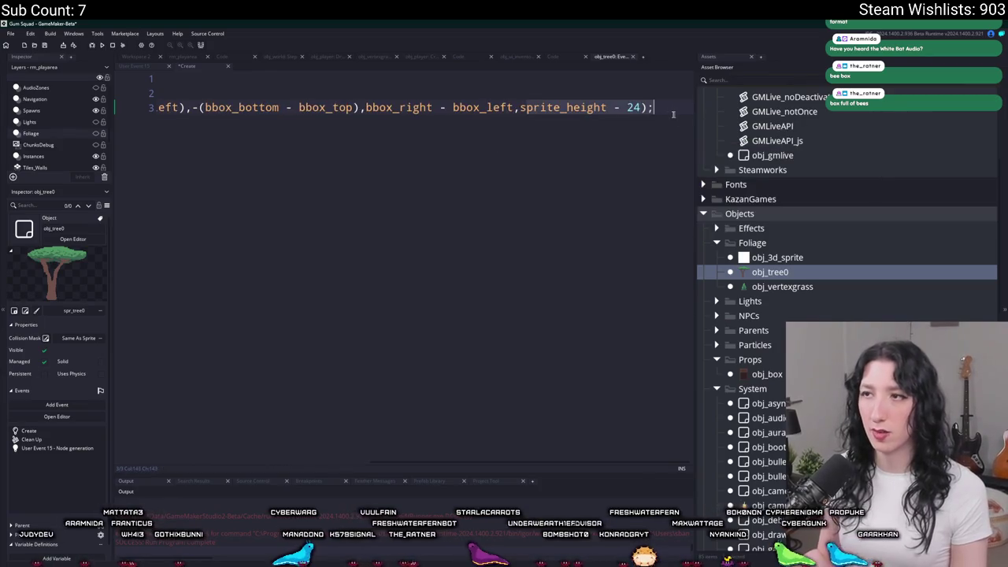
{"action": "left_click", "coordinate": [519, 108], "text": "shift"}
{"action": "type", "text": "bbox_l"}
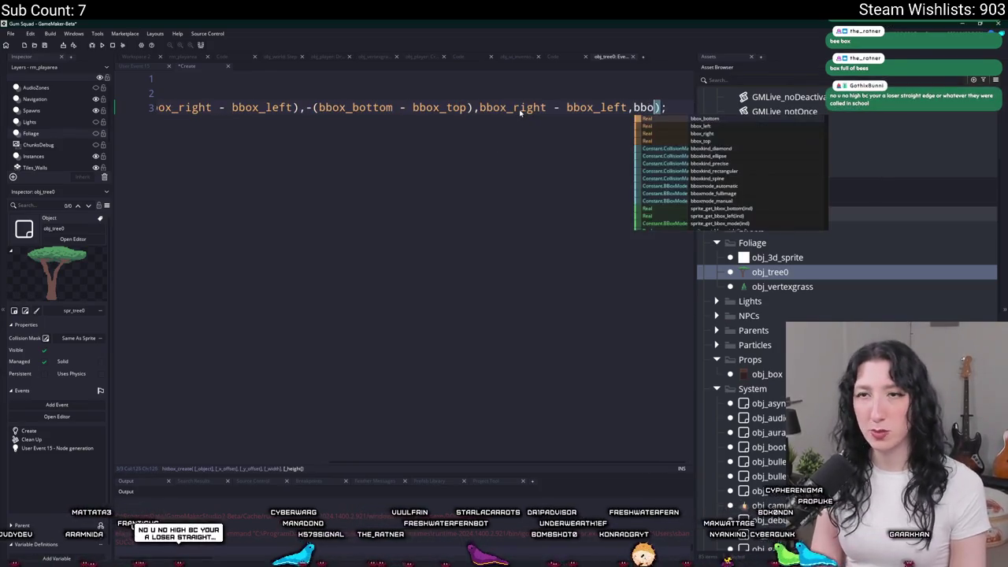
{"action": "type", "text": "x_bottom - bbo"}
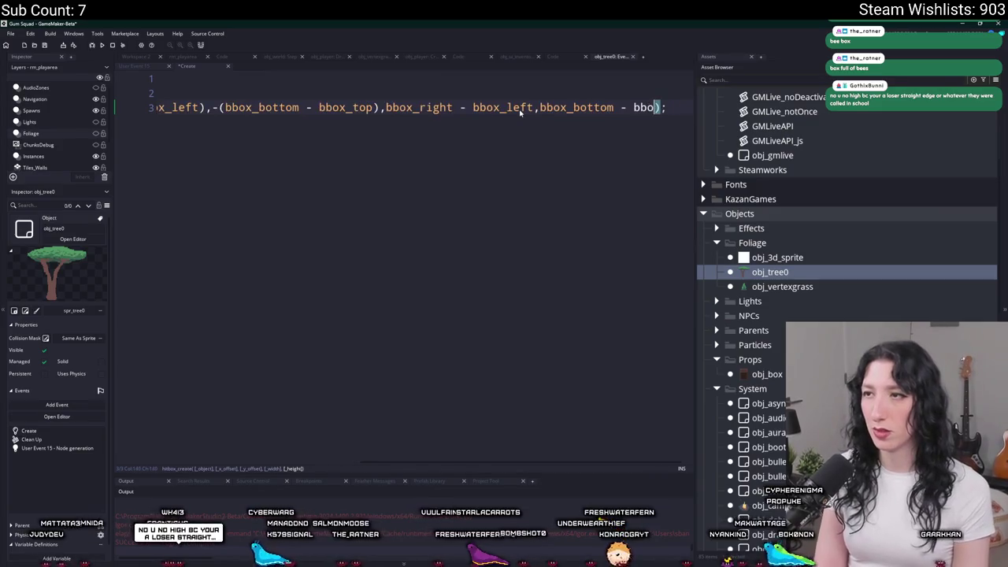
{"action": "type", "text": "x_topi"}
{"action": "key", "text": "BackSpace"}
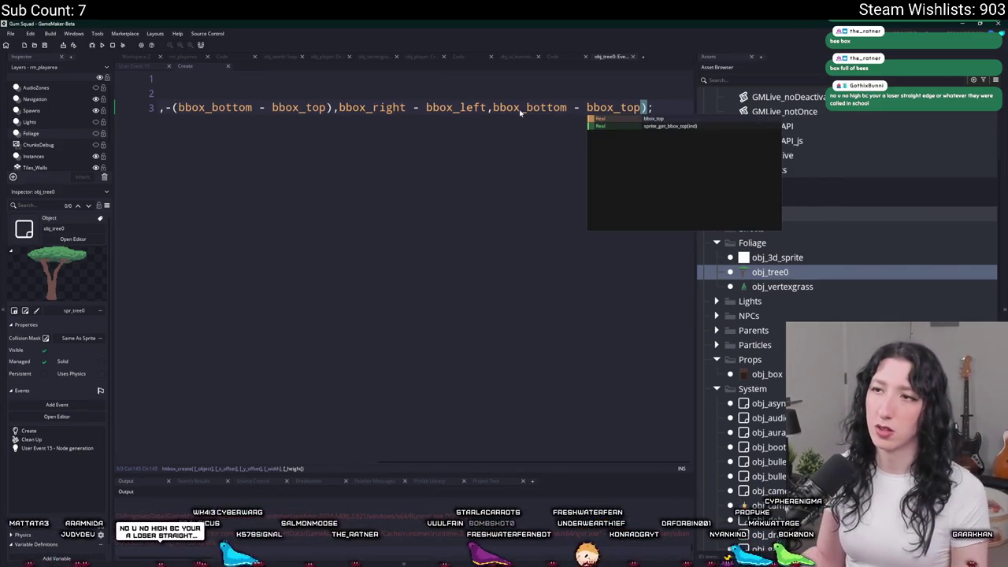
{"action": "key", "text": "Home"}
{"action": "left_click", "coordinate": [350, 107]}
{"action": "key", "text": "ctrl+Tab"}
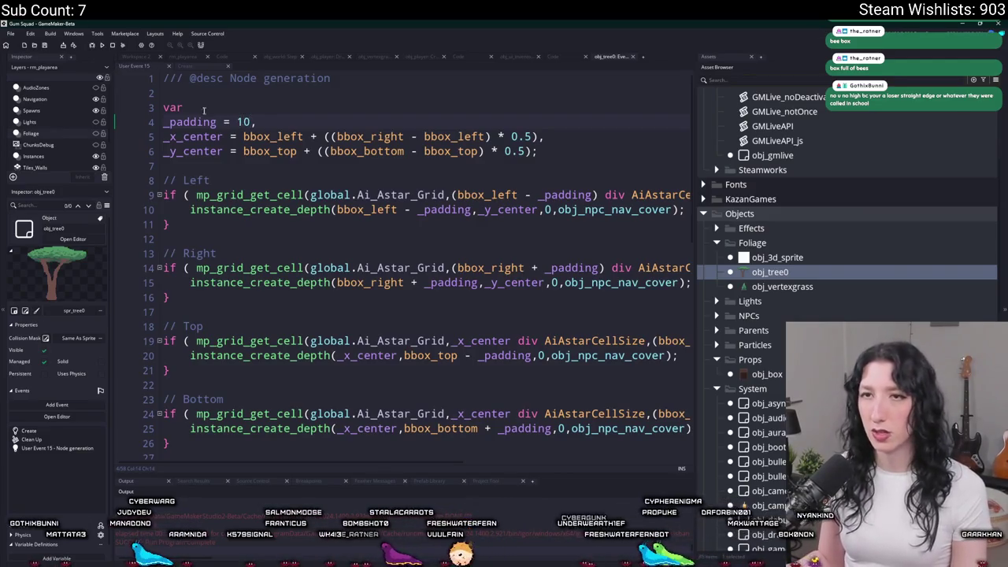
{"action": "key", "text": "ctrl+Tab"}
Step: Place an obj_tree0 instance near the top of rm_playarea on the Foliage layer, then run the game
{"action": "left_click", "coordinate": [186, 58]}
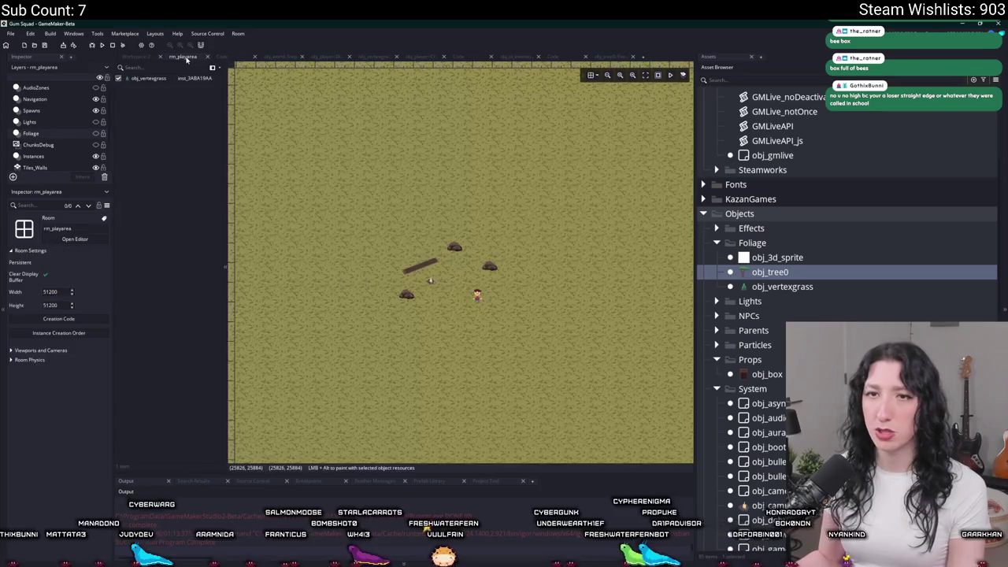
{"action": "scroll", "coordinate": [468, 276], "scroll_direction": "up", "scroll_amount": 3}
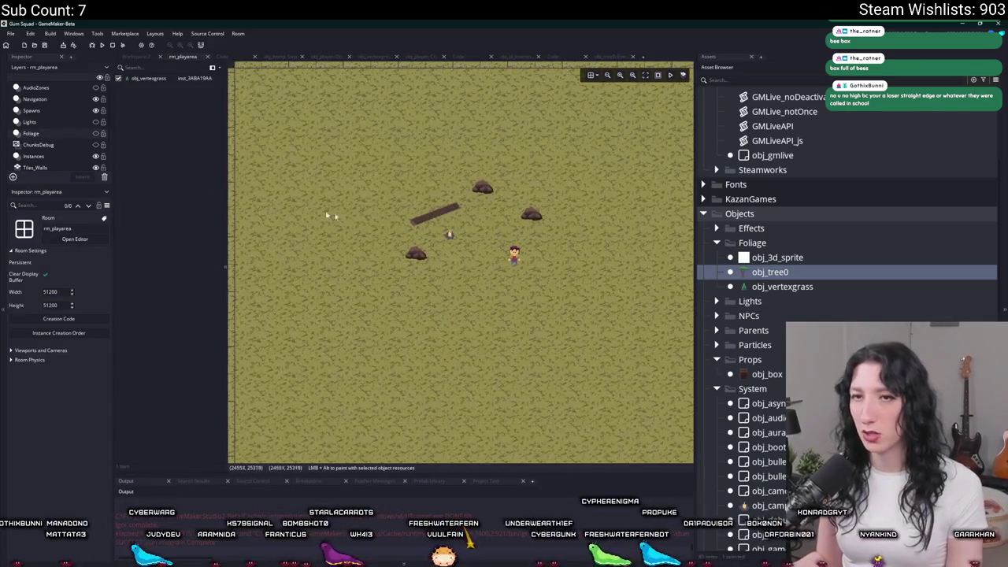
{"action": "left_click", "coordinate": [769, 271]}
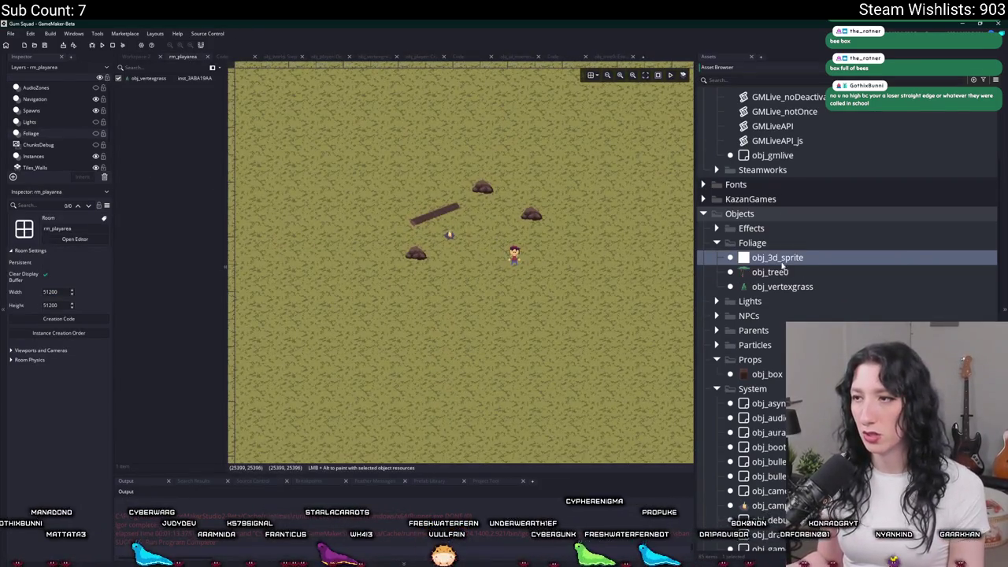
{"action": "left_click", "coordinate": [91, 134]}
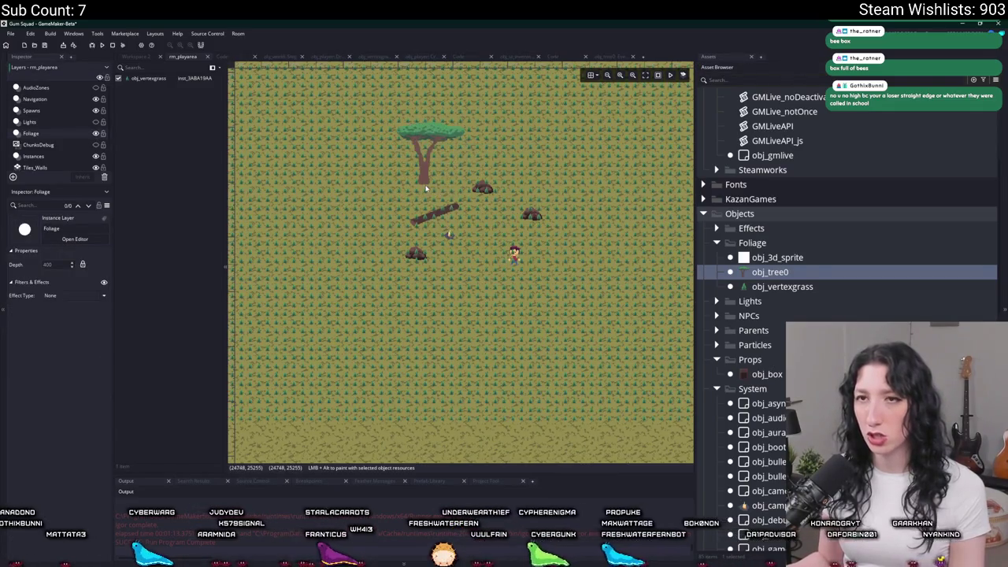
{"action": "left_click", "coordinate": [427, 183]}
{"action": "key", "text": "F5"}
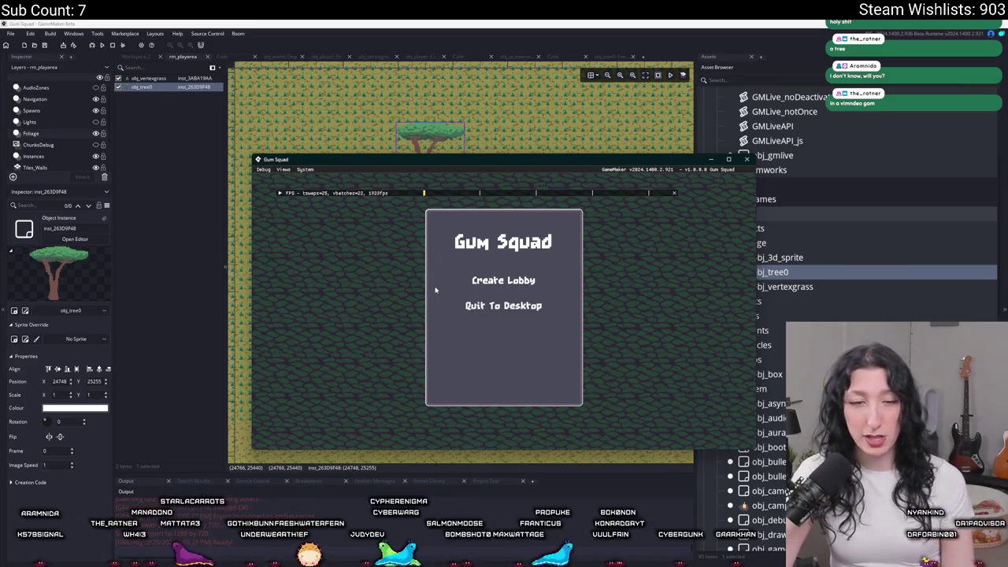
Step: Start a session via Create Lobby, walk the character around and into the acacia trunk, then close the game
{"action": "left_click", "coordinate": [518, 278]}
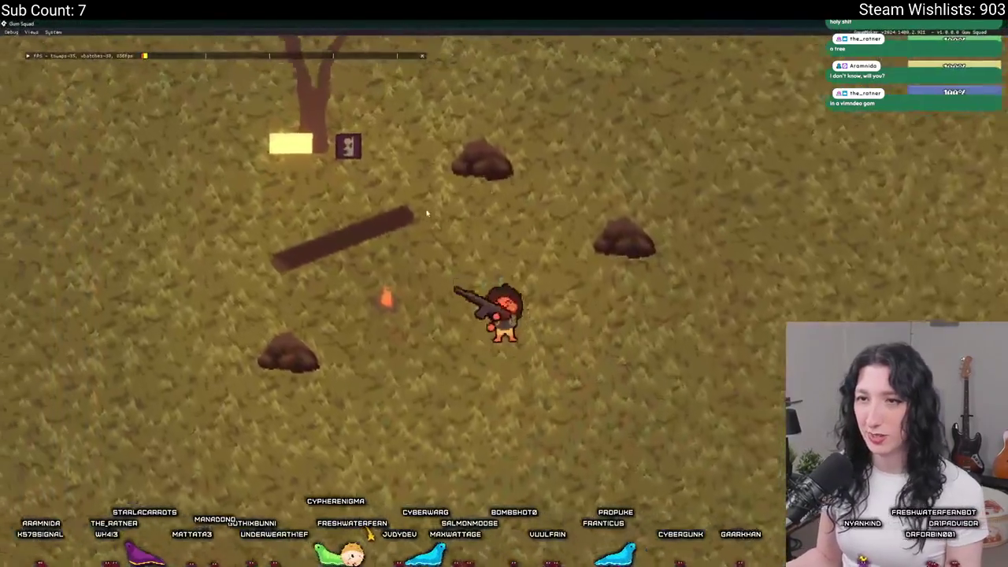
{"action": "key", "text": "w"}
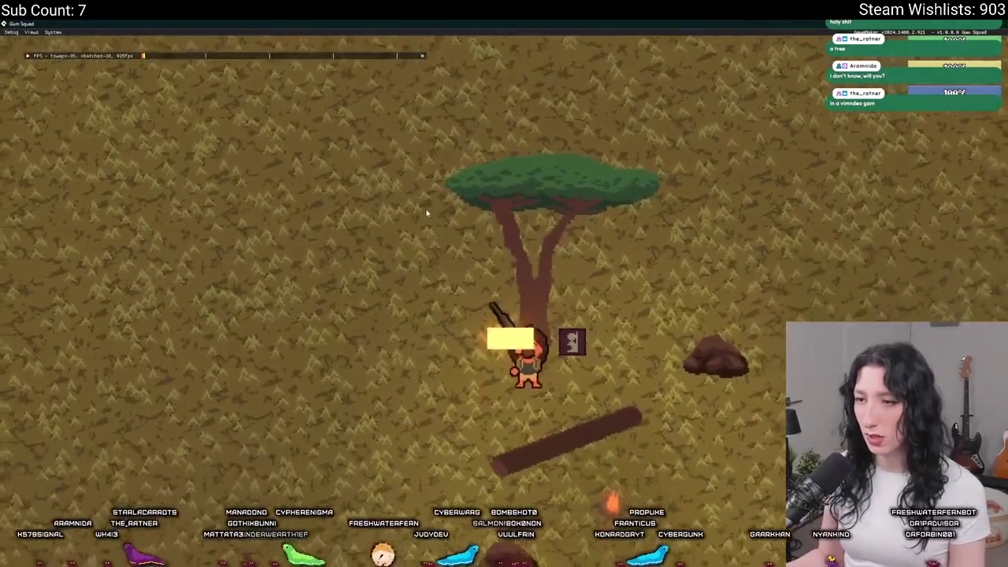
{"action": "key", "text": "d"}
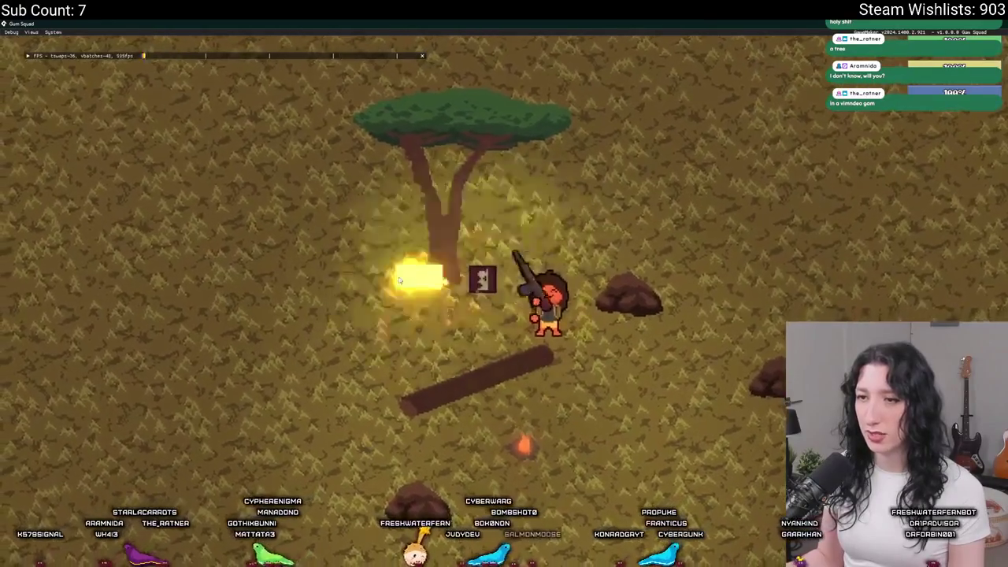
{"action": "key", "text": "a"}
{"action": "key", "text": "w"}
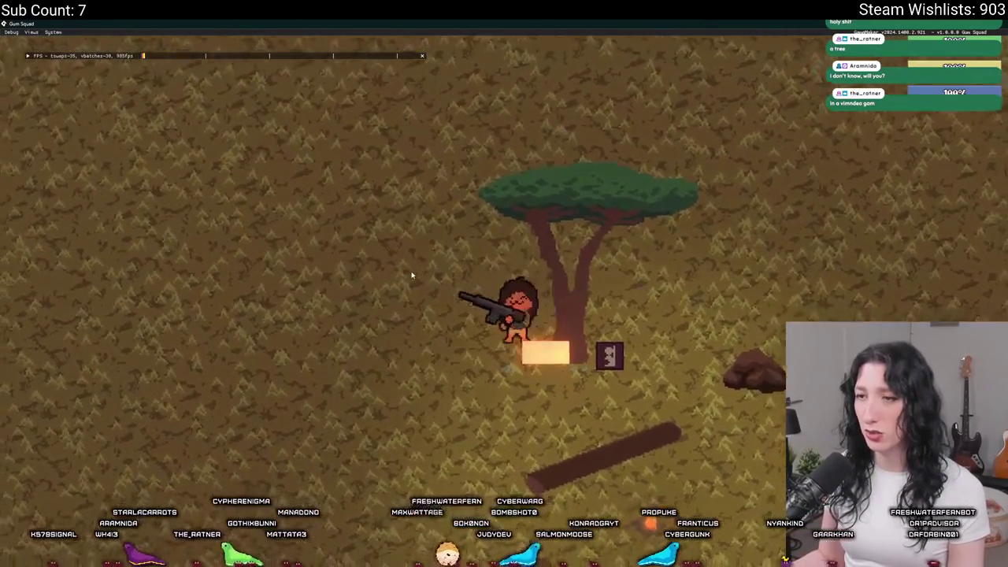
{"action": "key", "text": "s"}
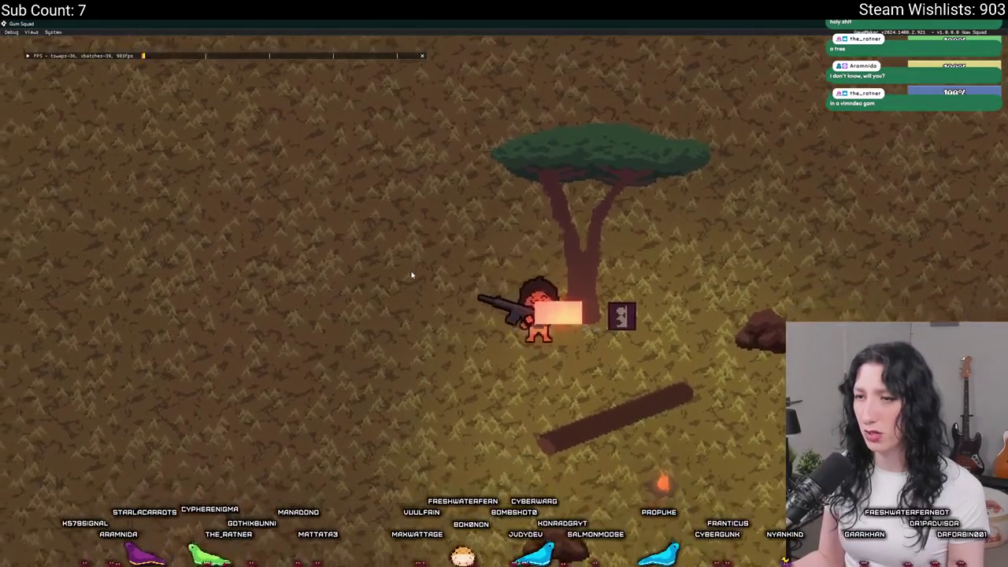
{"action": "key", "text": "w"}
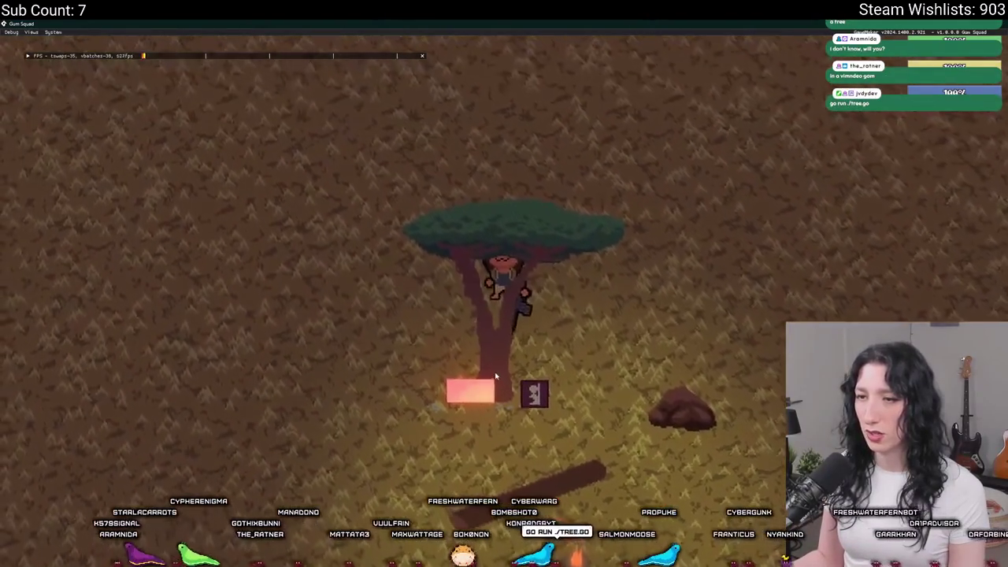
{"action": "key", "text": "d"}
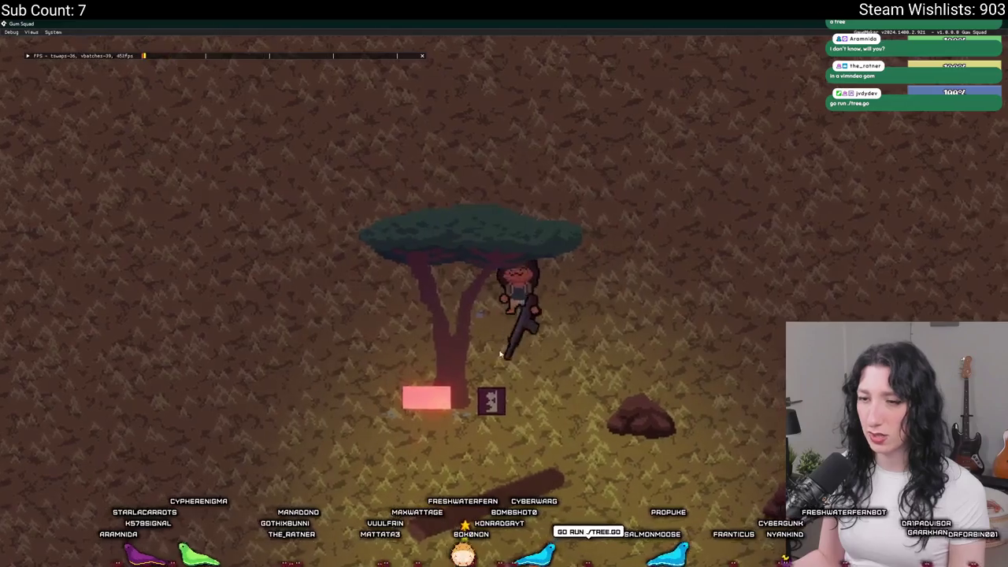
{"action": "key", "text": "Escape"}
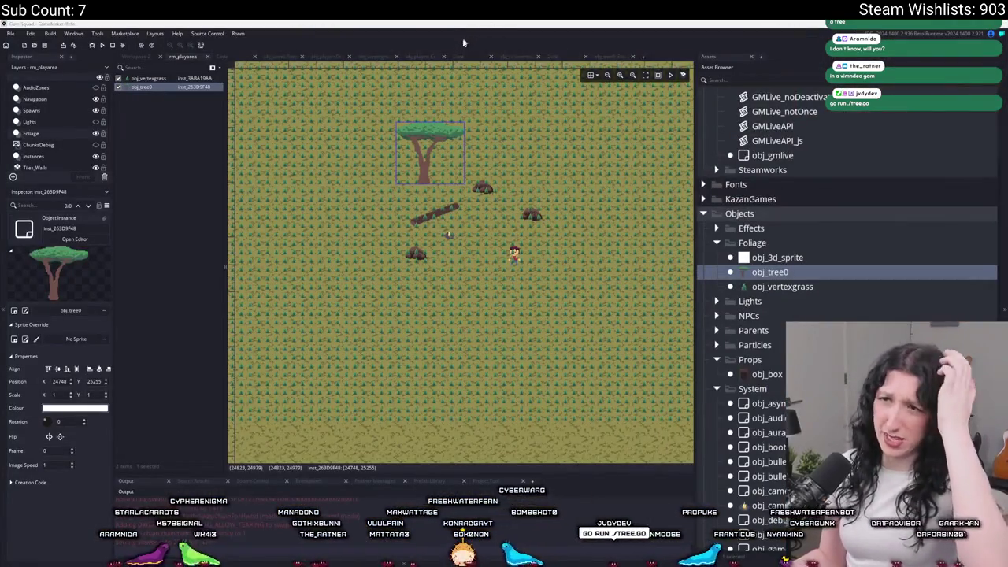
Step: Change the hitbox x offset to 0 in the Create event and rebuild the game
{"action": "left_click", "coordinate": [630, 60]}
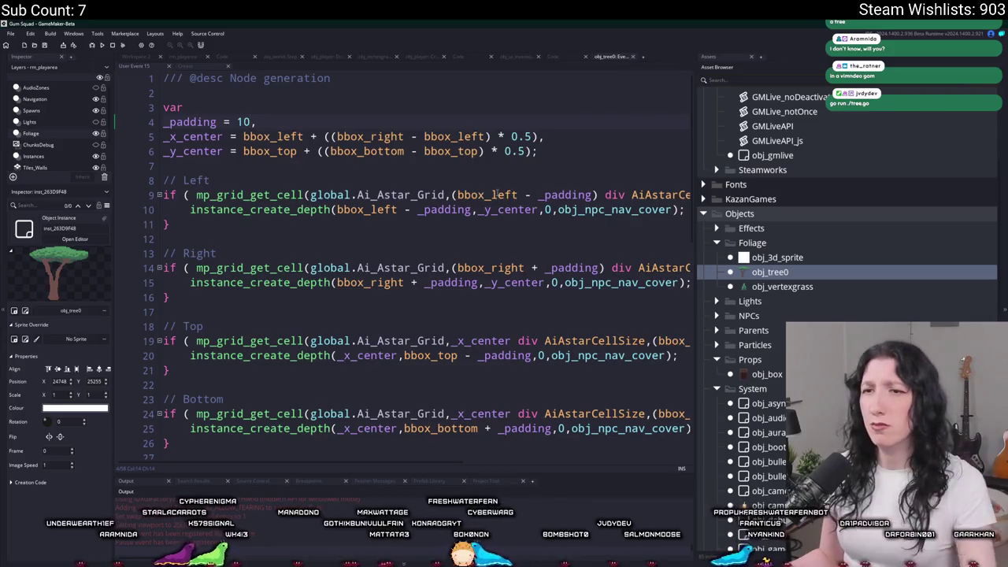
{"action": "left_click", "coordinate": [250, 122]}
{"action": "left_click", "coordinate": [184, 68]}
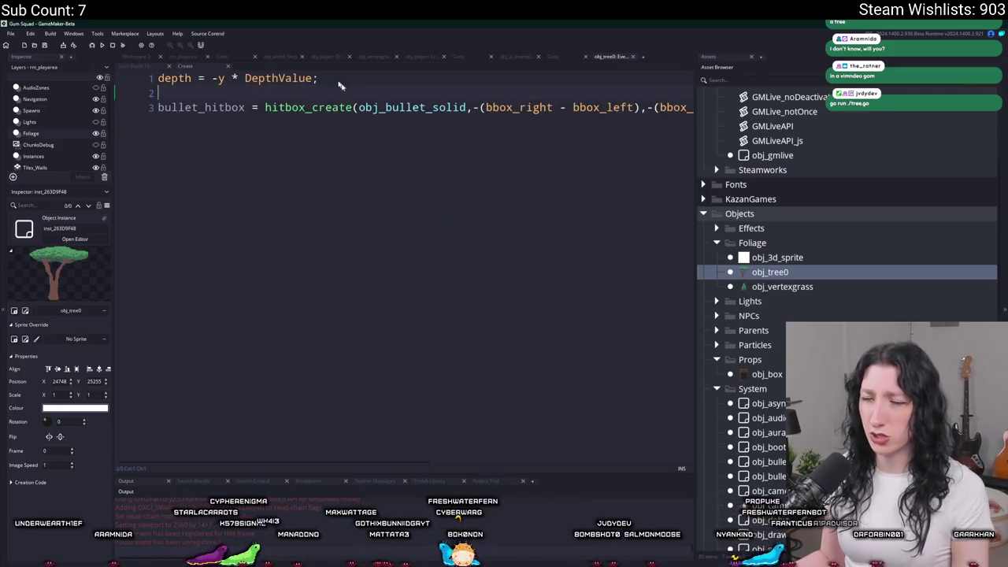
{"action": "mouse_move", "coordinate": [441, 108]}
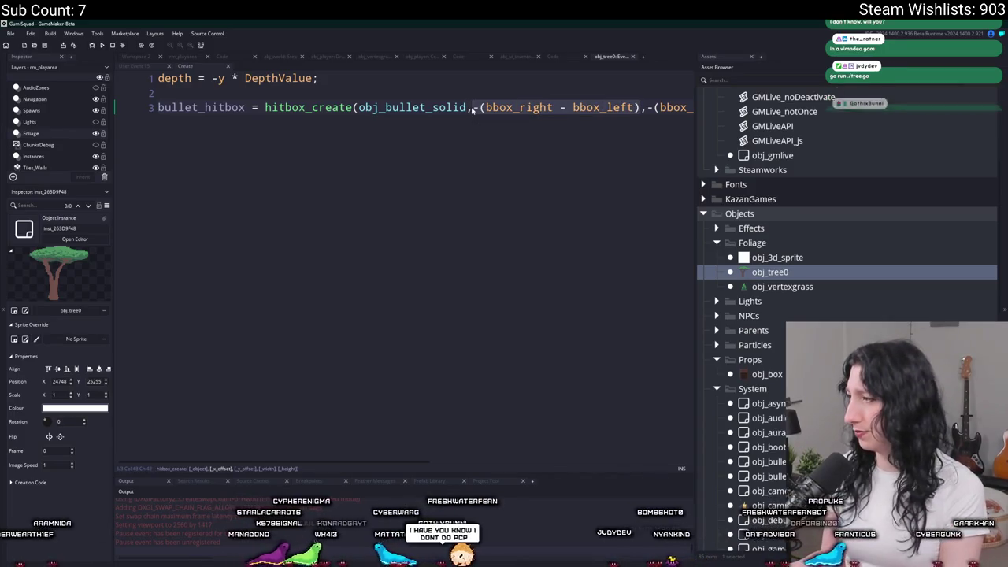
{"action": "key", "text": "ctrl+z"}
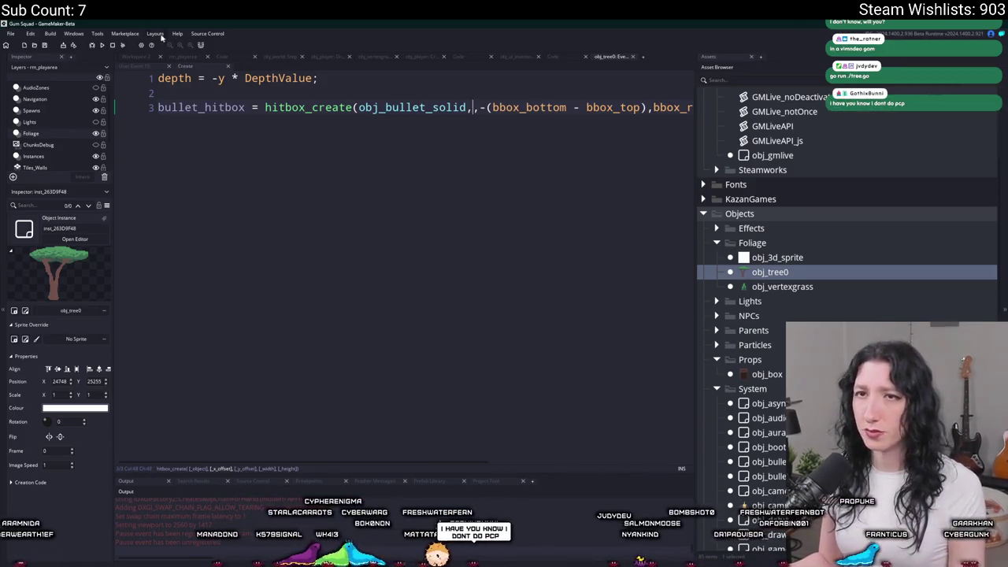
{"action": "type", "text": "0"}
{"action": "key", "text": "F5"}
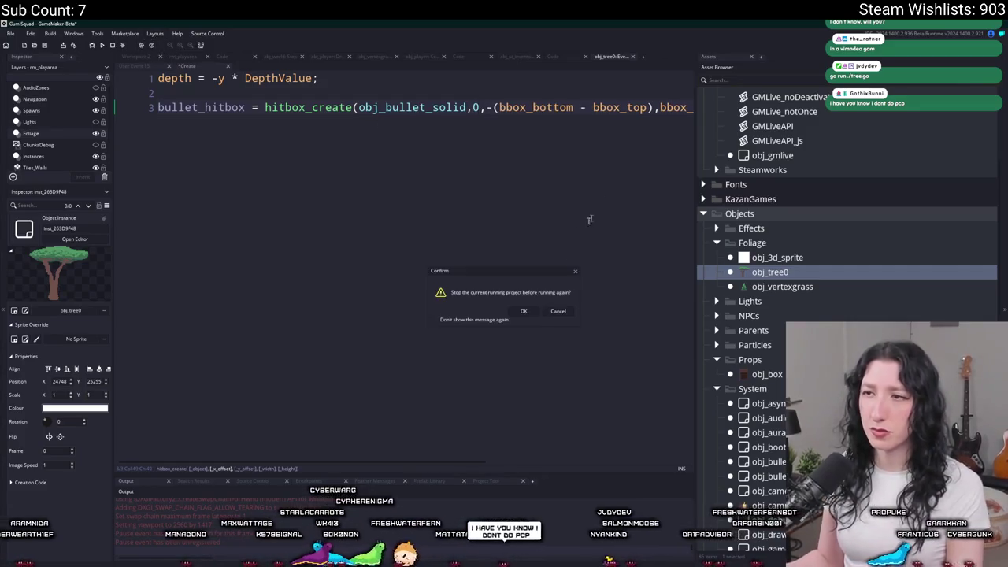
{"action": "left_click", "coordinate": [530, 312]}
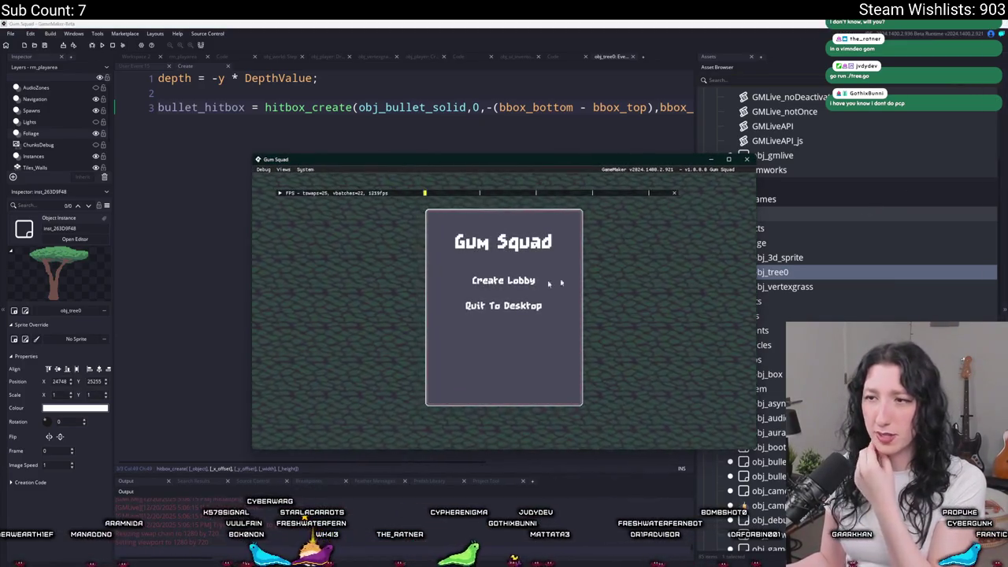
Step: Restore the x offset as -(bbox_right - bbox_left) * 0.5 and set the hitbox height to 48
{"action": "left_click", "coordinate": [464, 121]}
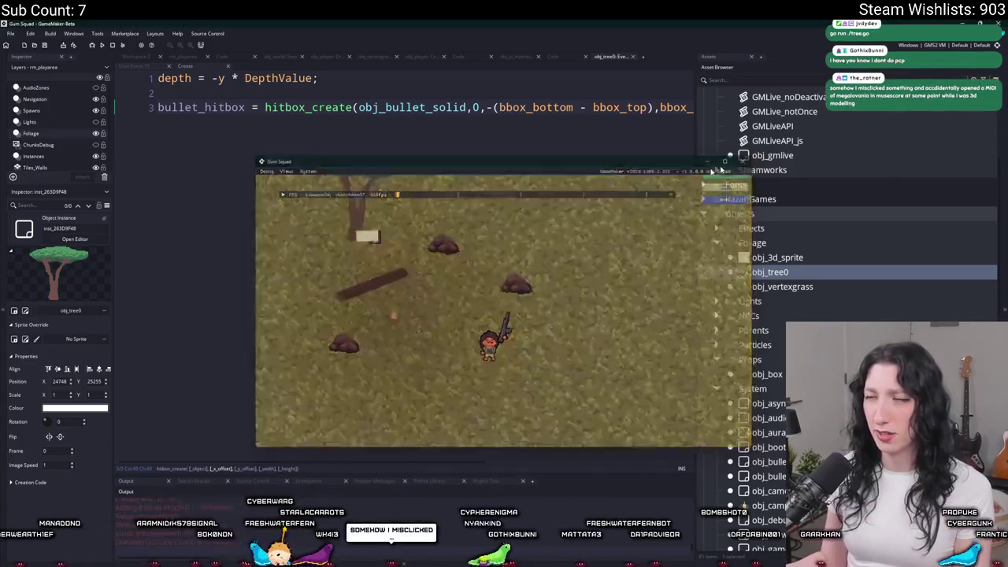
{"action": "key", "text": "ctrl+z"}
{"action": "key", "text": "Right"}
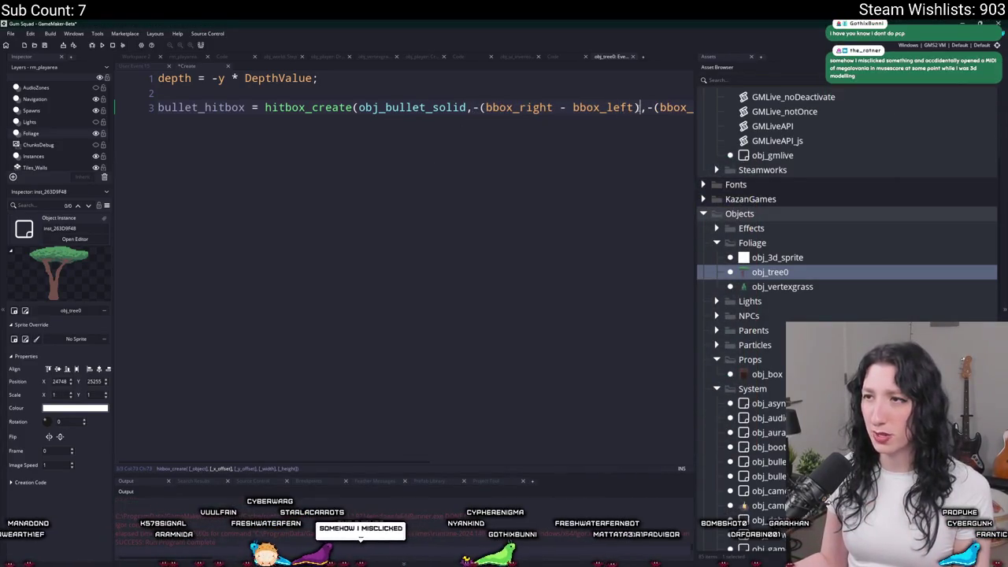
{"action": "type", "text": "0.5"}
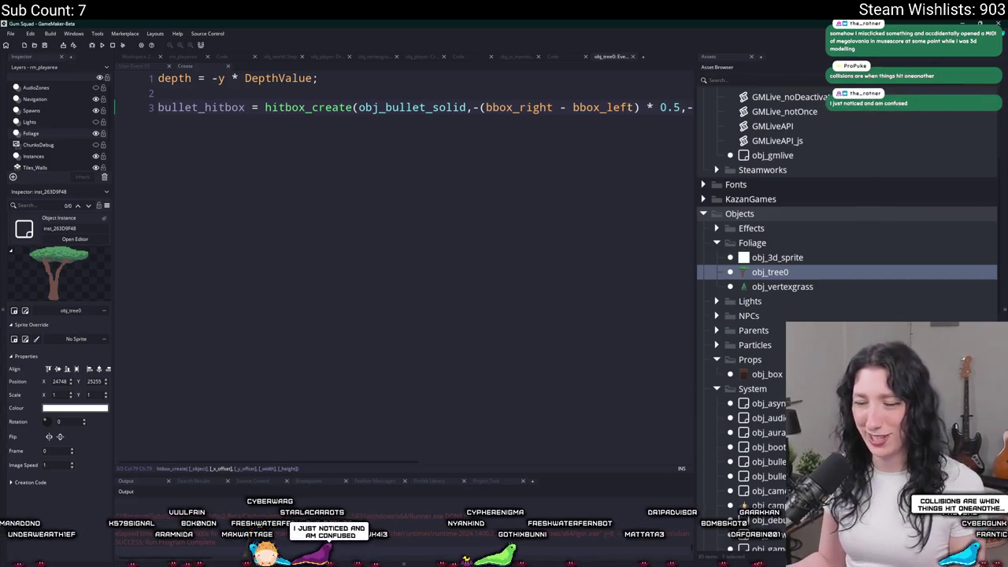
{"action": "key", "text": "End"}
{"action": "left_click", "coordinate": [495, 107]}
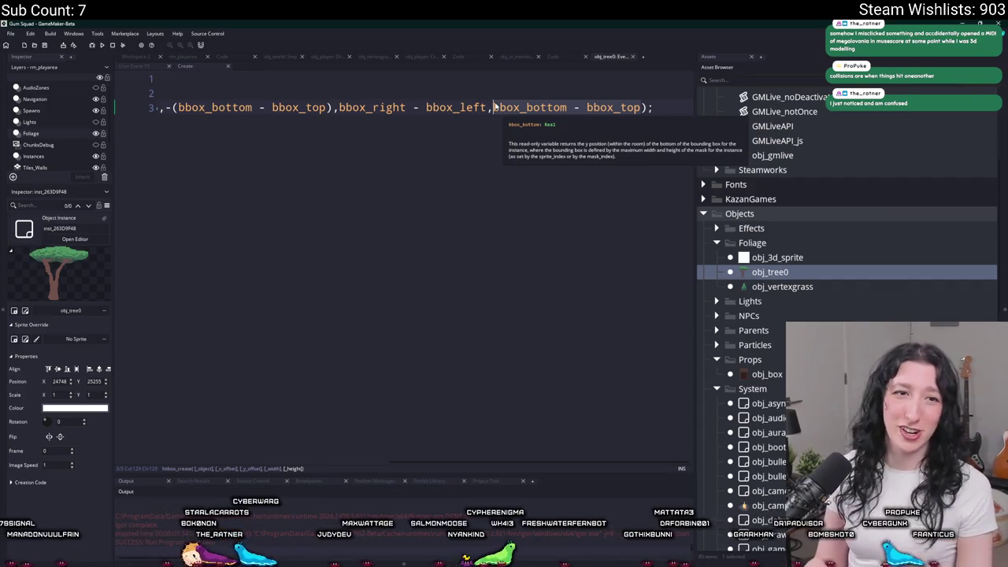
{"action": "type", "text": "48"}
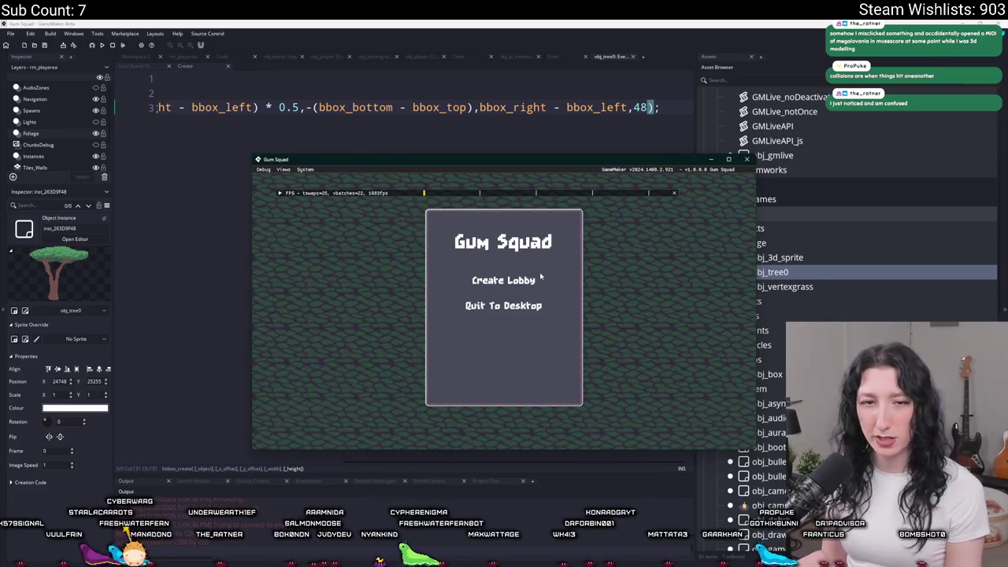
Step: Enter the game from Create Lobby and walk past the tree to check its hitbox
{"action": "left_click", "coordinate": [496, 280]}
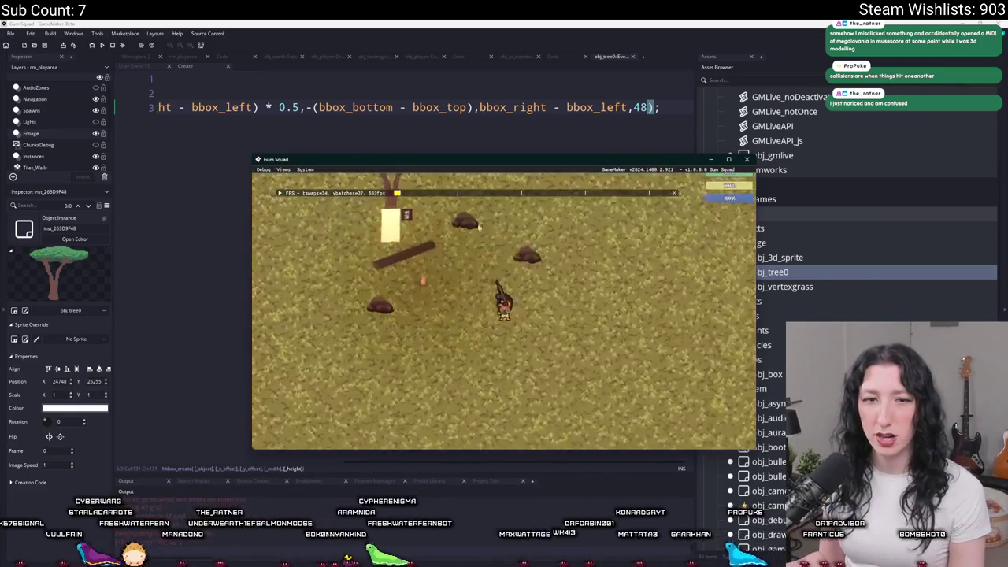
{"action": "key", "text": "a"}
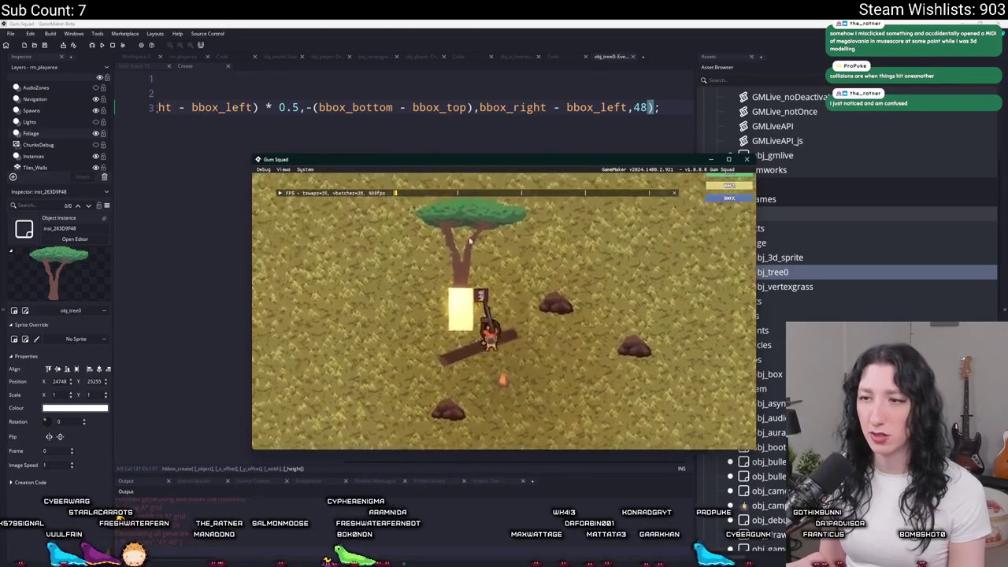
{"action": "key", "text": "w"}
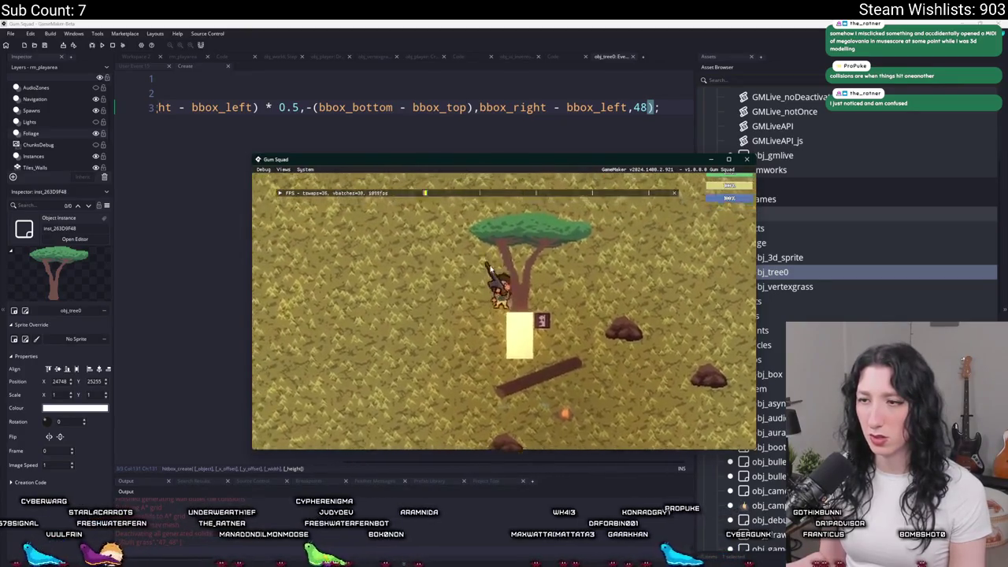
{"action": "key", "text": "Escape"}
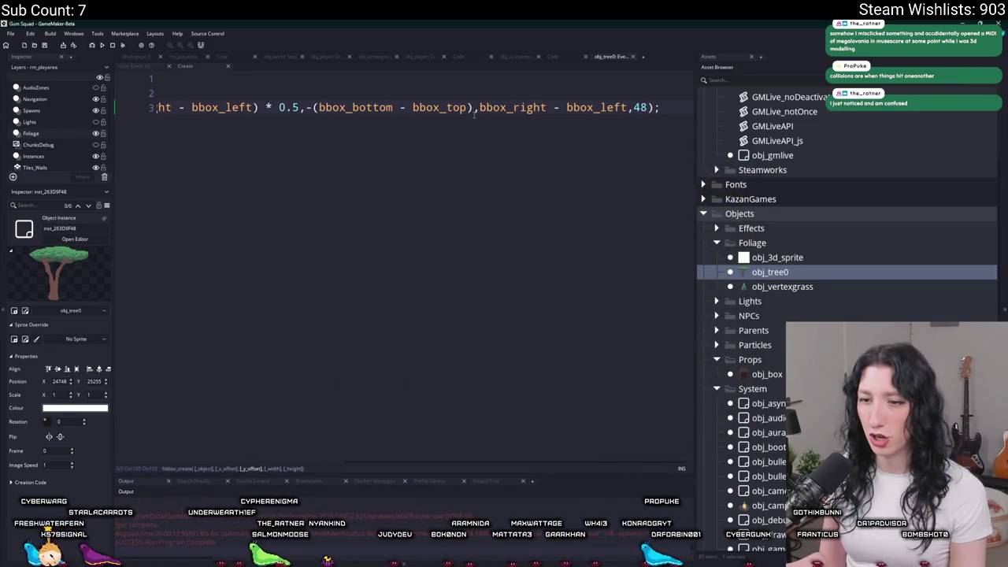
Step: Revert the hitbox offsets to the -64 version and test it in a maximized game window
{"action": "key", "text": "Home"}
{"action": "left_click", "coordinate": [428, 107]}
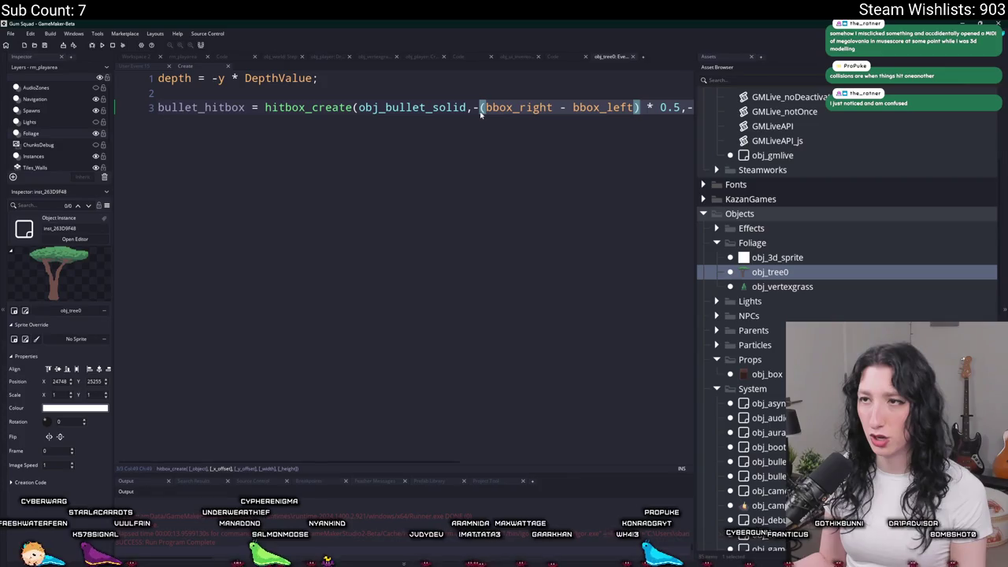
{"action": "key", "text": "ctrl+z"}
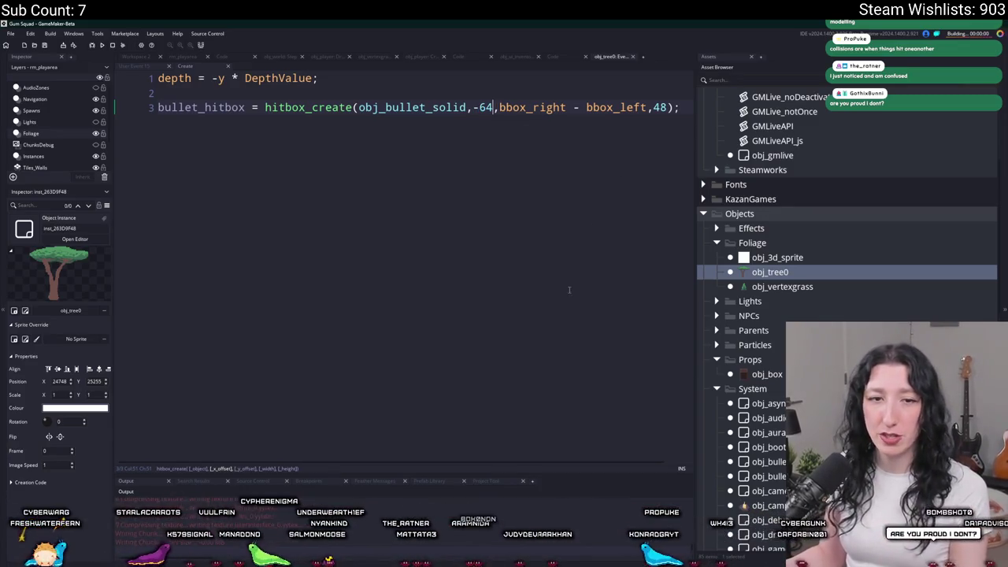
{"action": "left_click", "coordinate": [504, 281]}
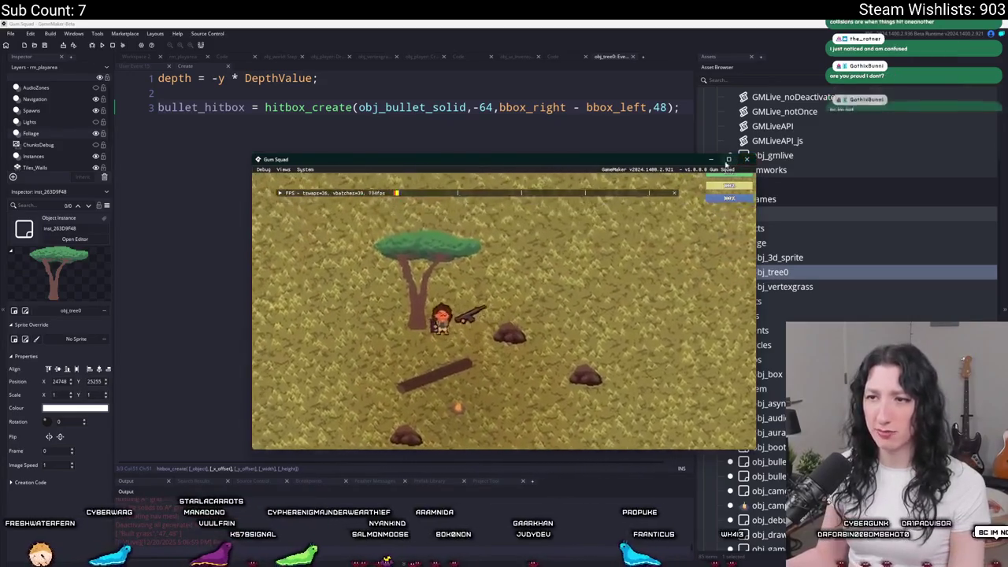
{"action": "left_click", "coordinate": [729, 160]}
{"action": "key", "text": "w"}
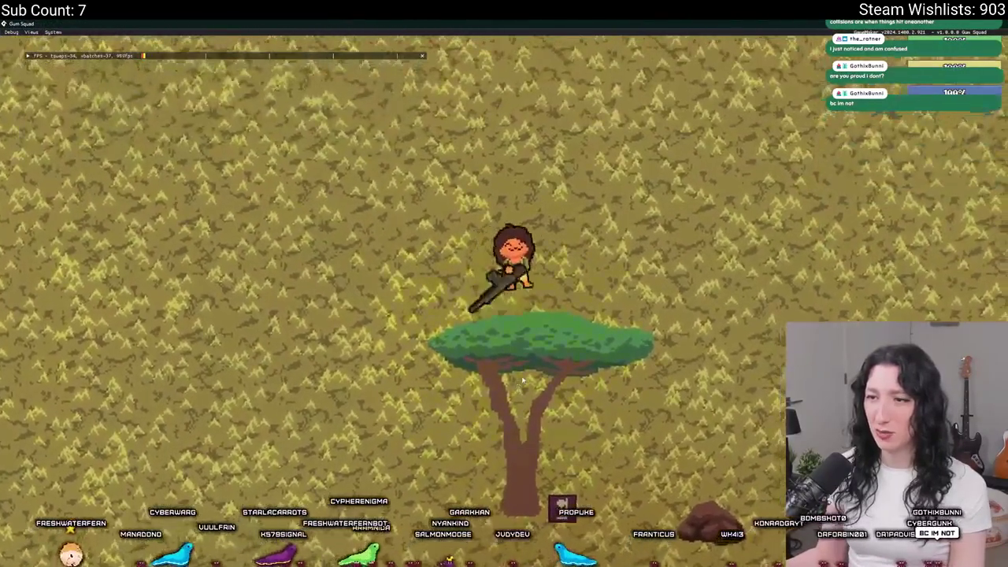
{"action": "key", "text": "s"}
{"action": "key", "text": "alt+Tab"}
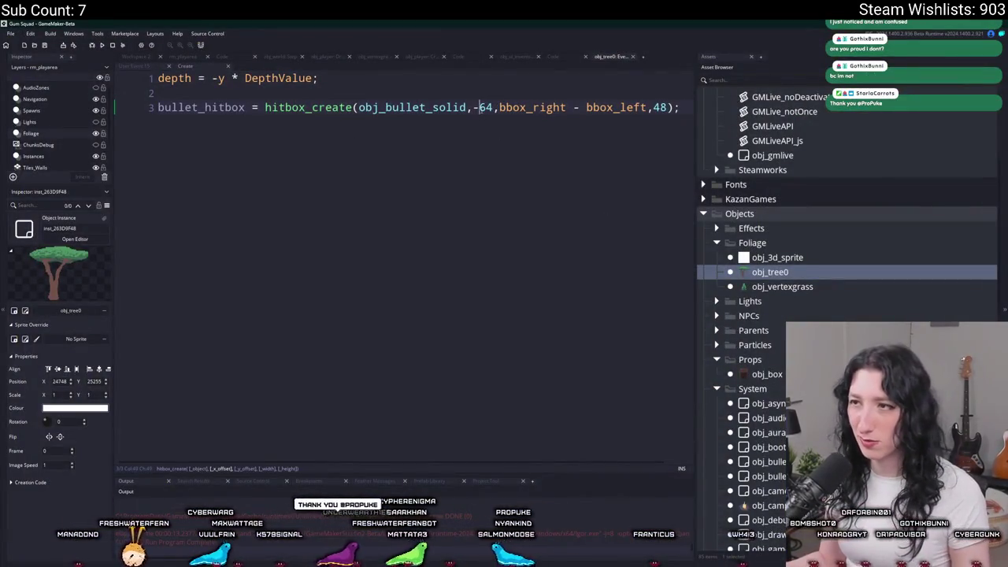
Step: Restore the bbox offset expressions and change the vertical offset to -32
{"action": "type", "text": "(bbox_right - bbox_left) * 0.5,"}
{"action": "type", "text": "-(bbox_bottom - bbox_top)"}
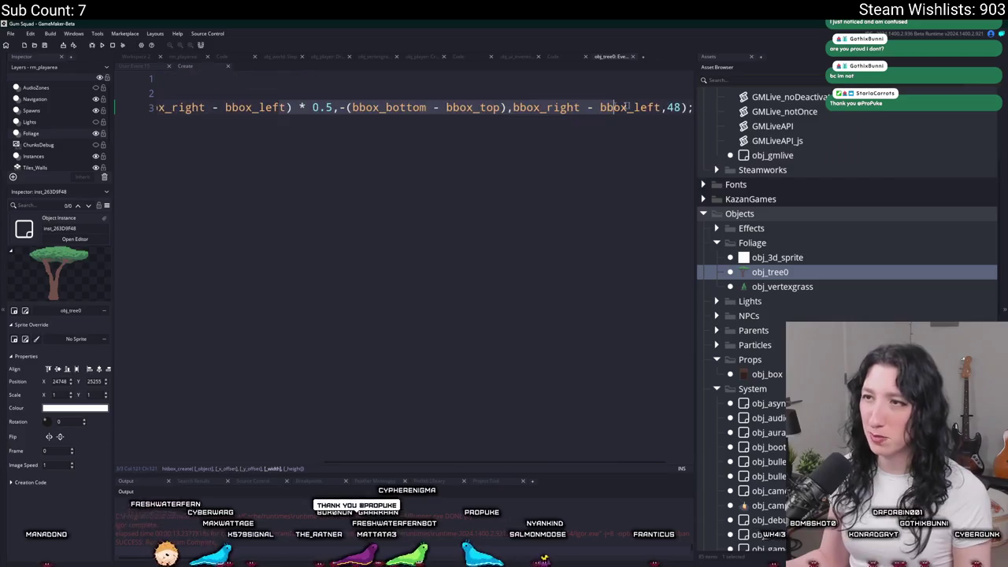
{"action": "key", "text": "ctrl+z"}
{"action": "key", "text": "ctrl+z"}
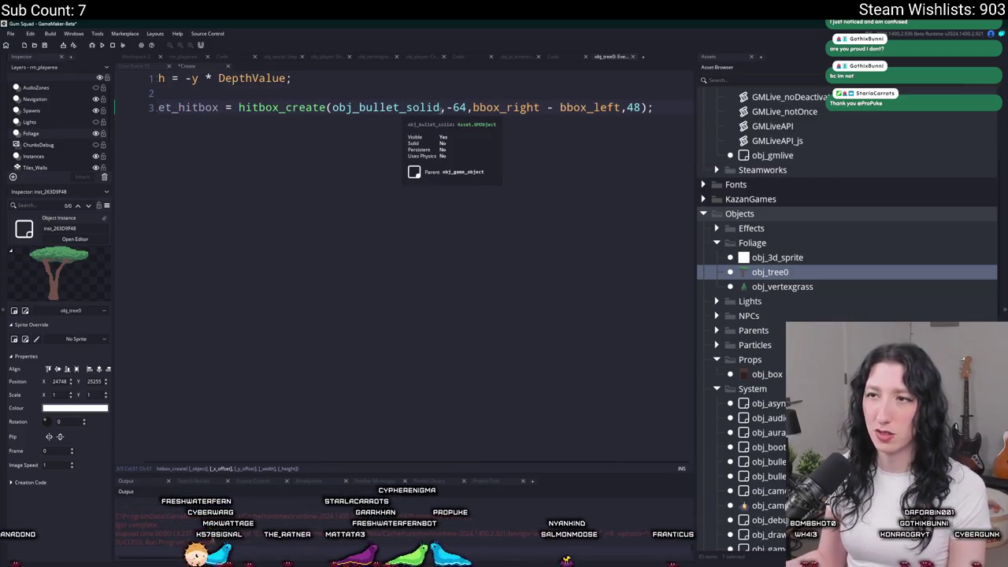
{"action": "key", "text": "ctrl+y"}
{"action": "key", "text": "ctrl+y"}
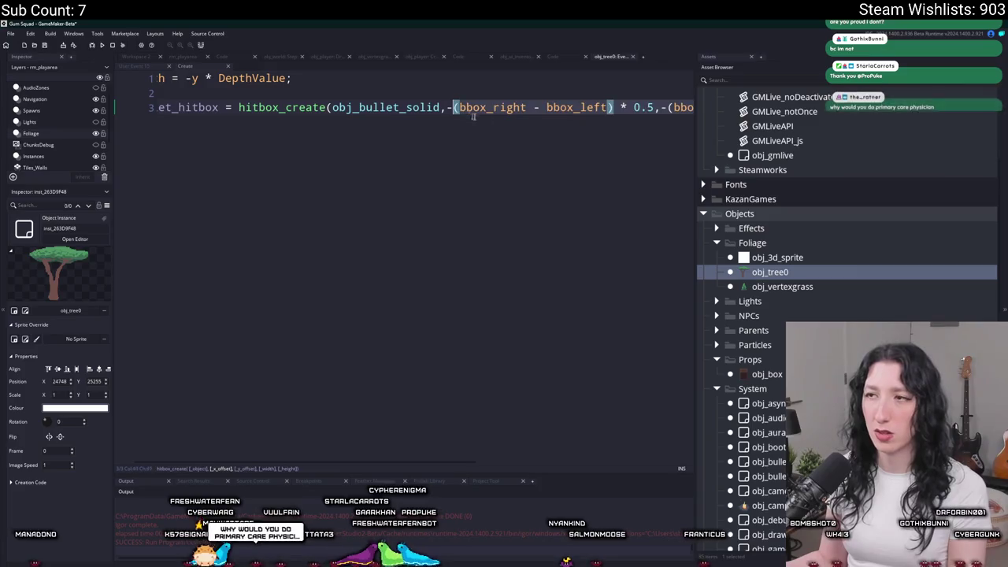
{"action": "key", "text": "Right"}
{"action": "key", "text": "F12"}
{"action": "key", "text": "ctrl+z"}
{"action": "key", "text": "ctrl+z"}
{"action": "key", "text": "ctrl+y"}
{"action": "key", "text": "ctrl+y"}
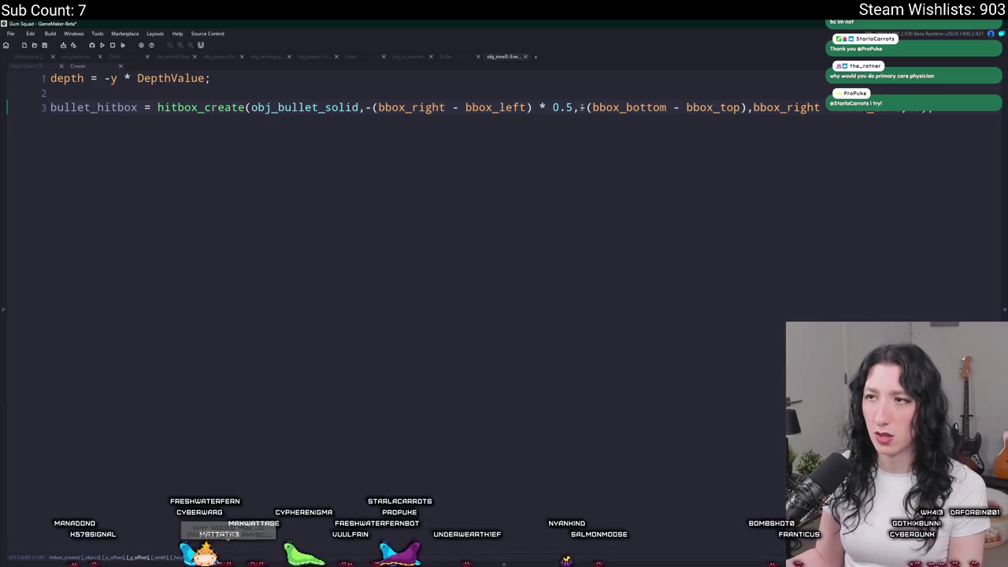
{"action": "left_click", "coordinate": [599, 108]}
{"action": "type", "text": "32"}
Step: Split the hitbox_create call into one Tab-indented argument per line, then run the game
{"action": "key", "text": "Return"}
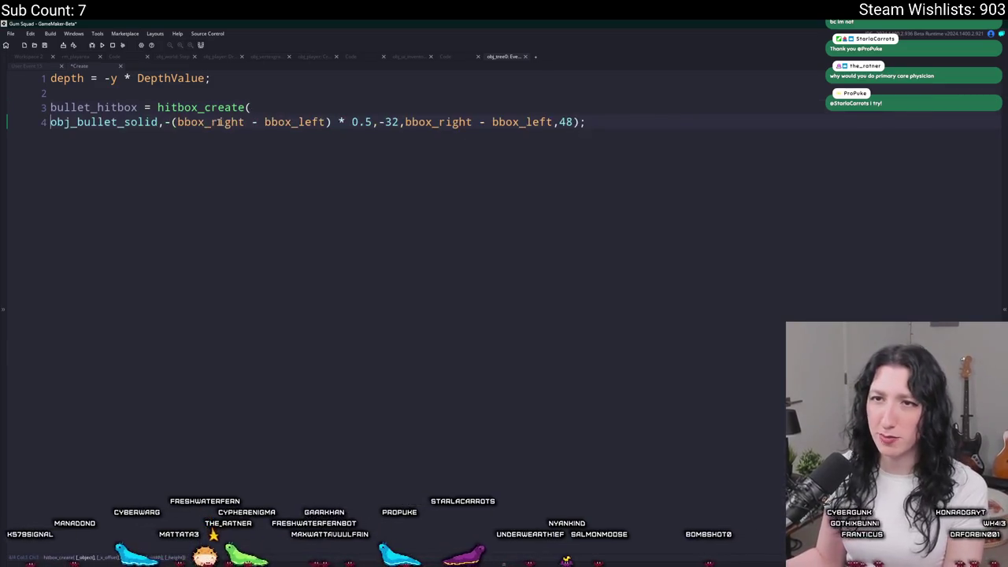
{"action": "left_click", "coordinate": [175, 122]}
{"action": "key", "text": "Return"}
{"action": "left_click", "coordinate": [265, 137]}
{"action": "key", "text": "Return"}
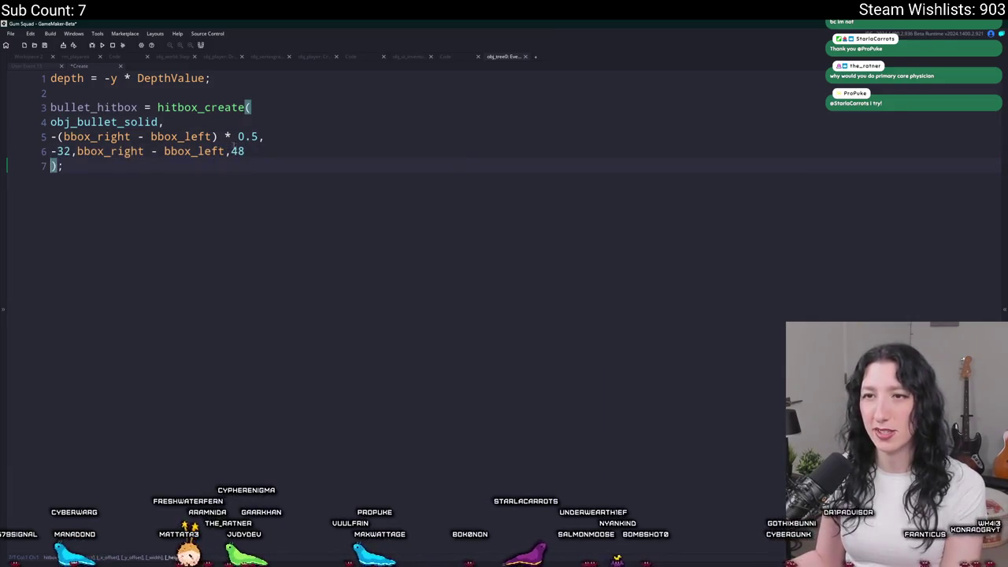
{"action": "key", "text": "Return"}
{"action": "left_click", "coordinate": [229, 152]}
{"action": "key", "text": "Return"}
{"action": "left_click", "coordinate": [77, 151]}
{"action": "key", "text": "Return"}
{"action": "left_click_drag", "start_coordinate": [64, 181], "coordinate": [51, 122]}
{"action": "key", "text": "Tab"}
{"action": "left_click", "coordinate": [164, 166]}
{"action": "left_click", "coordinate": [245, 194]}
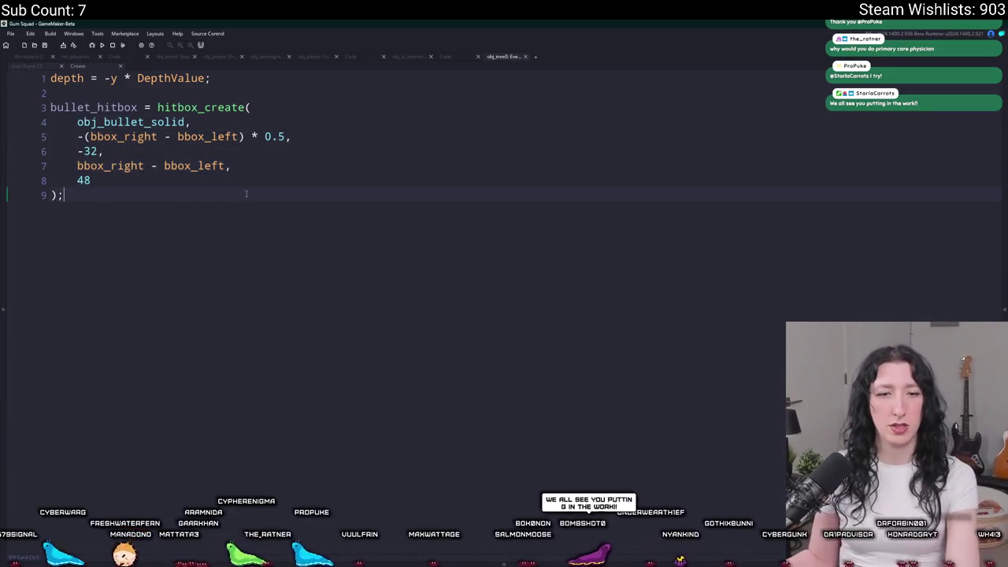
{"action": "key", "text": "F5"}
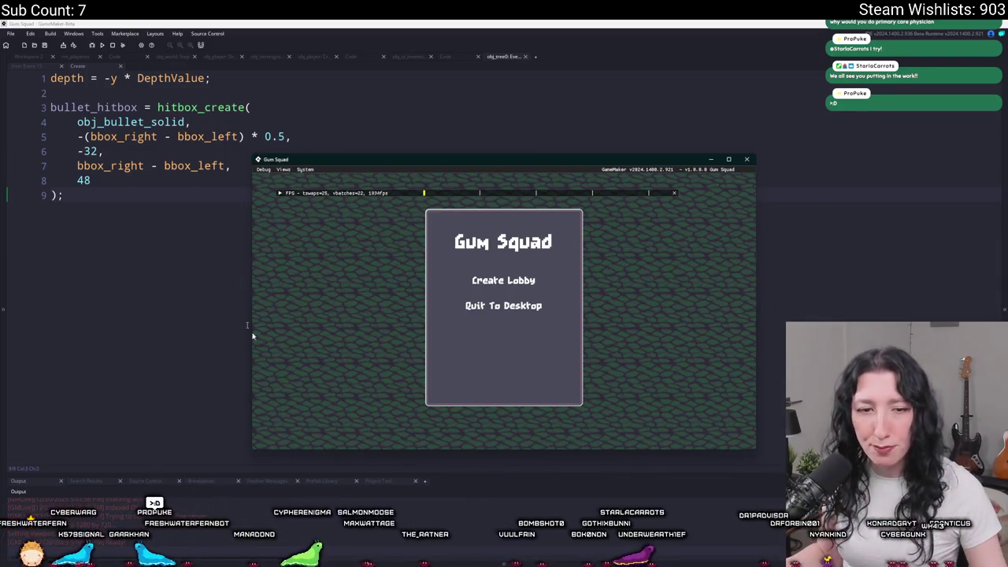
Step: Enter the game in fullscreen and walk around the tree to check the -32 hitbox
{"action": "left_click", "coordinate": [462, 280]}
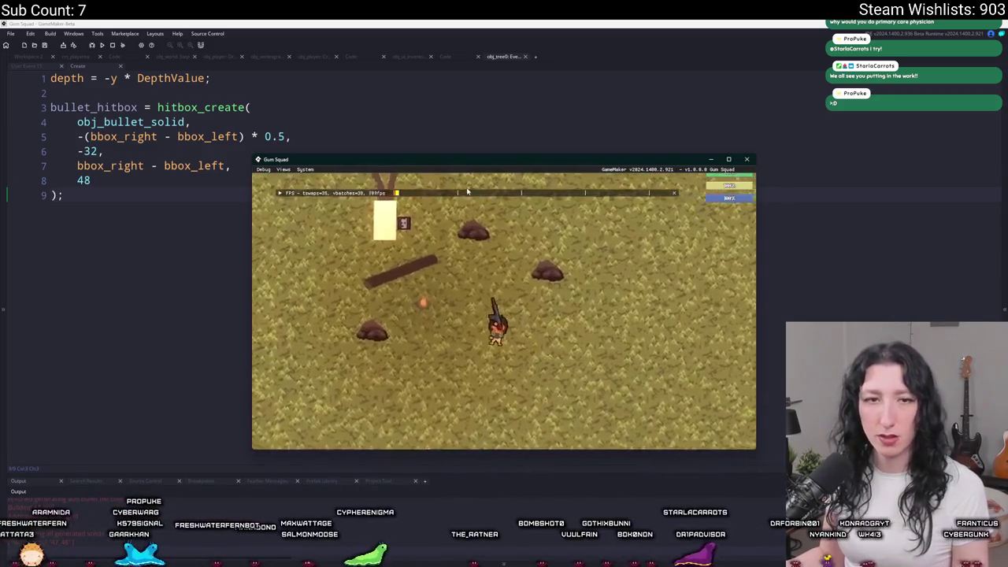
{"action": "key", "text": "F11"}
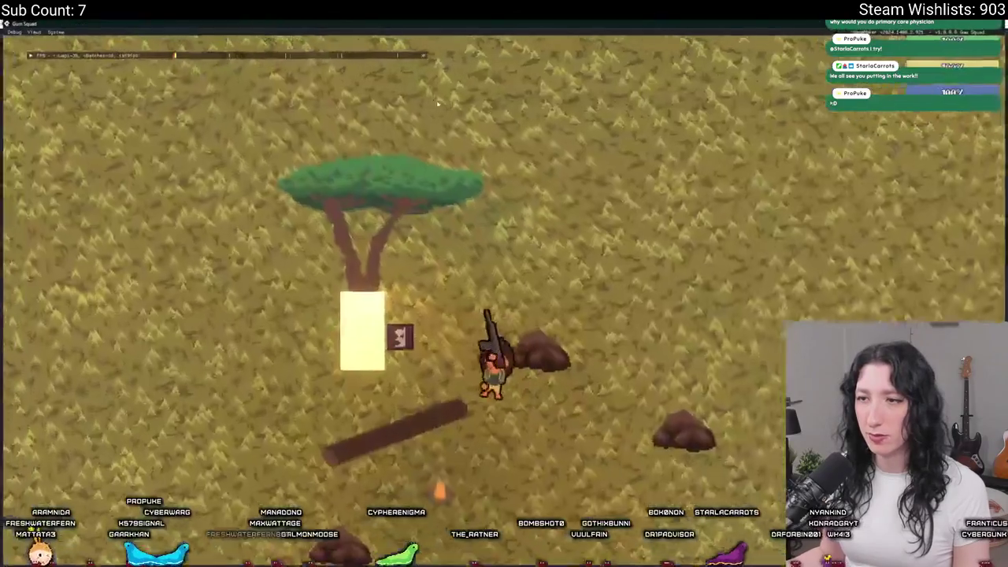
{"action": "key", "text": "s"}
{"action": "key", "text": "a"}
{"action": "key", "text": "w"}
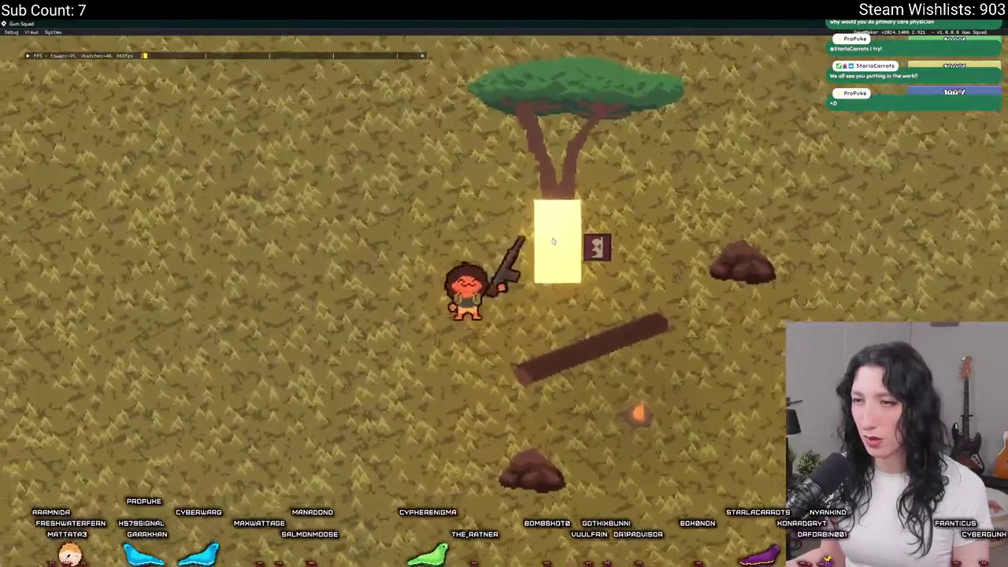
{"action": "key", "text": "w"}
{"action": "key", "text": "d"}
{"action": "key", "text": "Escape"}
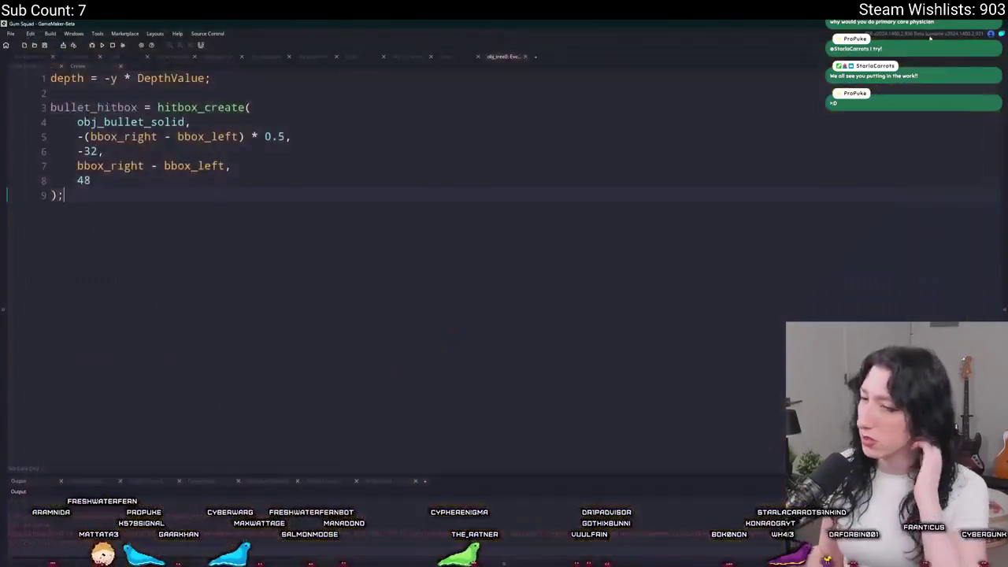
Step: Change the vertical offset to -48 and relaunch the game, walking toward the tree
{"action": "left_click", "coordinate": [84, 165]}
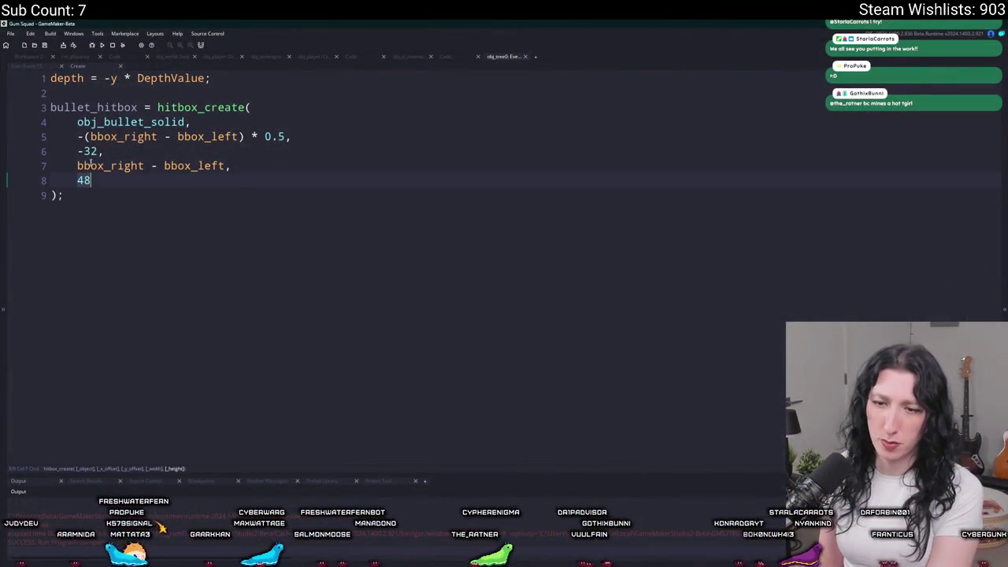
{"action": "double_click", "coordinate": [91, 151]}
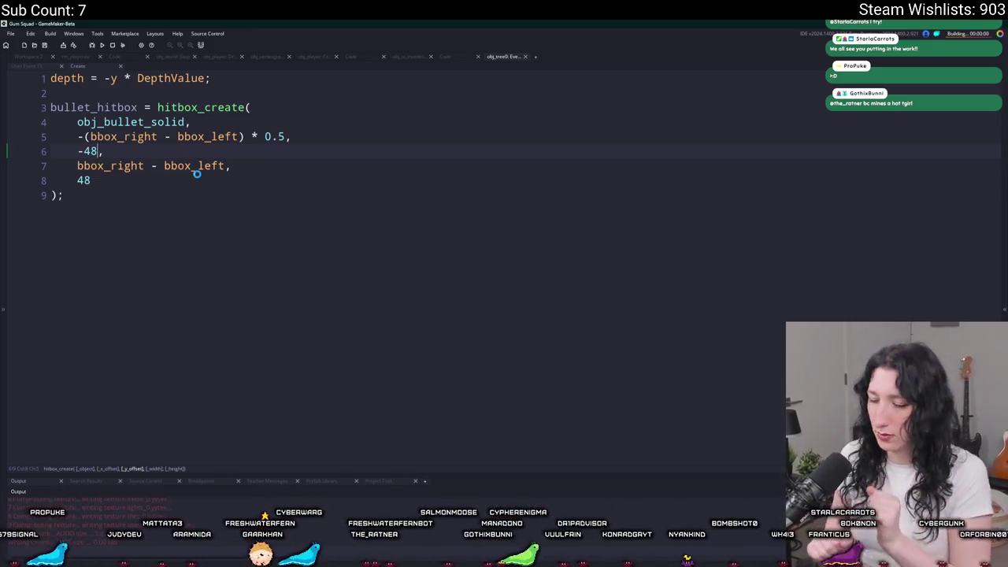
{"action": "left_click", "coordinate": [455, 282]}
{"action": "key", "text": "w"}
{"action": "key", "text": "a"}
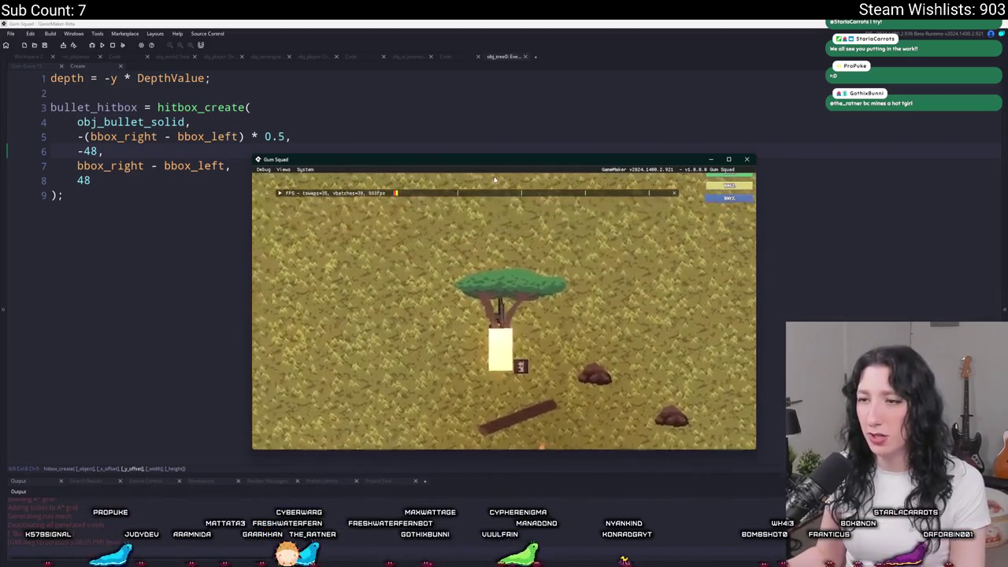